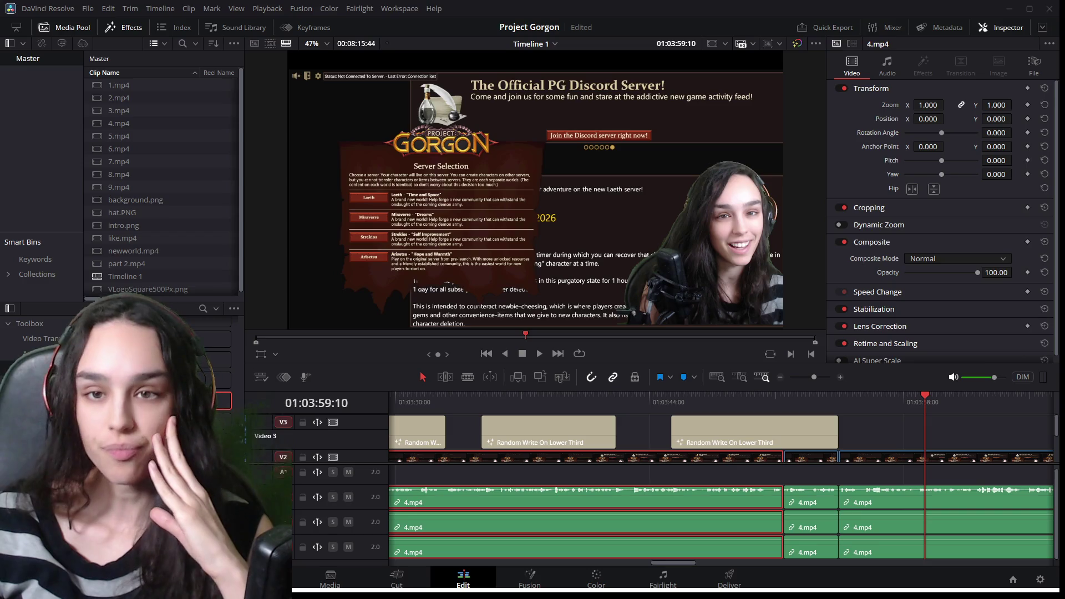
Select the 4.mp4 clip under the playhead and enter the track name 'Video 3'.
{"action": "left_click", "coordinate": [888, 499]}
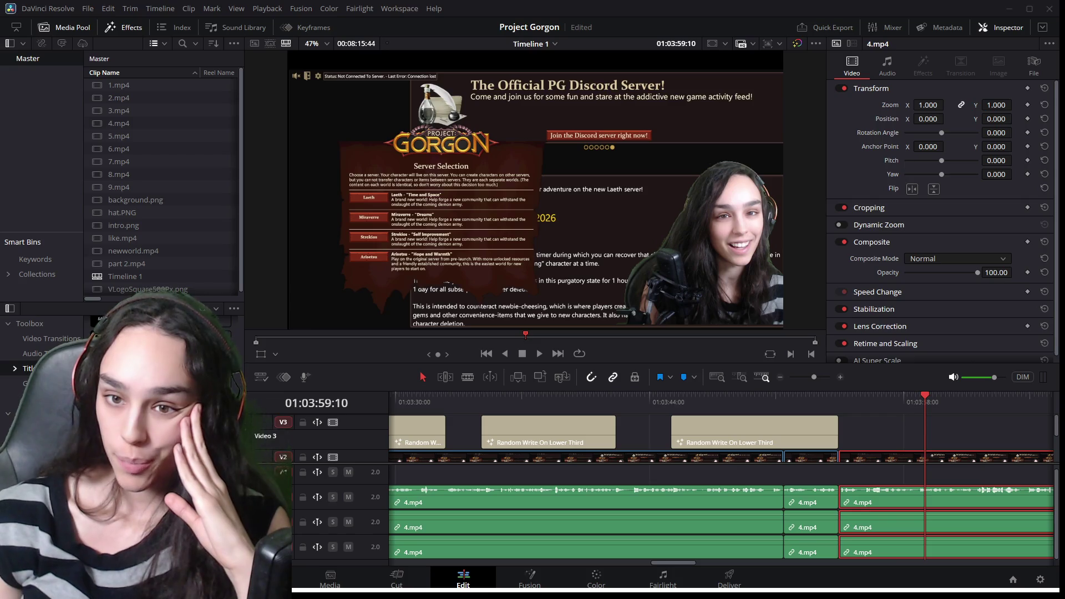
{"action": "type", "text": "Video 3"}
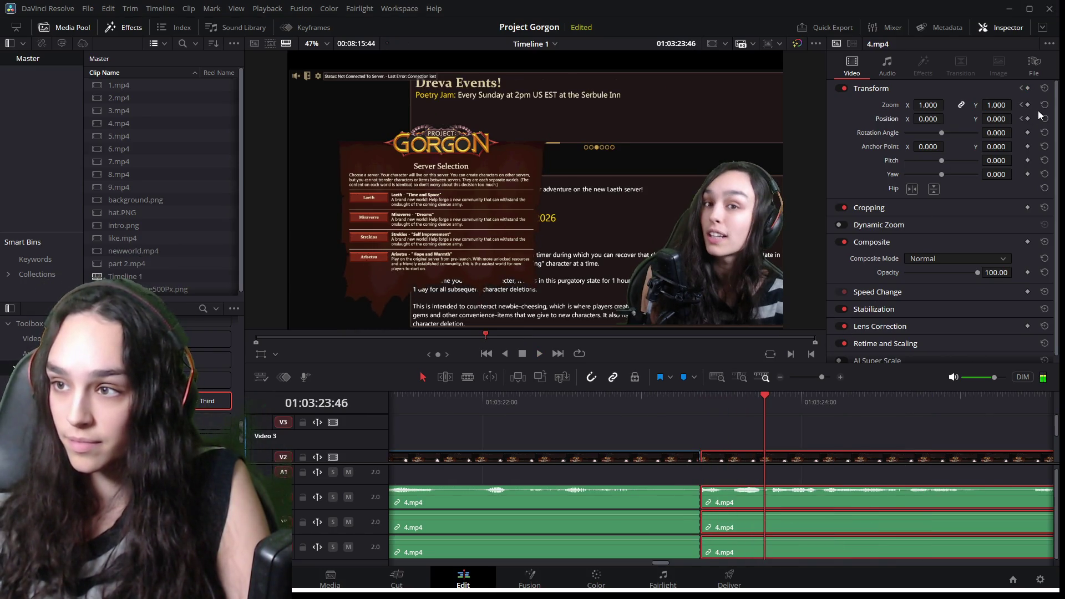
Save the project with Ctrl+S.
{"action": "key", "text": "ctrl+s"}
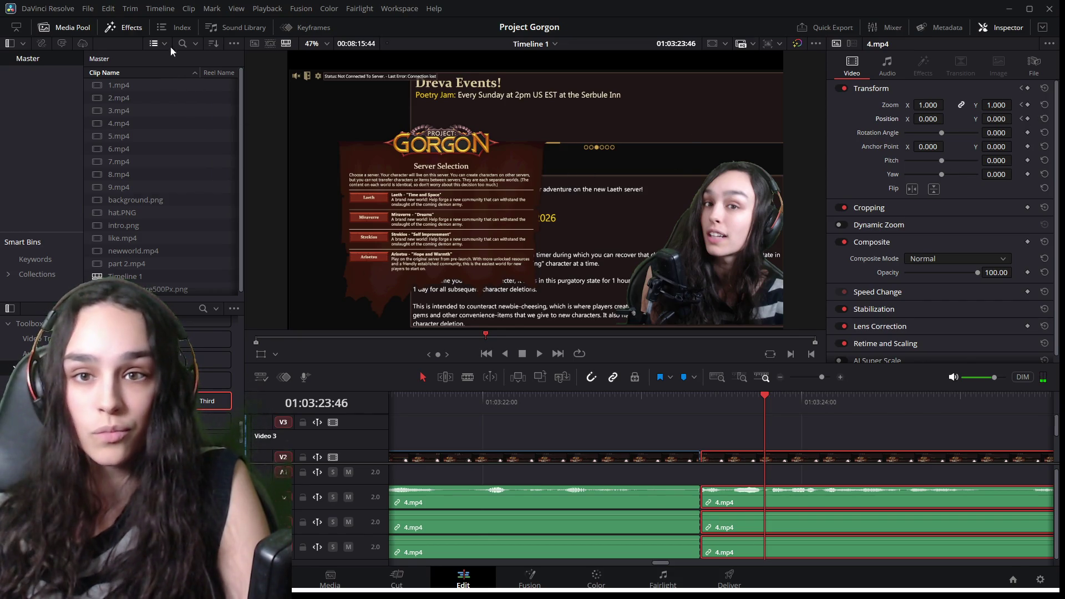
Keyframe the later 4.mp4 segment to zoom 1.450, shifted to frame the server list.
{"action": "left_click", "coordinate": [296, 26]}
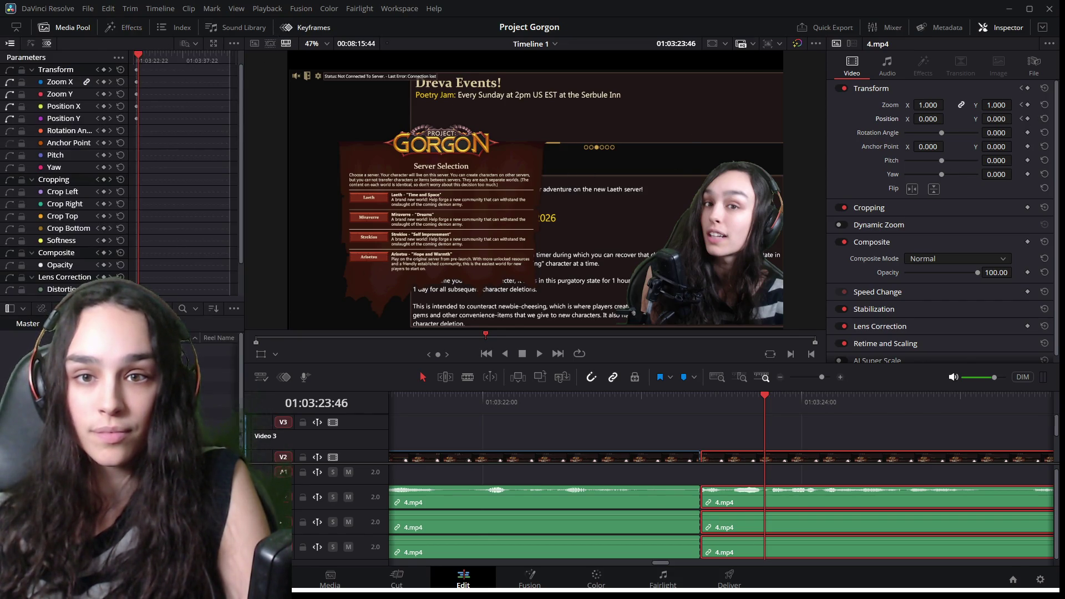
{"action": "left_click", "coordinate": [1028, 105]}
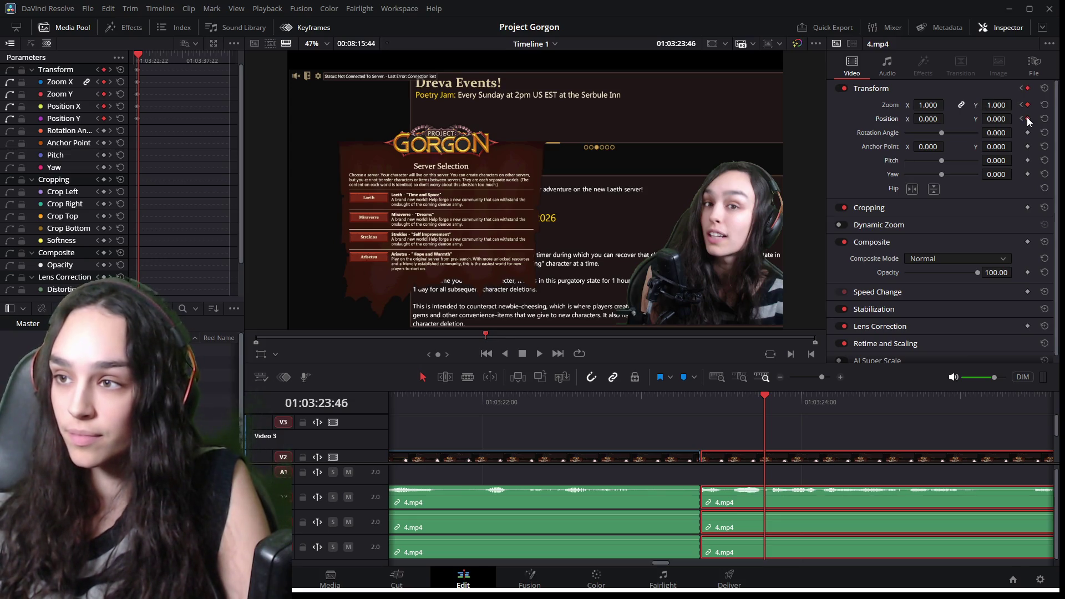
{"action": "mouse_move", "coordinate": [926, 106]}
{"action": "left_mouse_down"}
{"action": "mouse_move", "coordinate": [924, 115]}
{"action": "mouse_move", "coordinate": [946, 119]}
{"action": "left_mouse_up"}
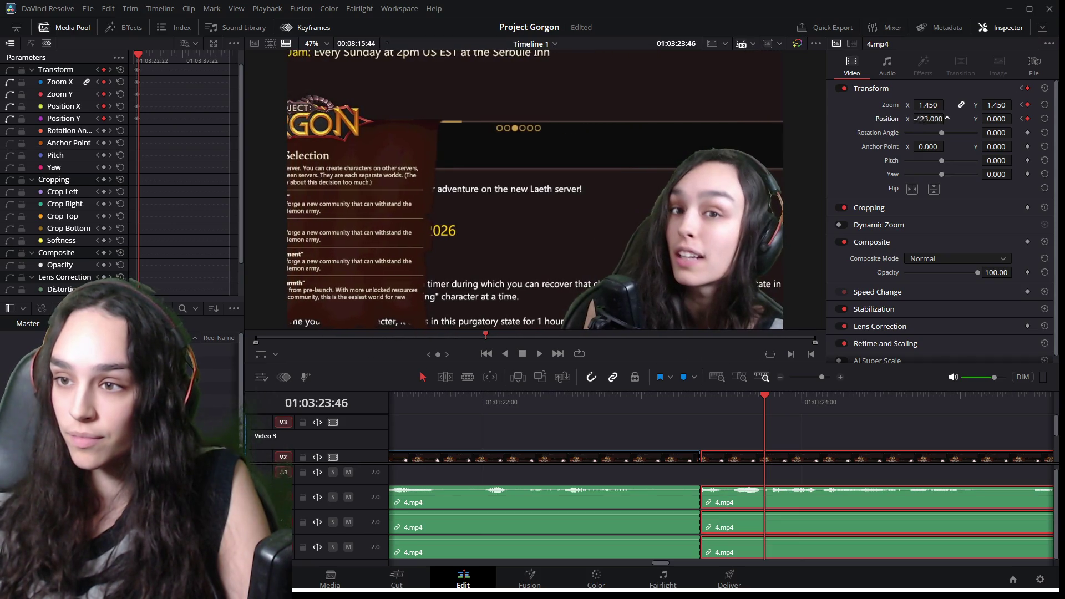
{"action": "left_click_drag", "start_coordinate": [999, 118], "coordinate": [1028, 119]}
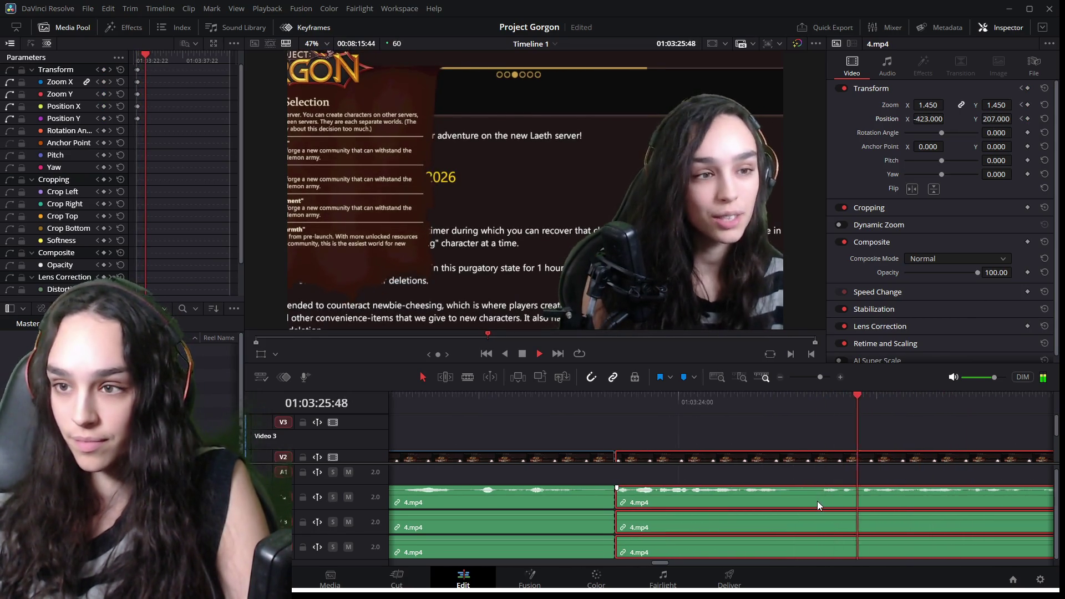
{"action": "key", "text": "ctrl+minus"}
{"action": "key", "text": "ctrl+minus"}
{"action": "key", "text": "ctrl+minus"}
{"action": "left_click", "coordinate": [919, 397]}
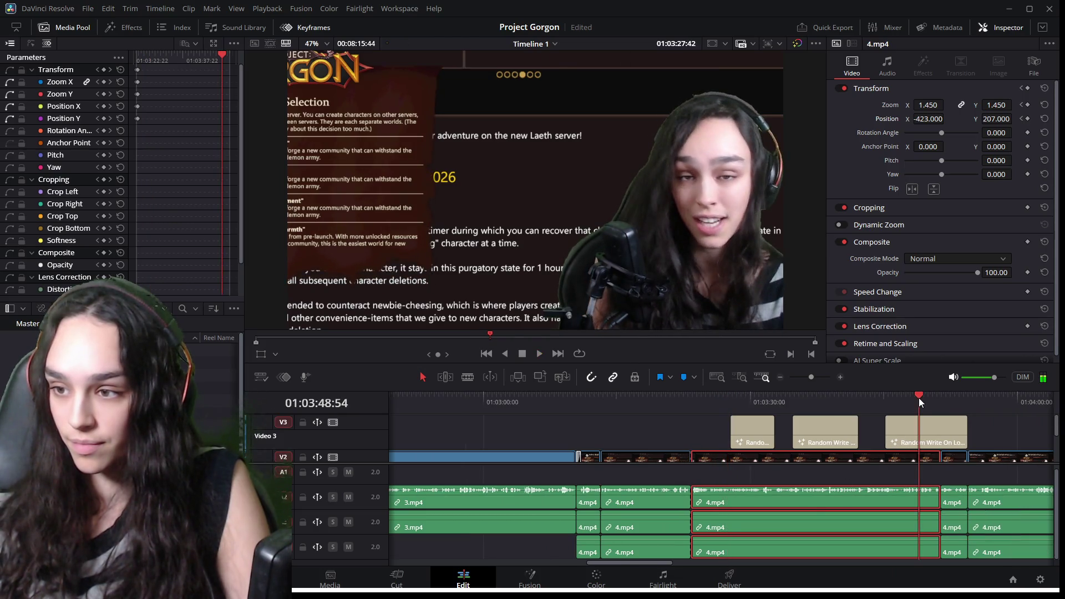
Preview the 4.mp4 clips around 01:03:54:26 and select the short middle clip.
{"action": "scroll", "coordinate": [570, 457], "scroll_direction": "down", "scroll_amount": 5}
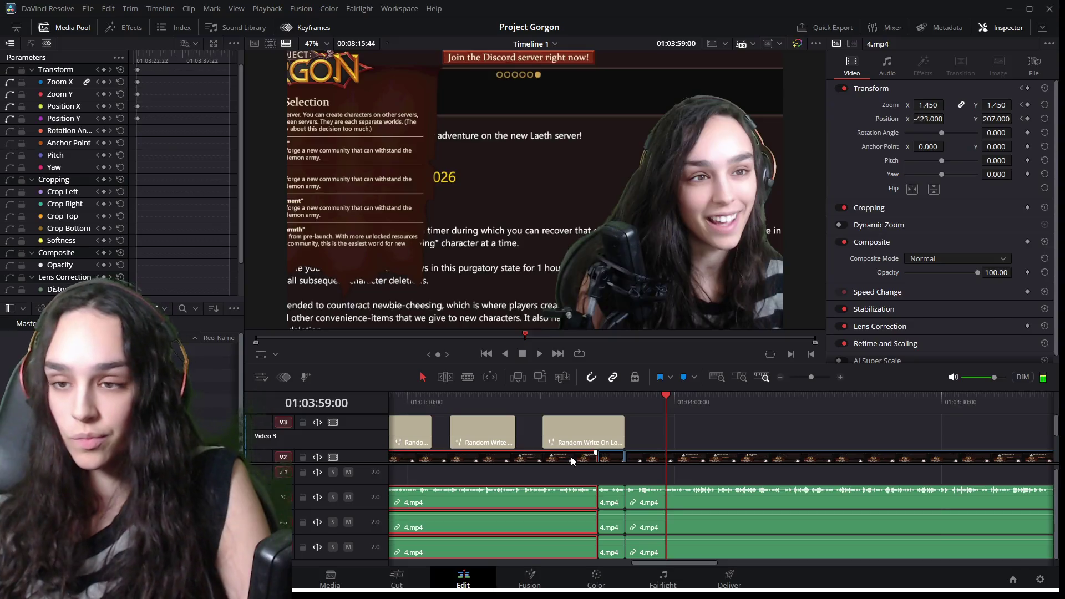
{"action": "left_click", "coordinate": [743, 457]}
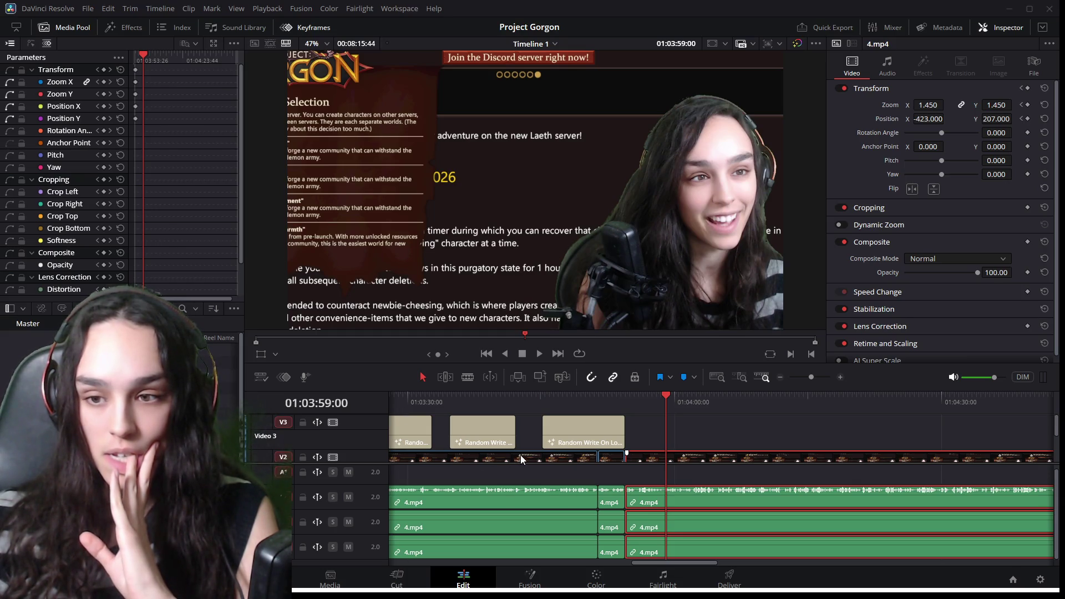
{"action": "left_click", "coordinate": [540, 457]}
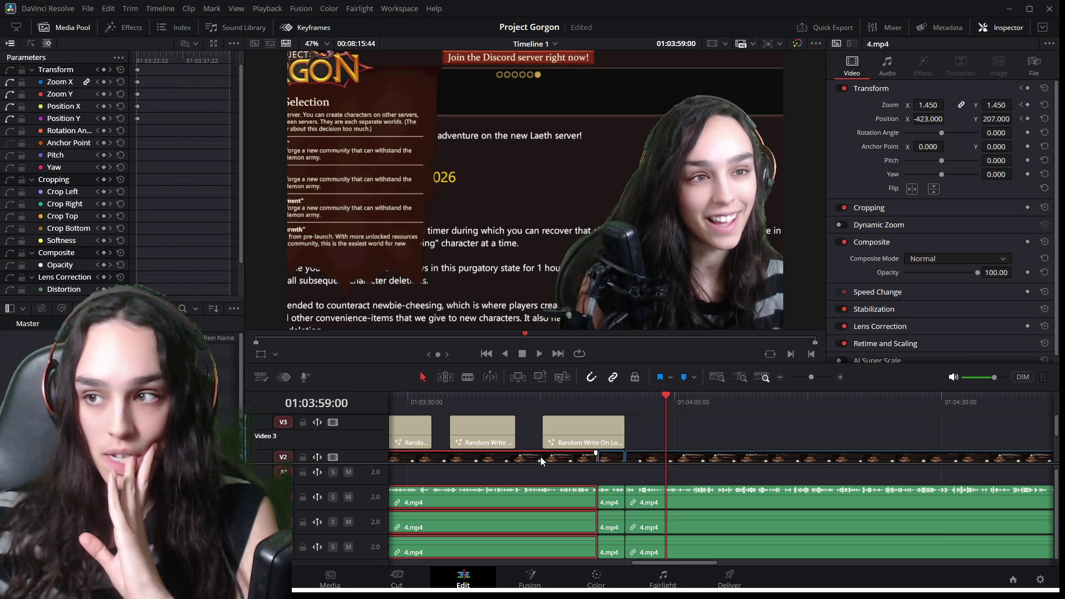
{"action": "left_click", "coordinate": [625, 394]}
{"action": "key", "text": "space"}
{"action": "key", "text": "space"}
{"action": "left_click", "coordinate": [609, 459]}
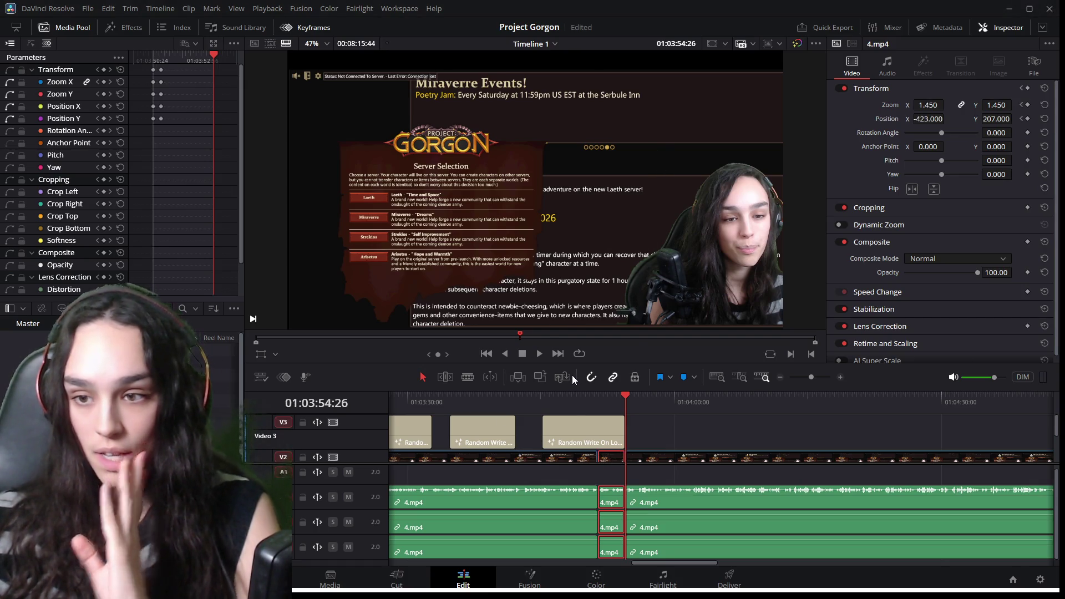
Play back the zoomed section and merge the paired transform keyframes into single keyframes.
{"action": "left_click", "coordinate": [573, 395]}
{"action": "key", "text": "space"}
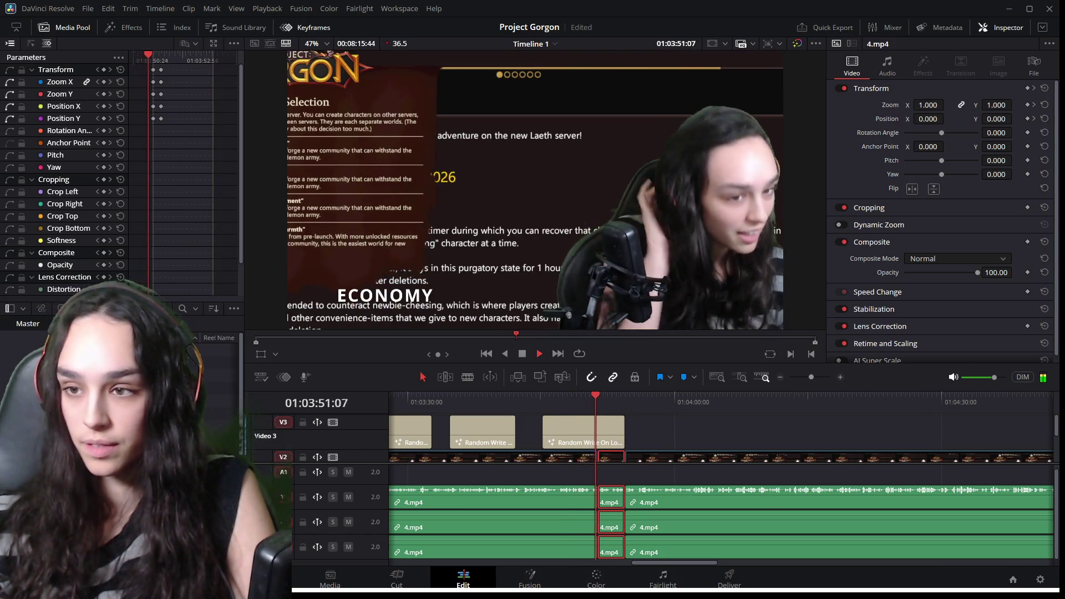
{"action": "key", "text": "space"}
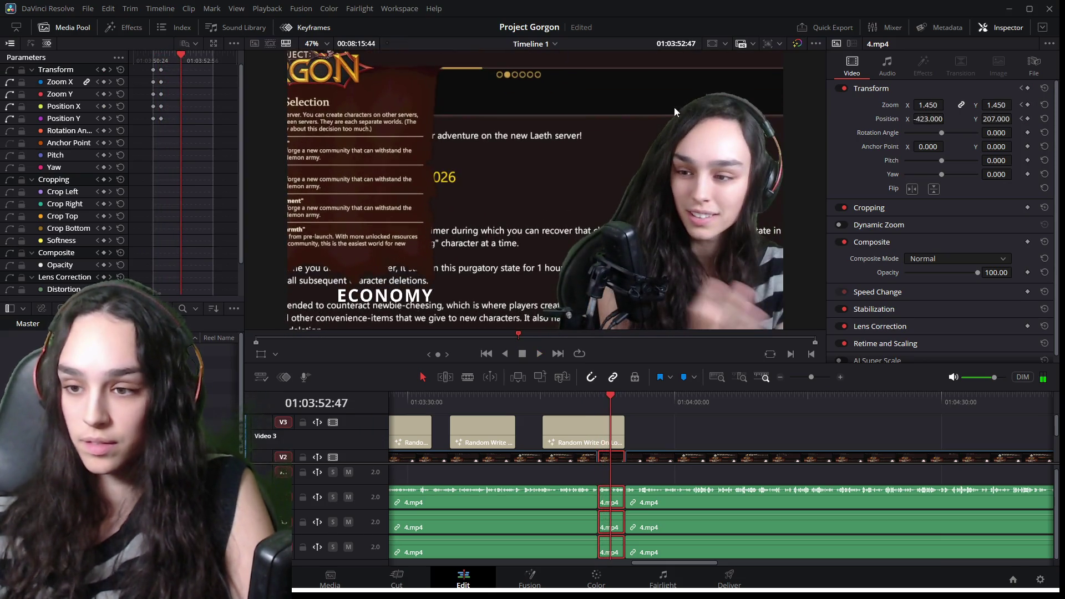
{"action": "key", "text": "ctrl+equal"}
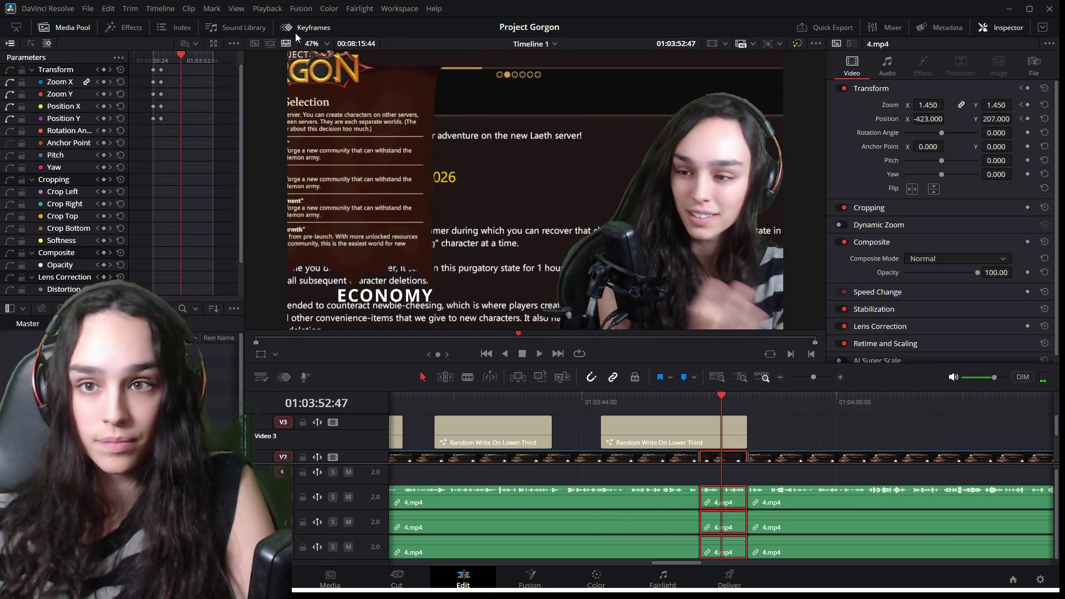
{"action": "left_click", "coordinate": [153, 71]}
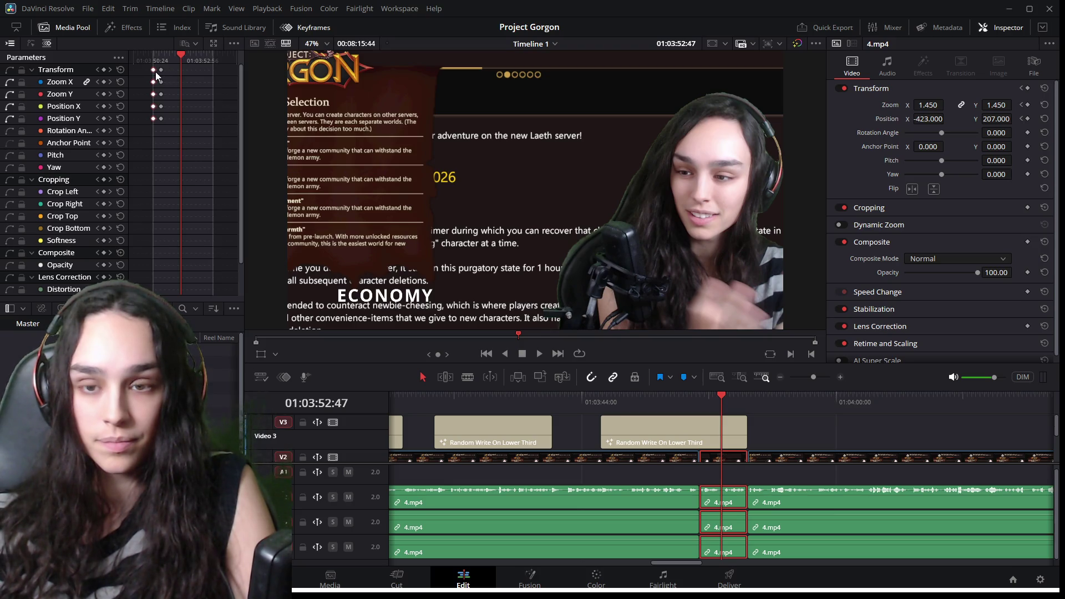
{"action": "left_click_drag", "start_coordinate": [156, 72], "coordinate": [155, 76]}
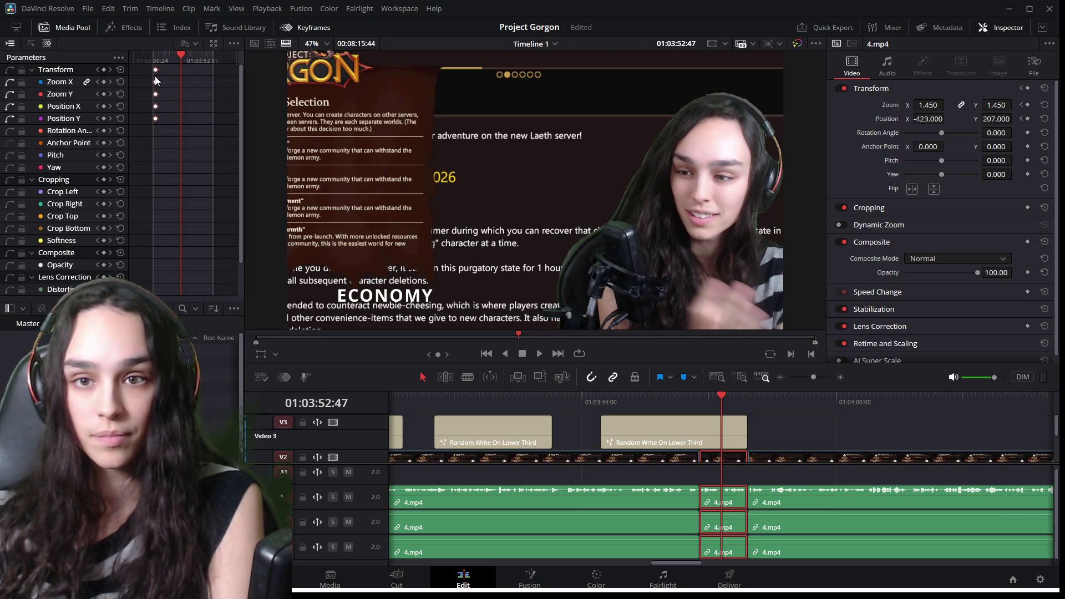
Replay the zoom from 01:03:50:33, widen the keyframe area, and return to clip start.
{"action": "left_click", "coordinate": [686, 394]}
{"action": "key", "text": "space"}
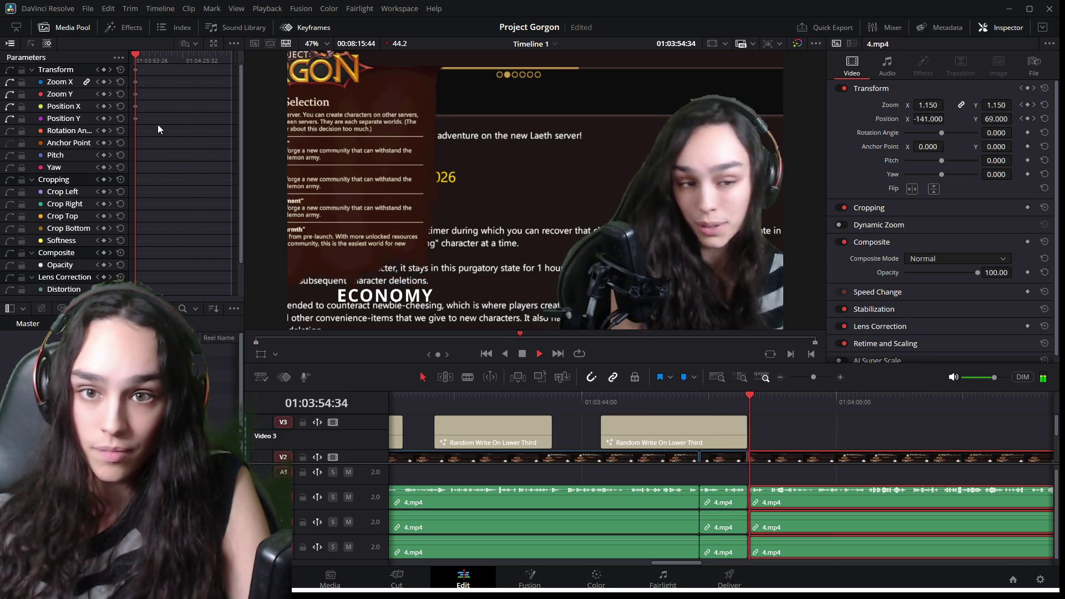
{"action": "key", "text": "space"}
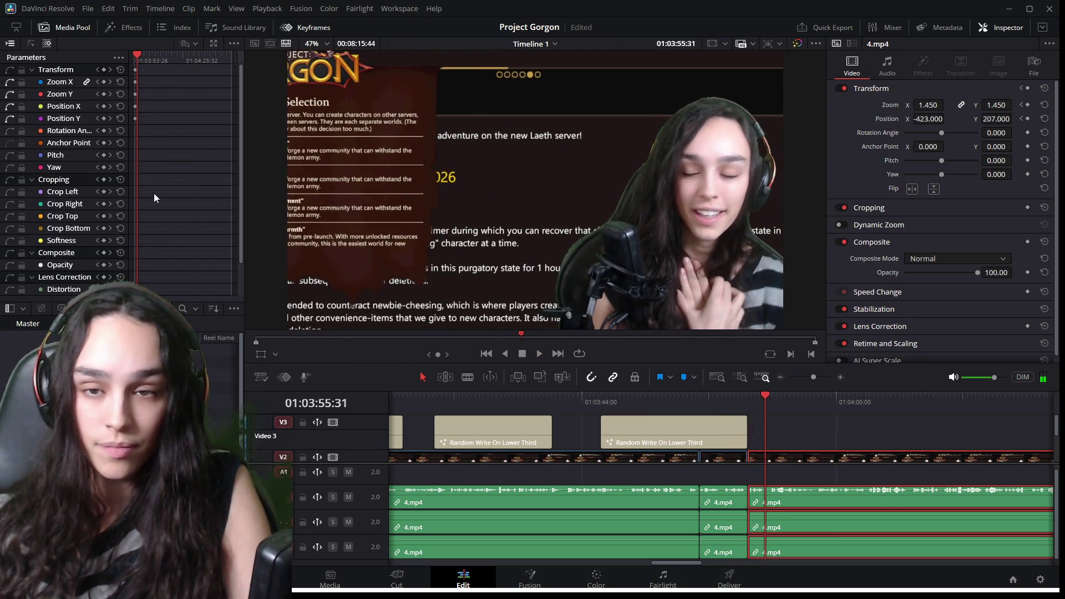
{"action": "scroll", "coordinate": [154, 195], "scroll_direction": "down", "scroll_amount": 2}
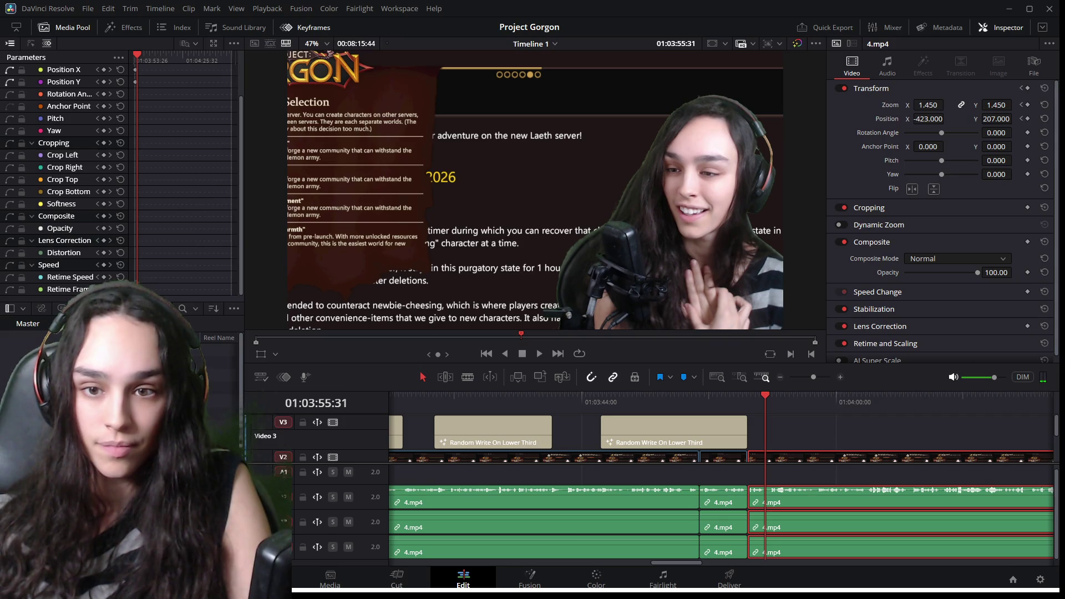
{"action": "left_click_drag", "start_coordinate": [244, 166], "coordinate": [349, 166]}
{"action": "mouse_move", "coordinate": [175, 59]}
{"action": "left_mouse_down"}
{"action": "mouse_move", "coordinate": [201, 61]}
{"action": "mouse_move", "coordinate": [92, 58]}
{"action": "left_mouse_up"}
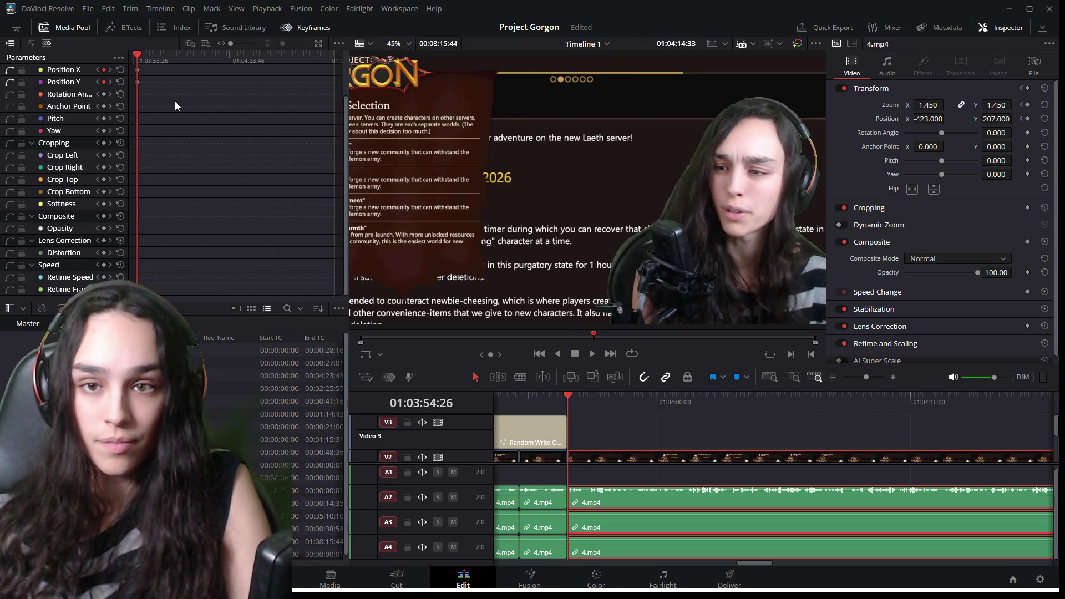
Delete the starting Position X keyframe and move the Position Y keyframe off the clip start.
{"action": "left_click_drag", "start_coordinate": [231, 45], "coordinate": [245, 51]}
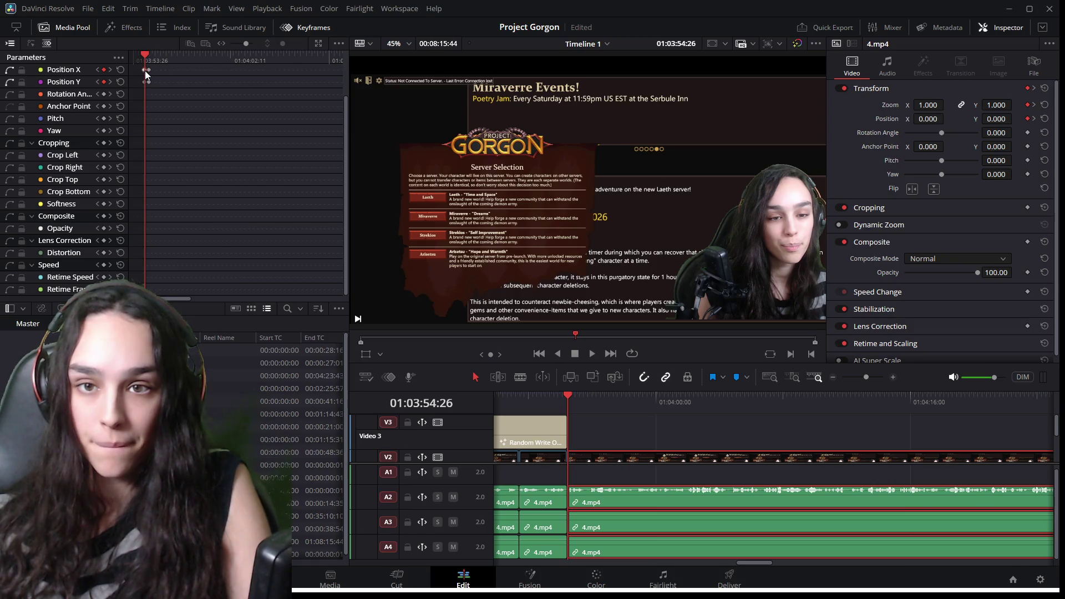
{"action": "key", "text": "Delete"}
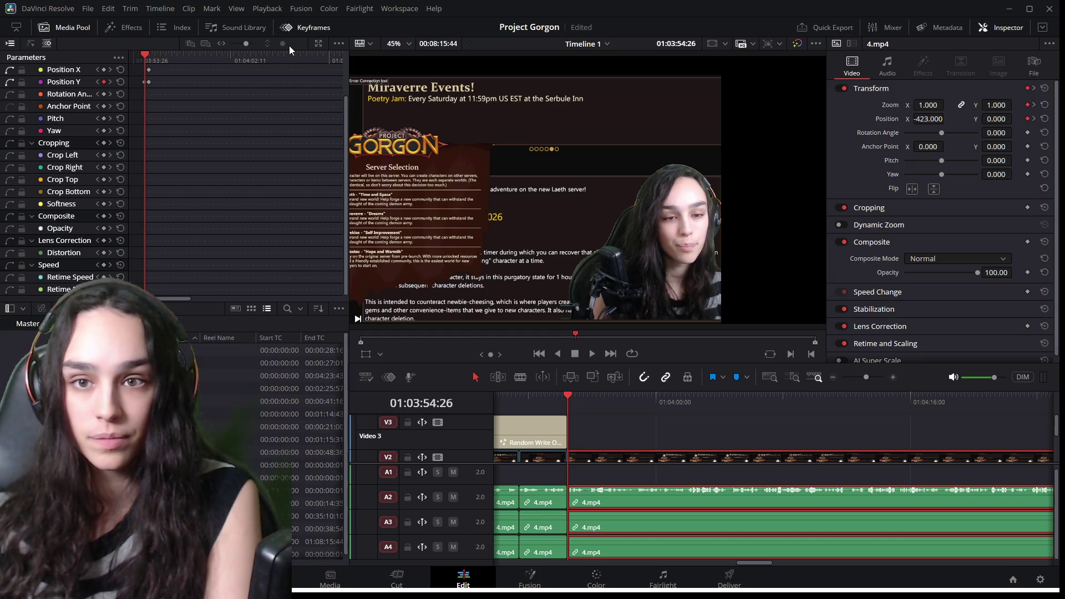
{"action": "left_click_drag", "start_coordinate": [248, 43], "coordinate": [249, 46]}
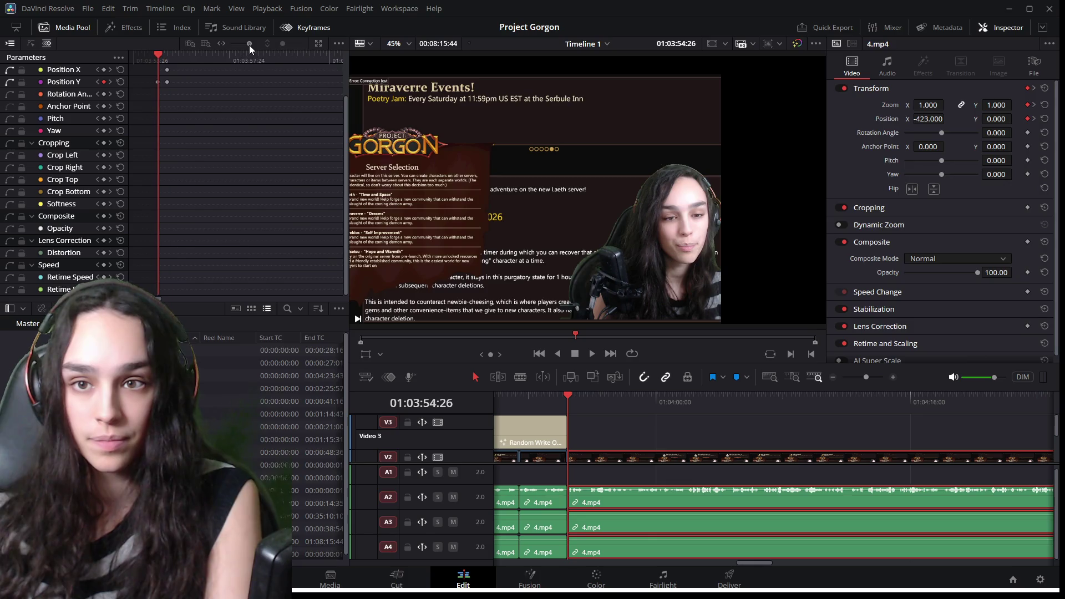
{"action": "mouse_move", "coordinate": [159, 82]}
{"action": "left_mouse_down"}
{"action": "mouse_move", "coordinate": [158, 70]}
{"action": "mouse_move", "coordinate": [158, 82]}
{"action": "left_mouse_up"}
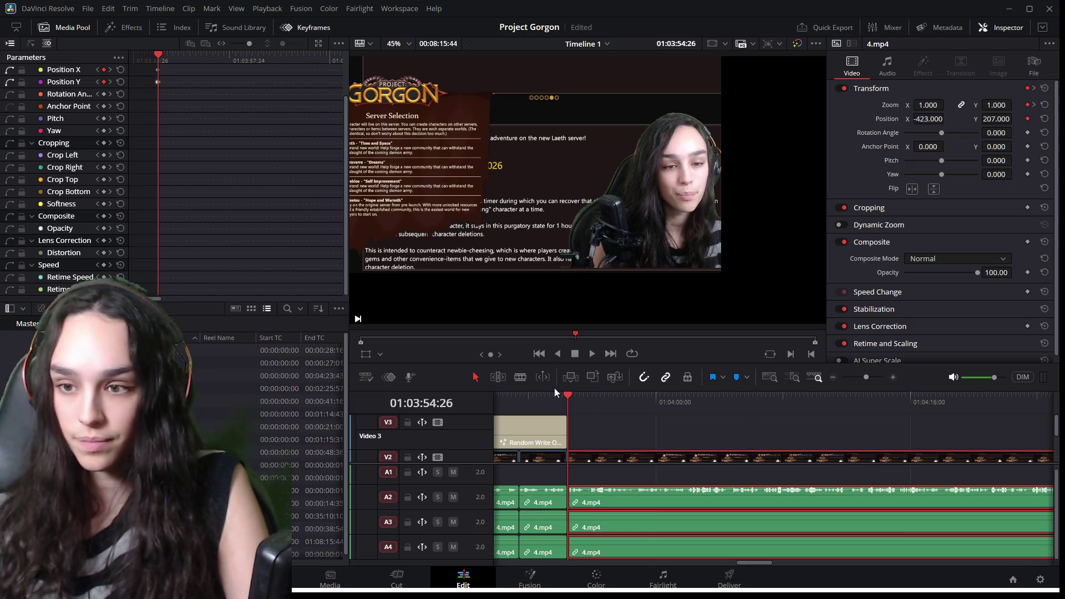
{"action": "left_click", "coordinate": [541, 395]}
{"action": "key", "text": "space"}
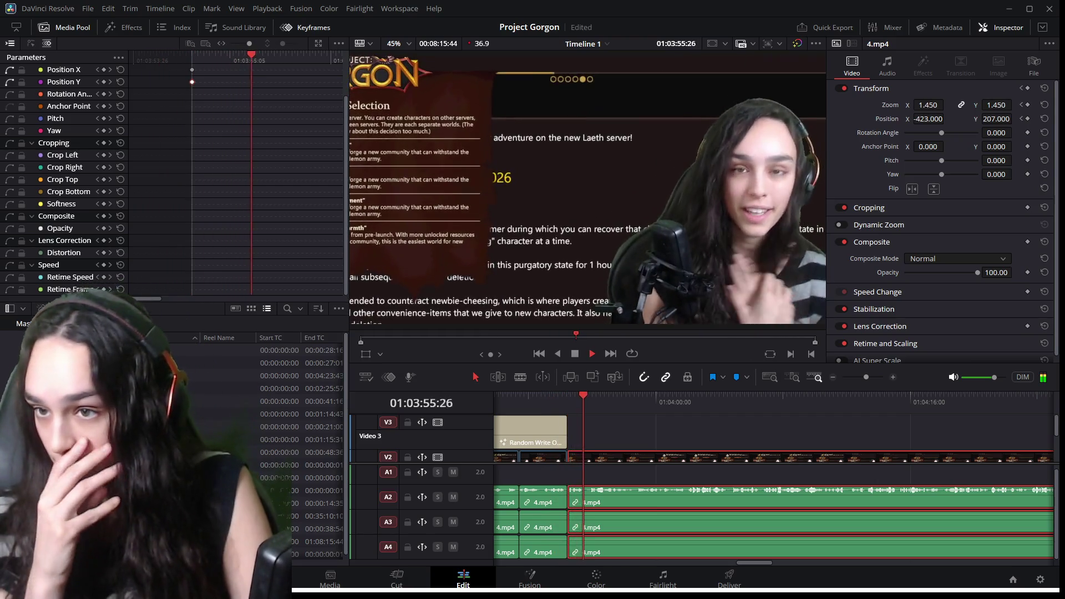
{"action": "key", "text": "space"}
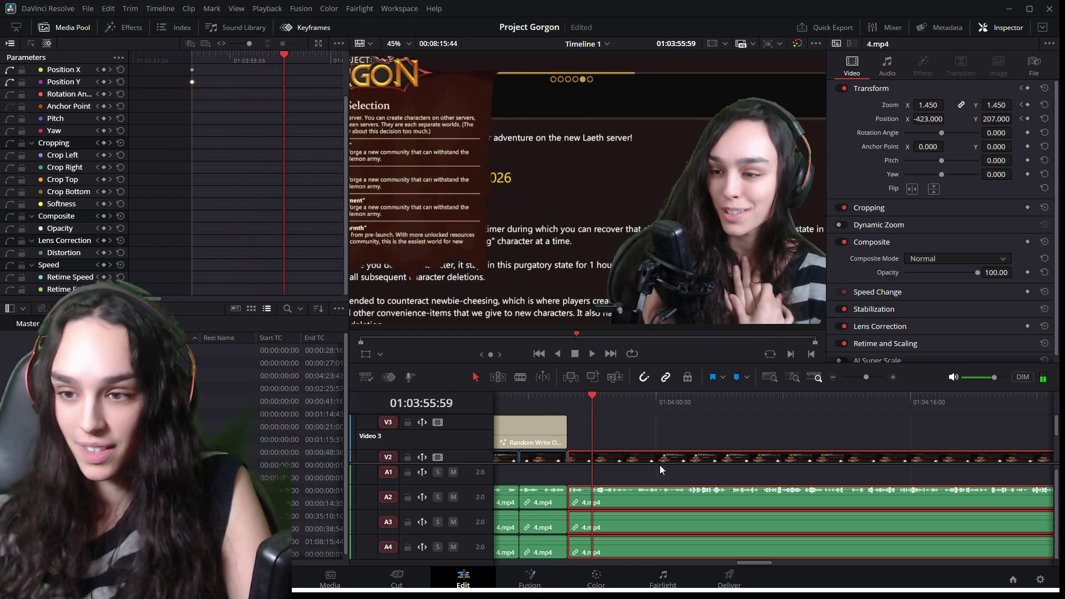
{"action": "mouse_move", "coordinate": [194, 55]}
{"action": "left_mouse_down"}
{"action": "mouse_move", "coordinate": [182, 55]}
{"action": "mouse_move", "coordinate": [195, 51]}
{"action": "left_mouse_up"}
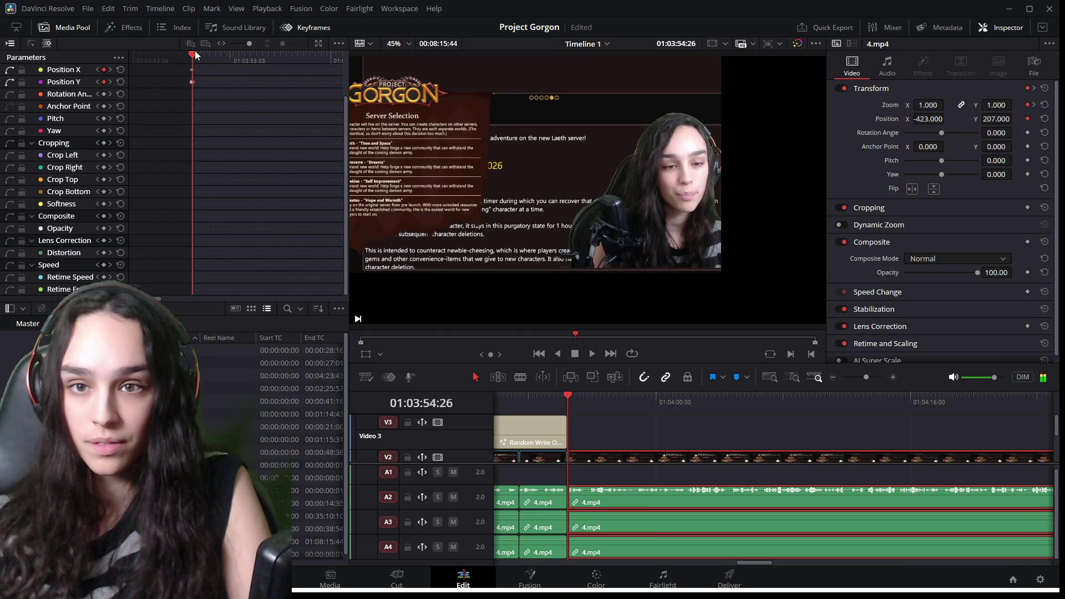
{"action": "left_click", "coordinate": [192, 82]}
{"action": "key", "text": "Delete"}
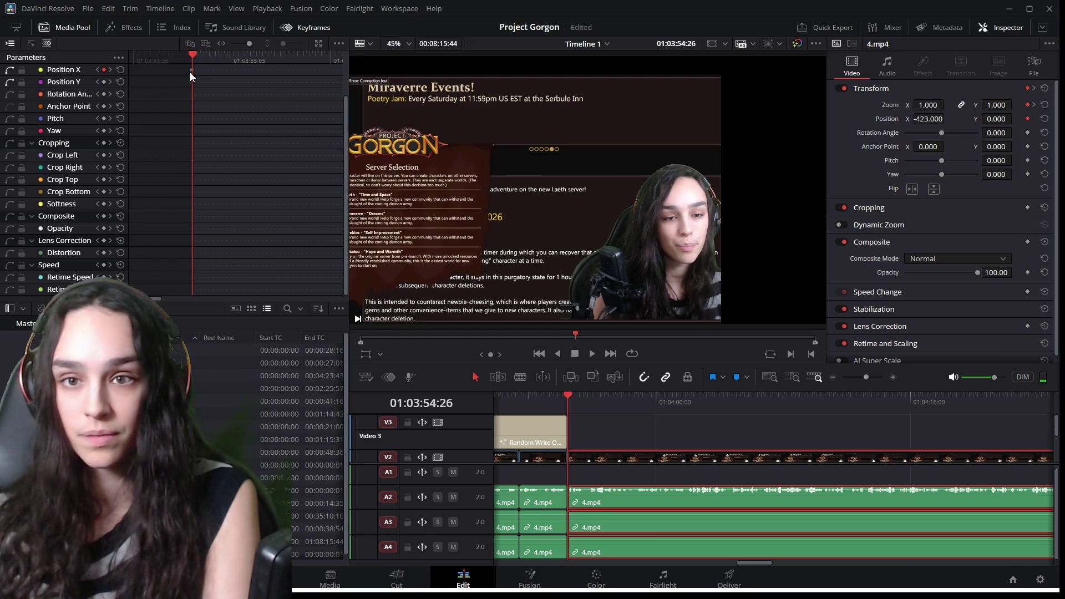
{"action": "key", "text": "ctrl+z"}
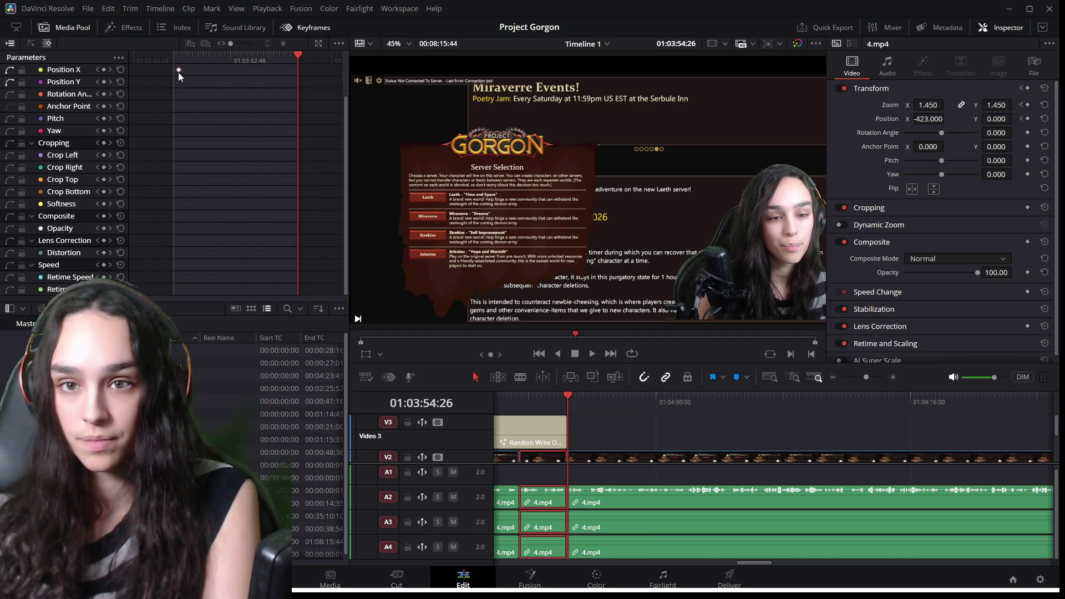
{"action": "left_click", "coordinate": [497, 460]}
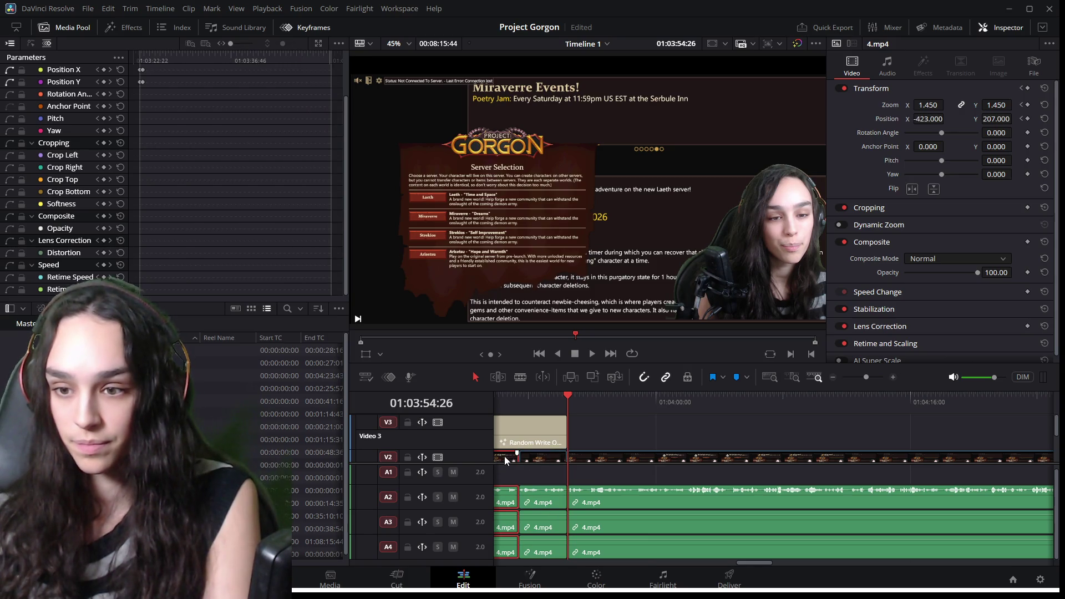
{"action": "left_click", "coordinate": [506, 395]}
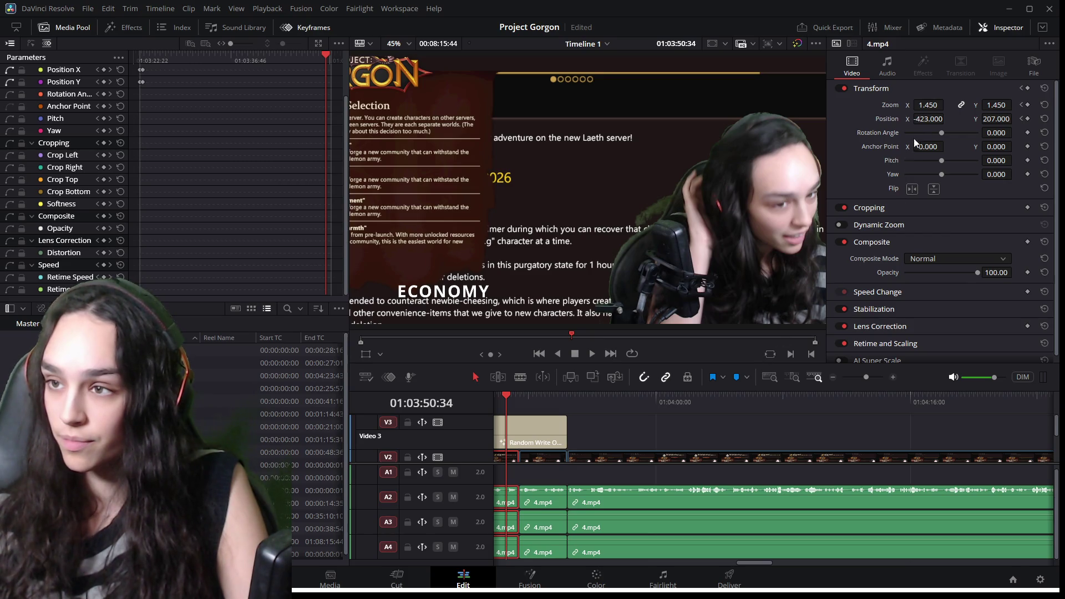
{"action": "left_click", "coordinate": [928, 119]}
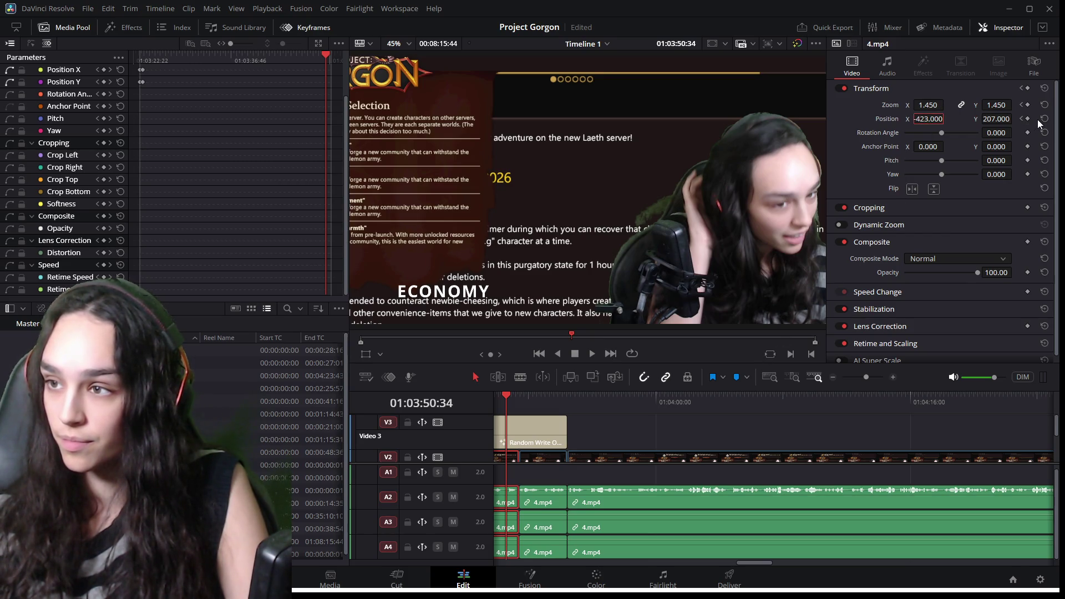
{"action": "left_click", "coordinate": [878, 121]}
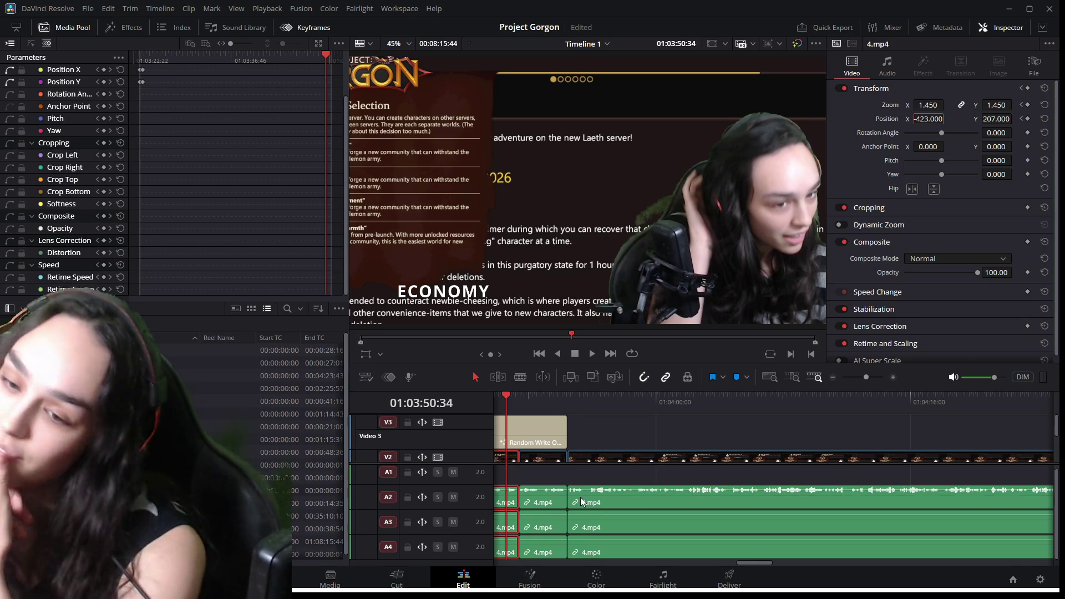
{"action": "left_click_drag", "start_coordinate": [505, 396], "coordinate": [660, 409]}
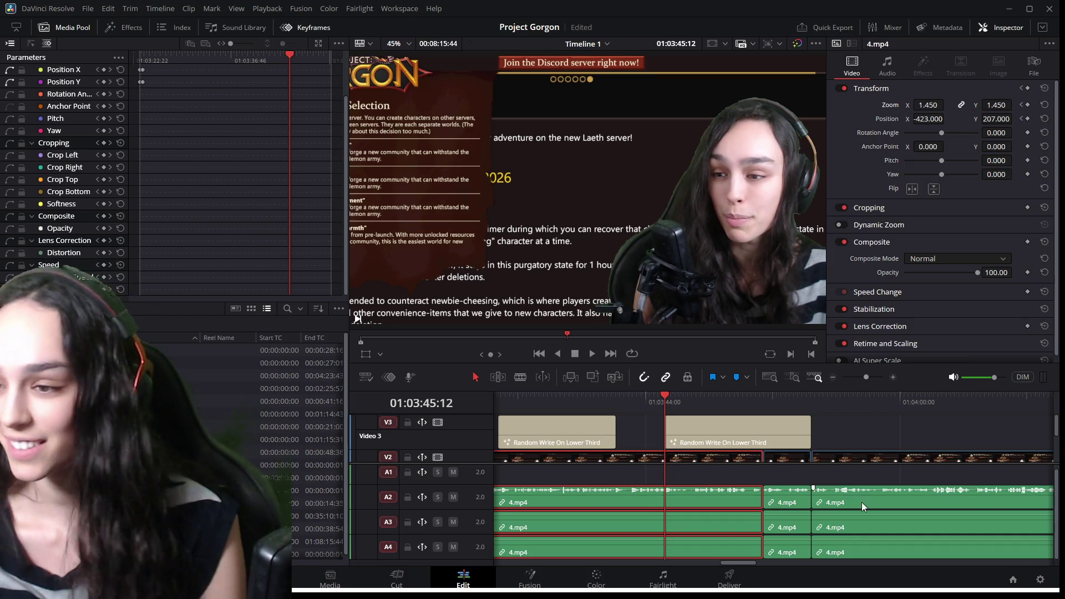
{"action": "left_click", "coordinate": [726, 397]}
Set the short clip after the cut to Position X -423 and Y 207.
{"action": "mouse_move", "coordinate": [727, 398]}
{"action": "left_mouse_down"}
{"action": "mouse_move", "coordinate": [774, 402]}
{"action": "mouse_move", "coordinate": [755, 395]}
{"action": "left_mouse_up"}
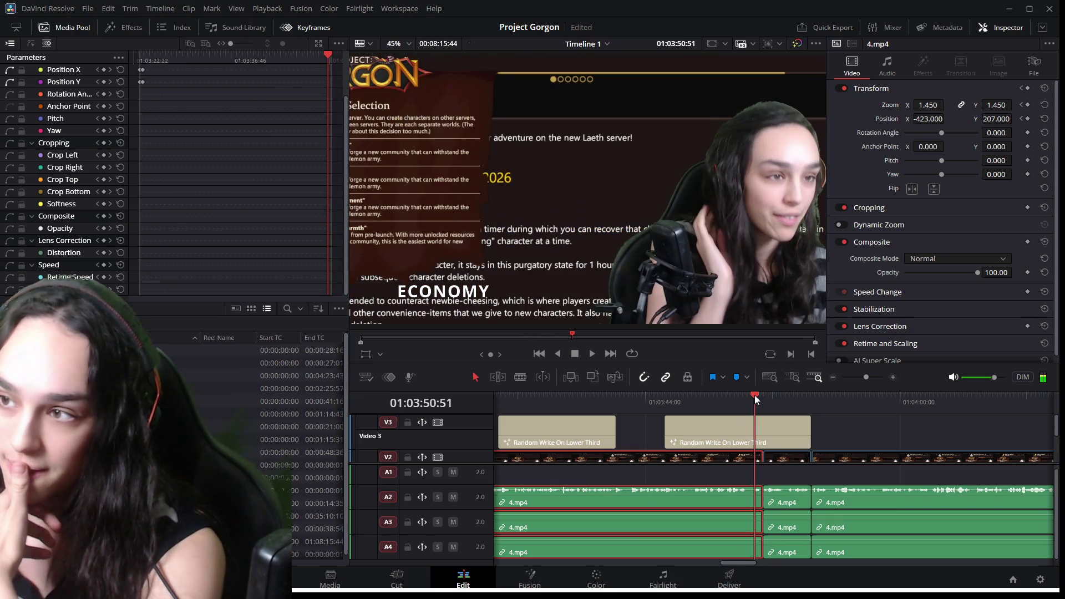
{"action": "left_click", "coordinate": [785, 457]}
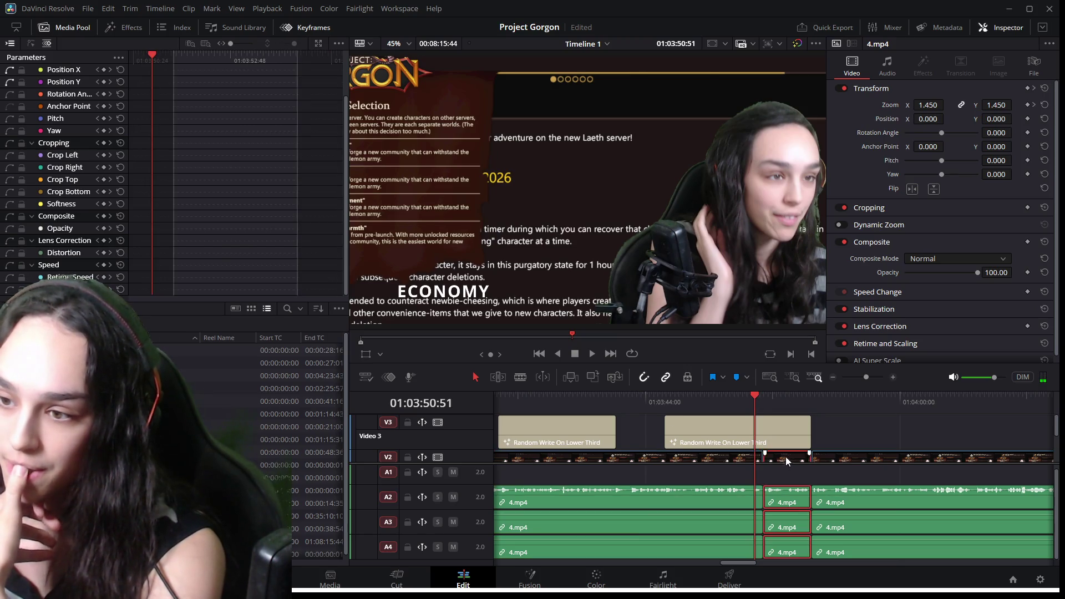
{"action": "left_click", "coordinate": [925, 119]}
{"action": "type", "text": "-423"}
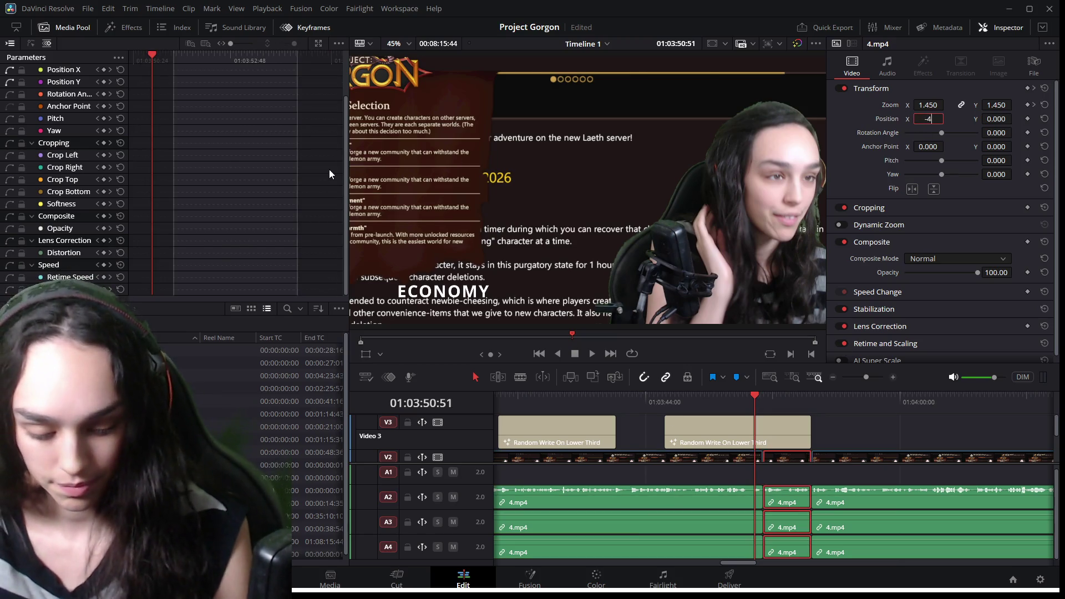
{"action": "key", "text": "Return"}
{"action": "left_click", "coordinate": [662, 461]}
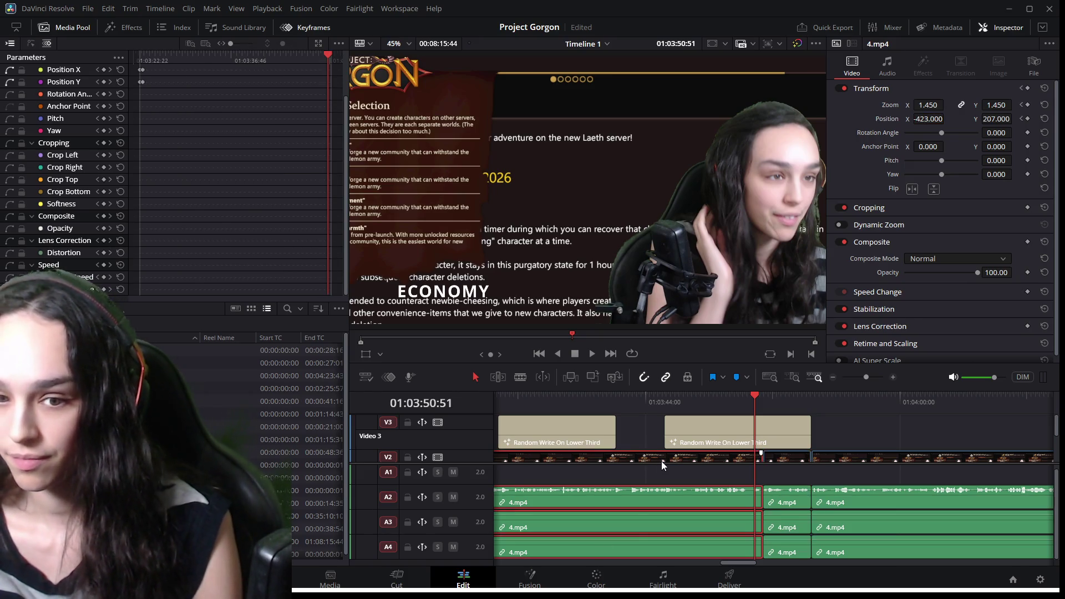
{"action": "left_click", "coordinate": [793, 459]}
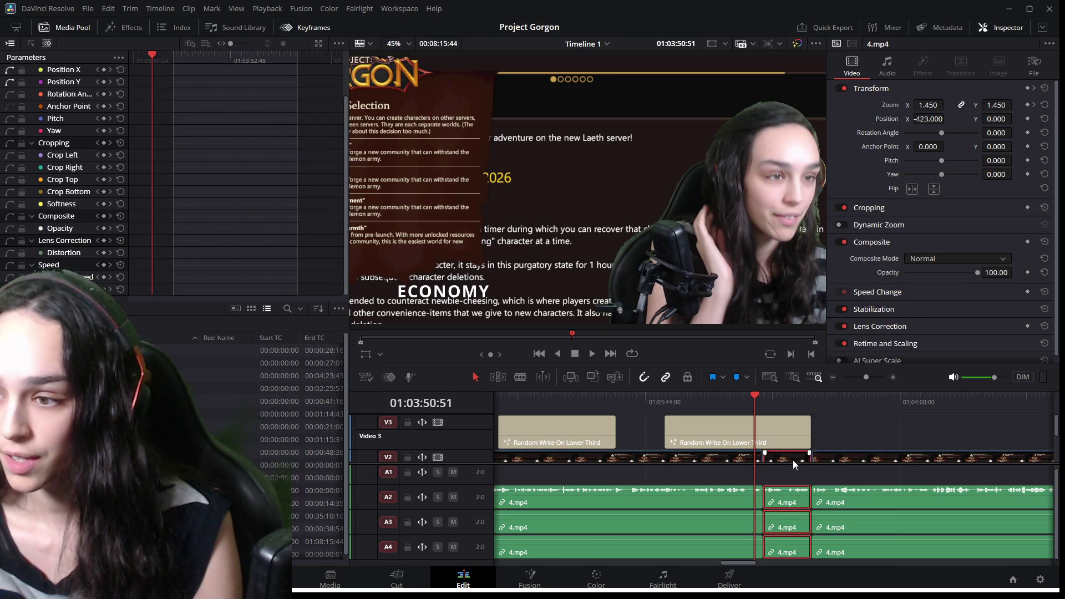
{"action": "left_click", "coordinate": [997, 119]}
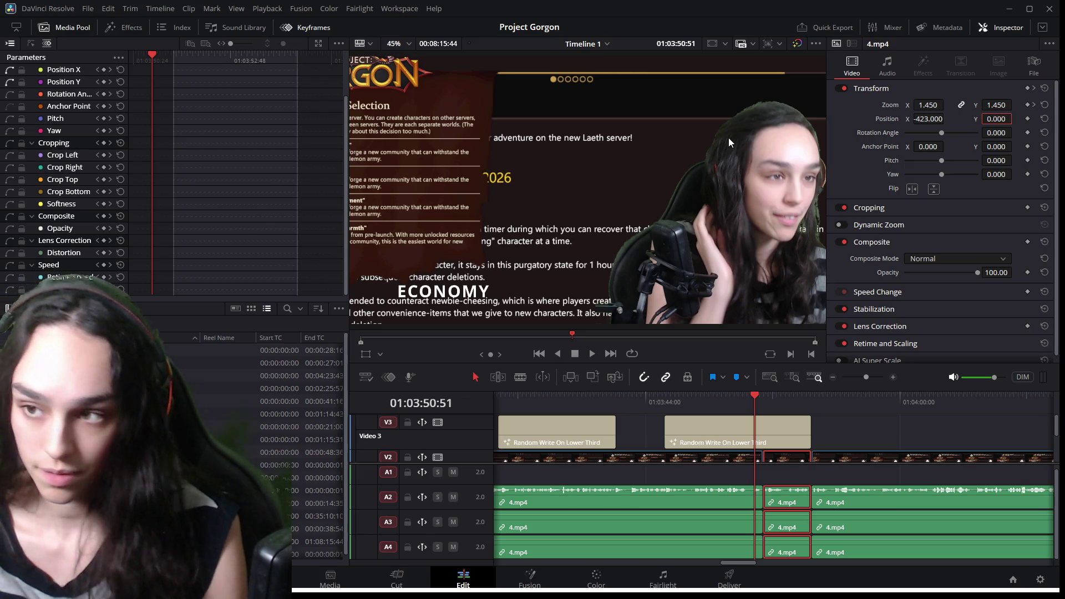
{"action": "type", "text": "207"}
{"action": "key", "text": "Return"}
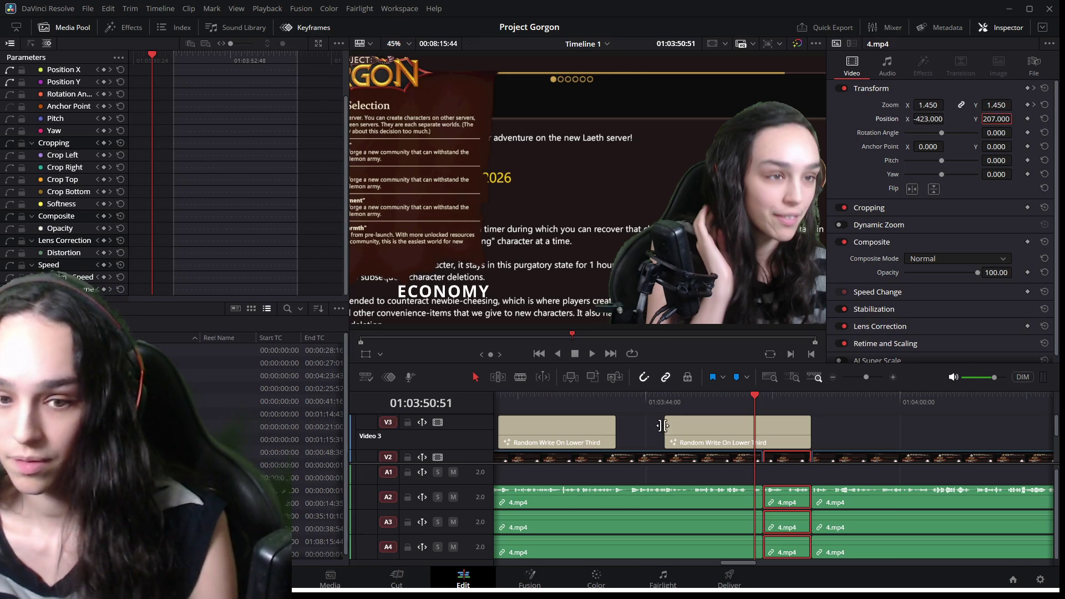
Set the next clip at 01:03:57:10 to Position X -423, Y 207 and play back.
{"action": "left_click", "coordinate": [775, 394]}
{"action": "left_click_drag", "start_coordinate": [774, 395], "coordinate": [855, 401]}
{"action": "left_click", "coordinate": [845, 462]}
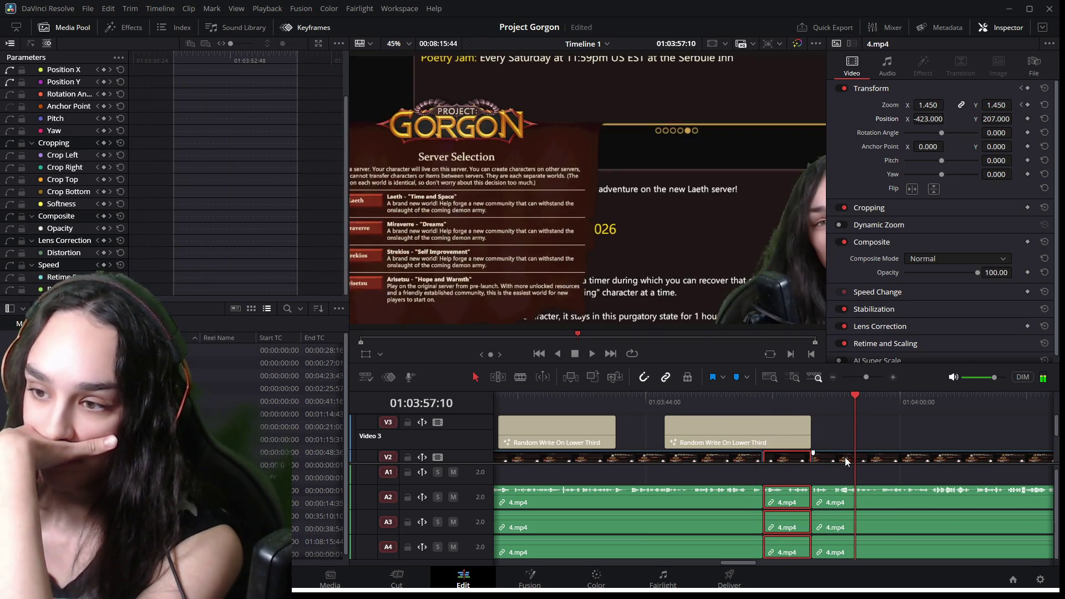
{"action": "left_click", "coordinate": [928, 118]}
{"action": "type", "text": "-423"}
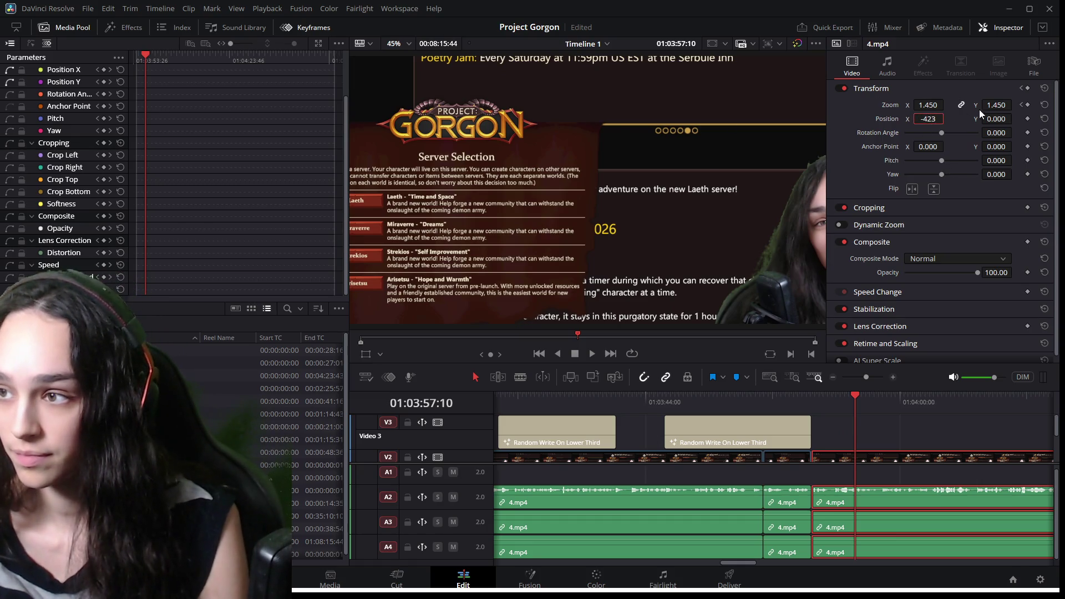
{"action": "key", "text": "Tab"}
{"action": "type", "text": "3"}
{"action": "key", "text": "Return"}
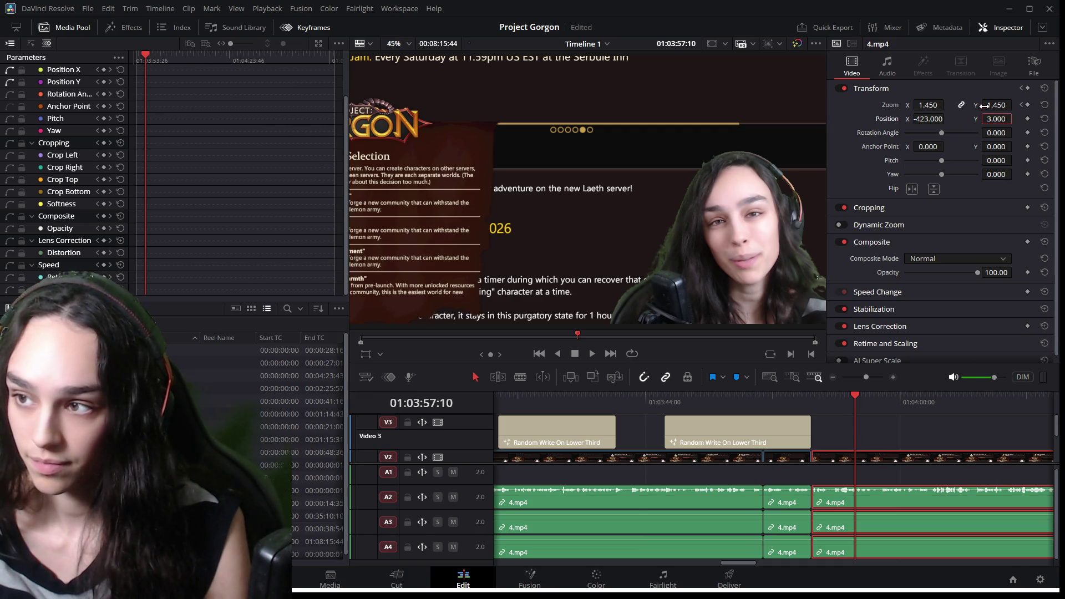
{"action": "type", "text": "207"}
{"action": "key", "text": "Return"}
{"action": "left_click", "coordinate": [688, 377]}
{"action": "key", "text": "space"}
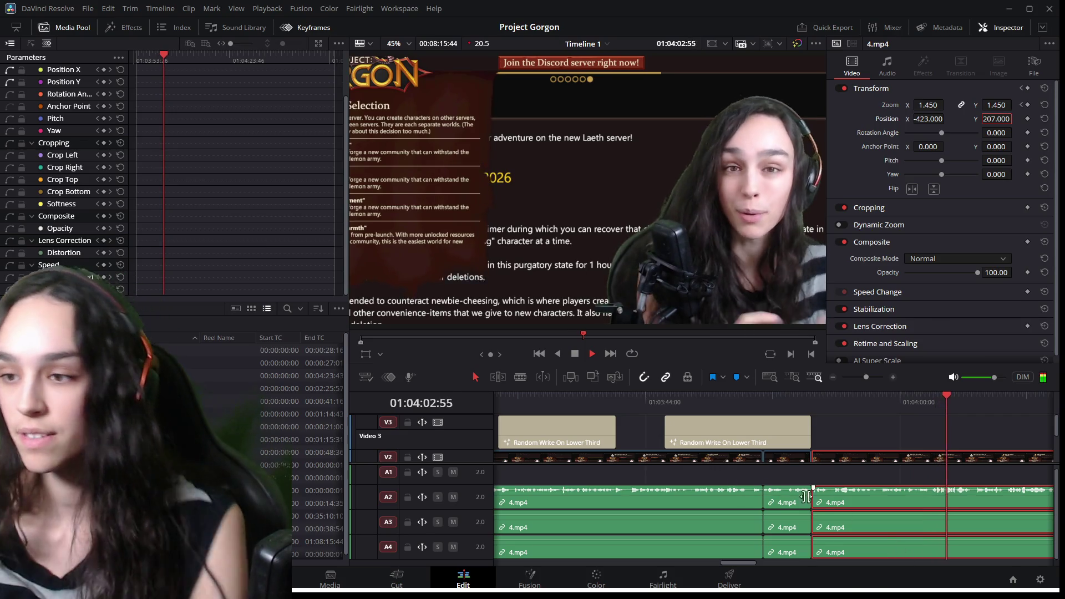
{"action": "scroll", "coordinate": [790, 491], "scroll_direction": "down", "scroll_amount": 3}
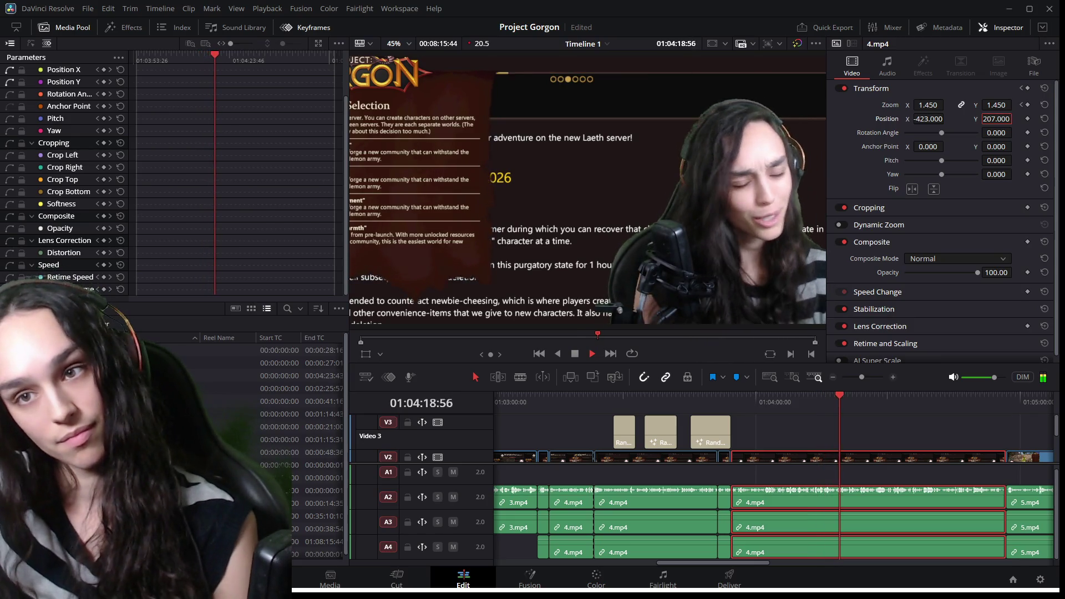
{"action": "key", "text": "space"}
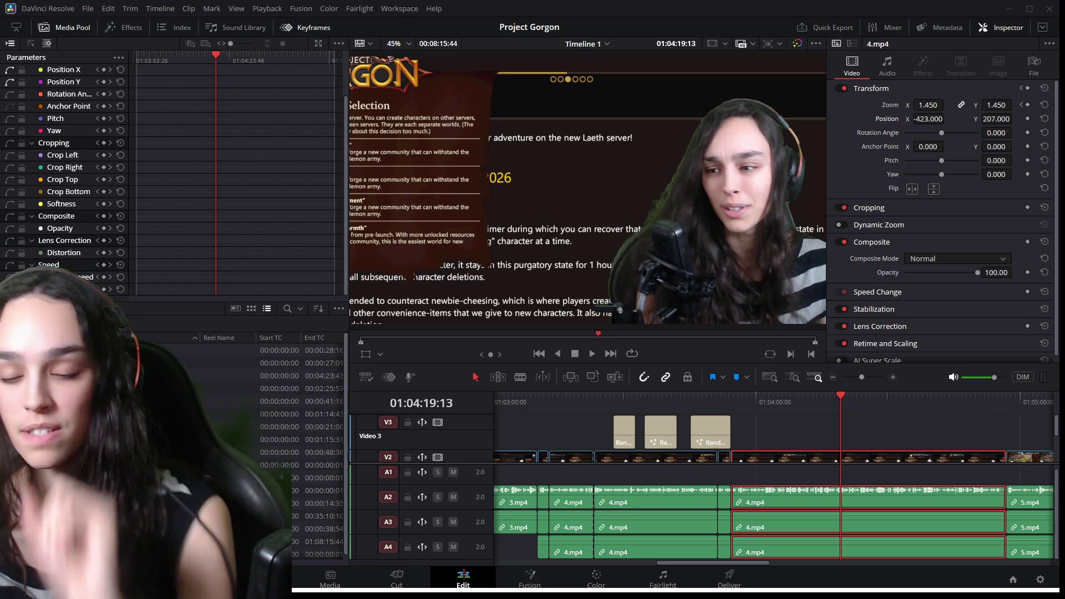
{"action": "left_click", "coordinate": [997, 119]}
{"action": "left_click", "coordinate": [855, 398]}
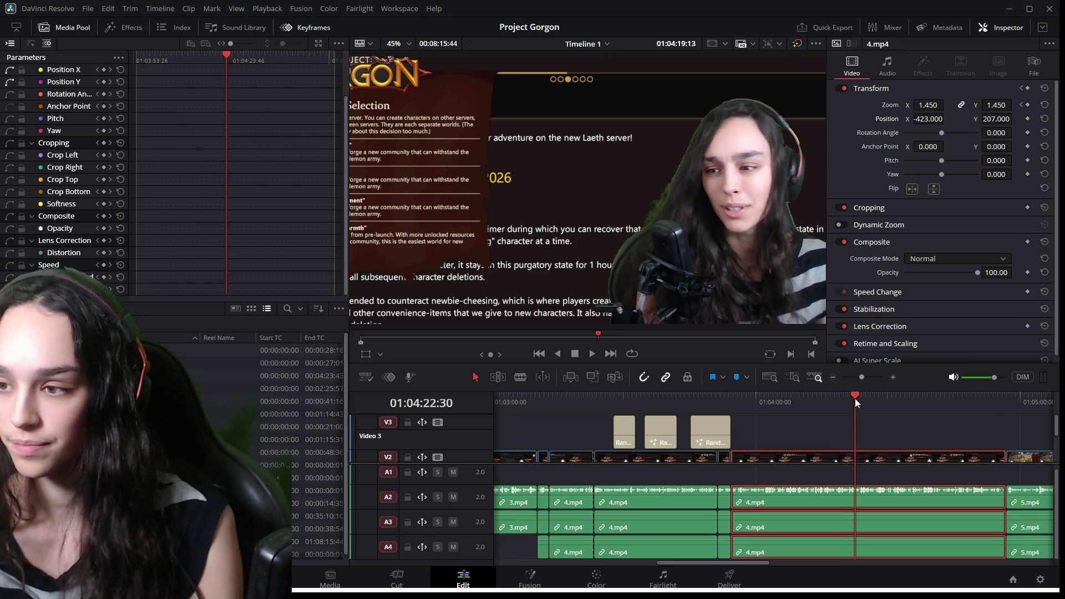
{"action": "key", "text": "space"}
{"action": "left_click_drag", "start_coordinate": [691, 565], "coordinate": [720, 565]}
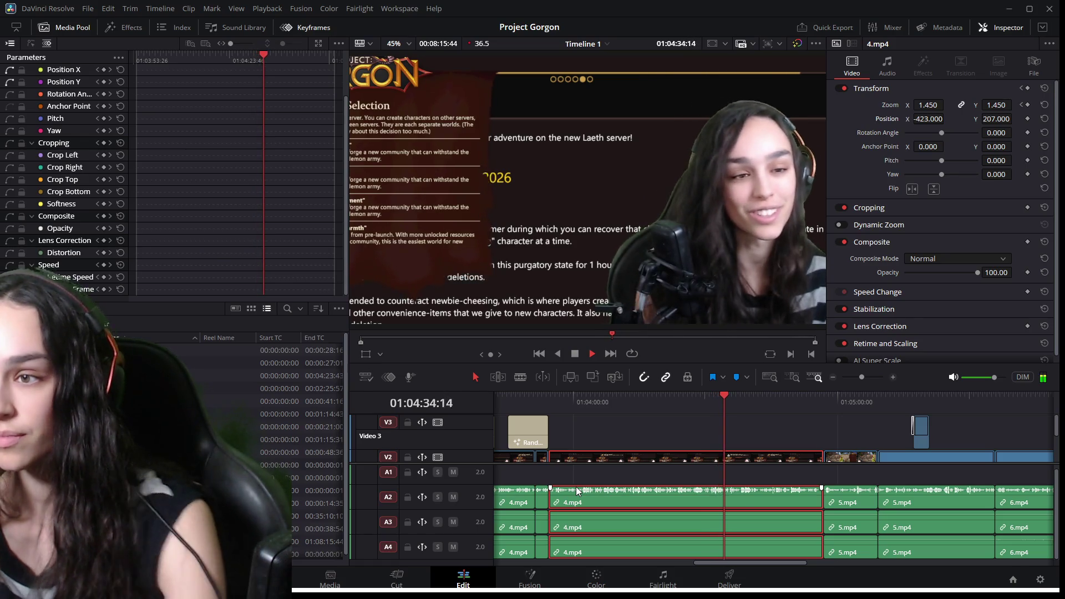
{"action": "key", "text": "space"}
{"action": "scroll", "coordinate": [658, 525], "scroll_direction": "down", "scroll_amount": 2}
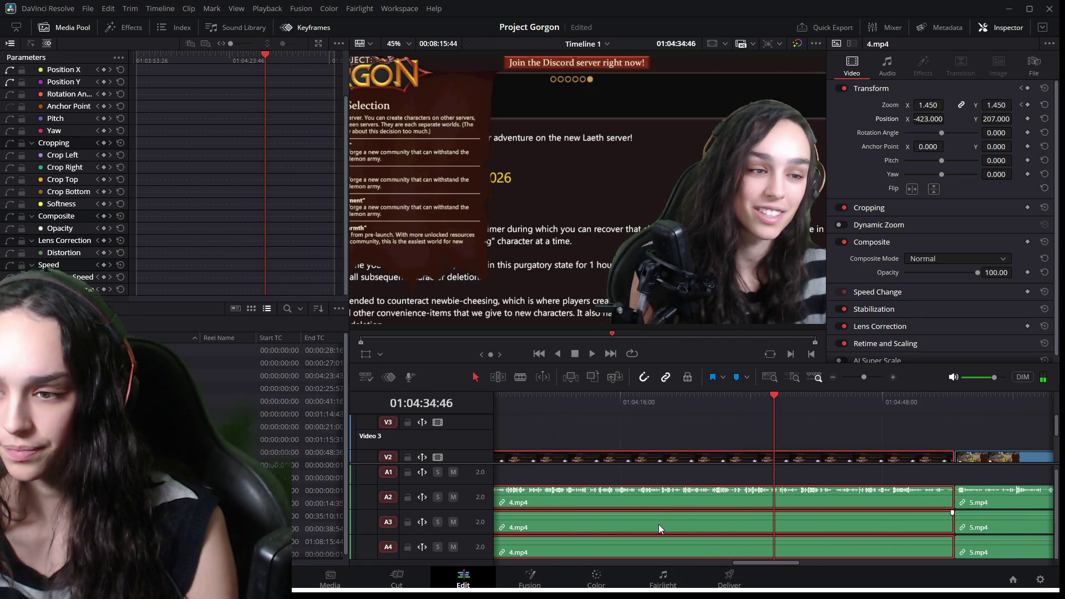
{"action": "left_click_drag", "start_coordinate": [730, 564], "coordinate": [684, 565]}
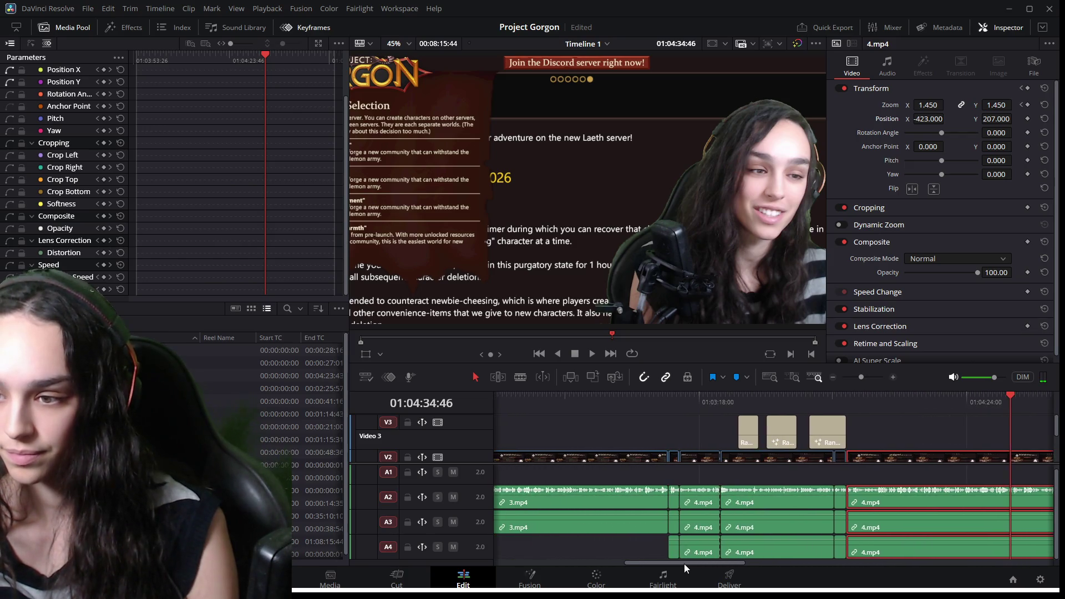
{"action": "left_click", "coordinate": [721, 414]}
{"action": "key", "text": "space"}
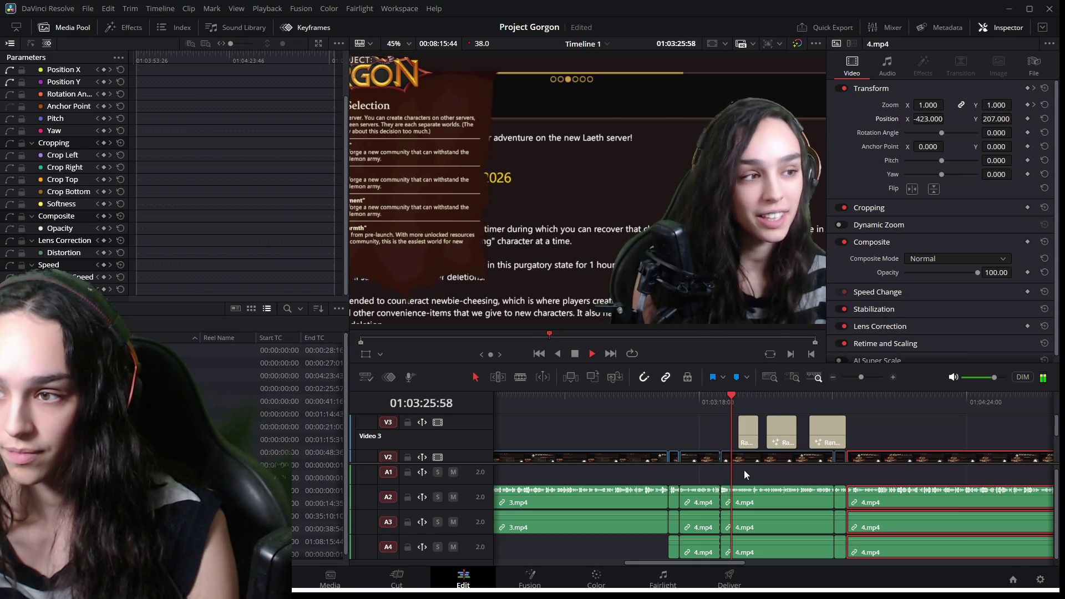
{"action": "key", "text": "space"}
{"action": "scroll", "coordinate": [688, 507], "scroll_direction": "up", "scroll_amount": 3}
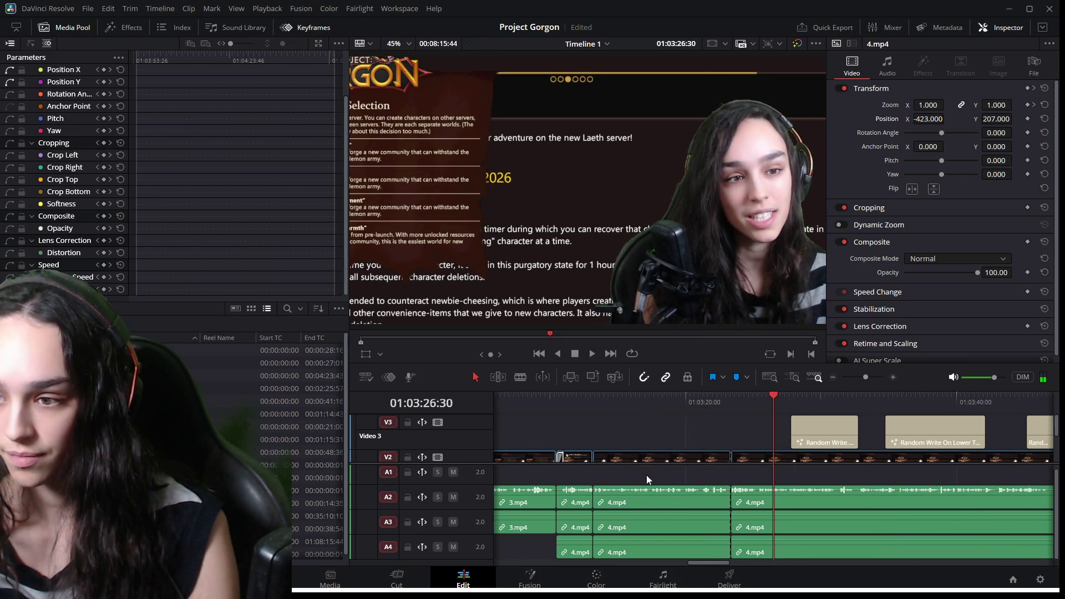
{"action": "key", "text": "space"}
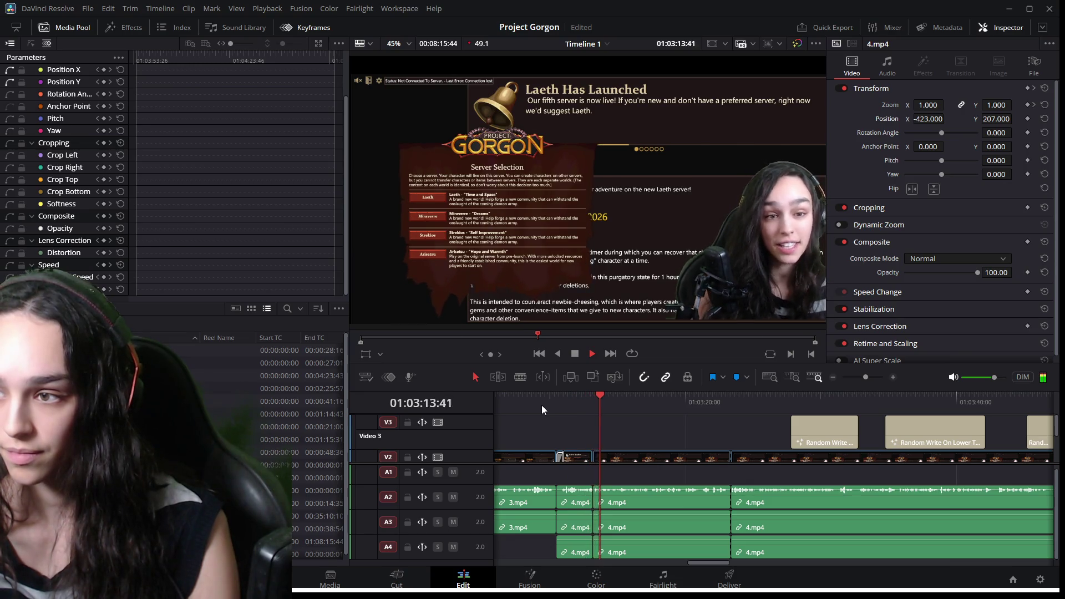
{"action": "key", "text": "space"}
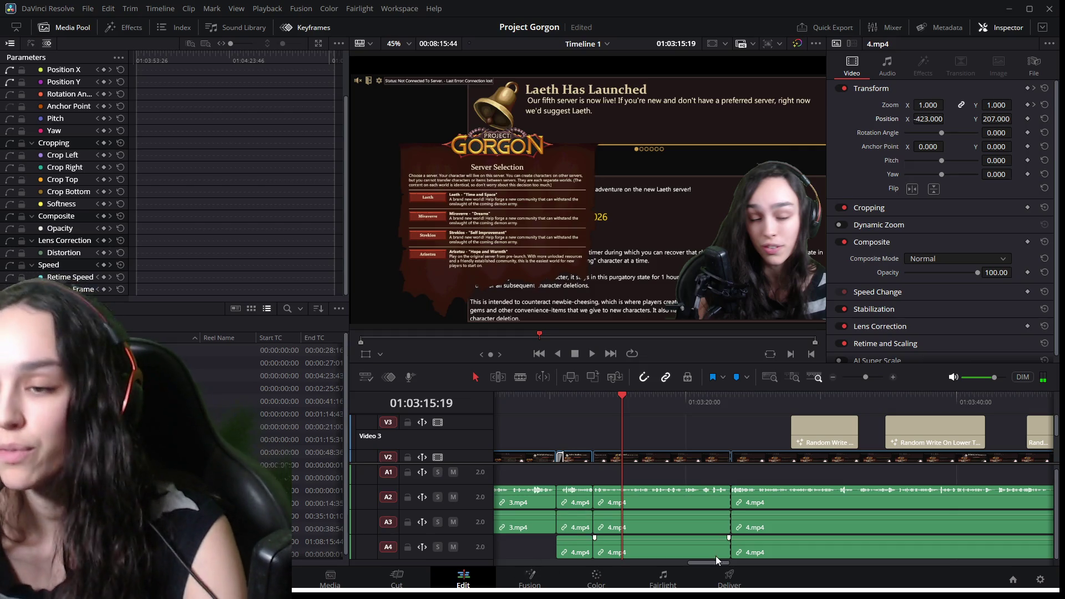
{"action": "mouse_move", "coordinate": [710, 562]}
{"action": "left_mouse_down"}
{"action": "mouse_move", "coordinate": [620, 564]}
{"action": "mouse_move", "coordinate": [637, 565]}
{"action": "left_mouse_up"}
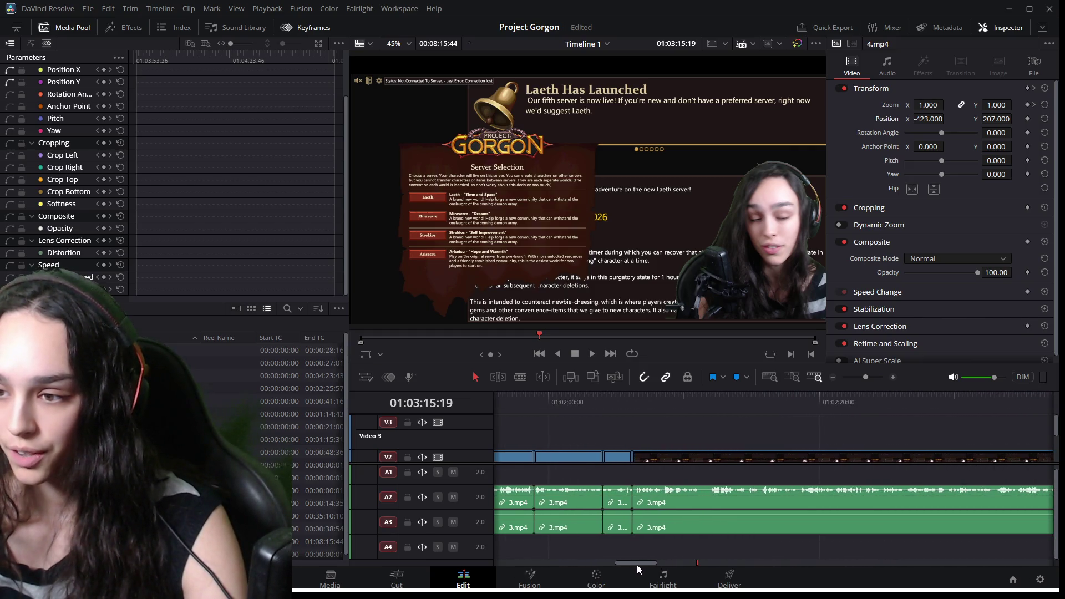
{"action": "left_click", "coordinate": [634, 398]}
{"action": "key", "text": "space"}
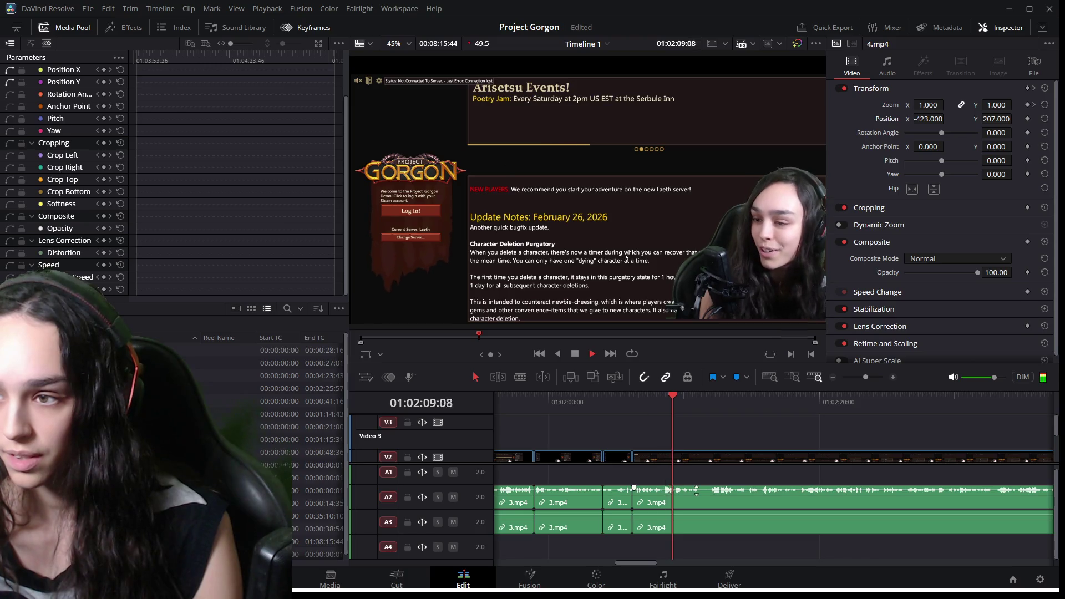
{"action": "key", "text": "space"}
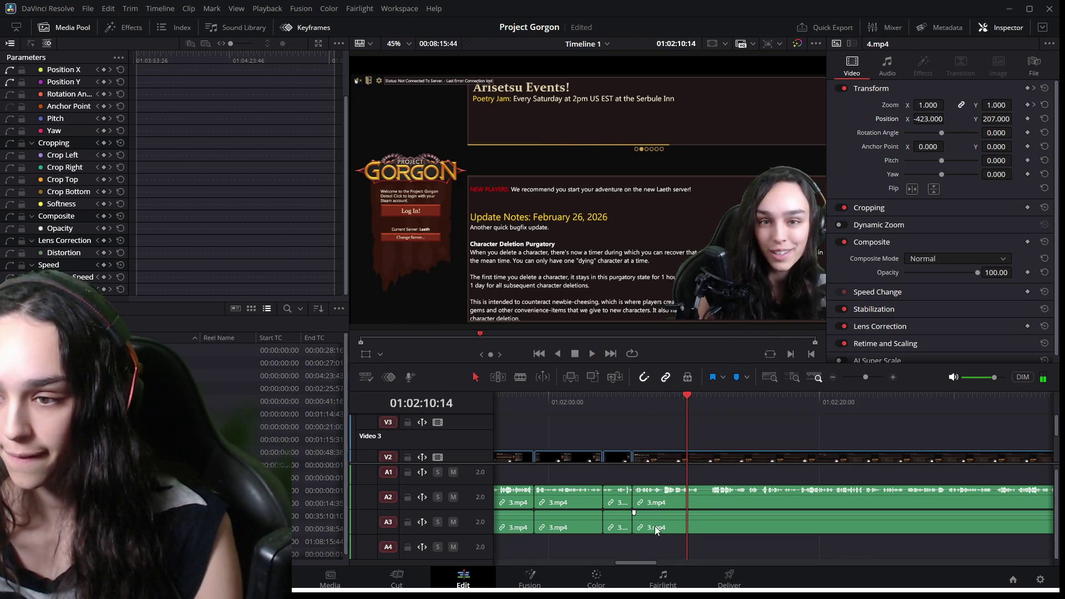
{"action": "mouse_move", "coordinate": [629, 562]}
{"action": "left_mouse_down"}
{"action": "mouse_move", "coordinate": [507, 562]}
{"action": "mouse_move", "coordinate": [548, 560]}
{"action": "left_mouse_up"}
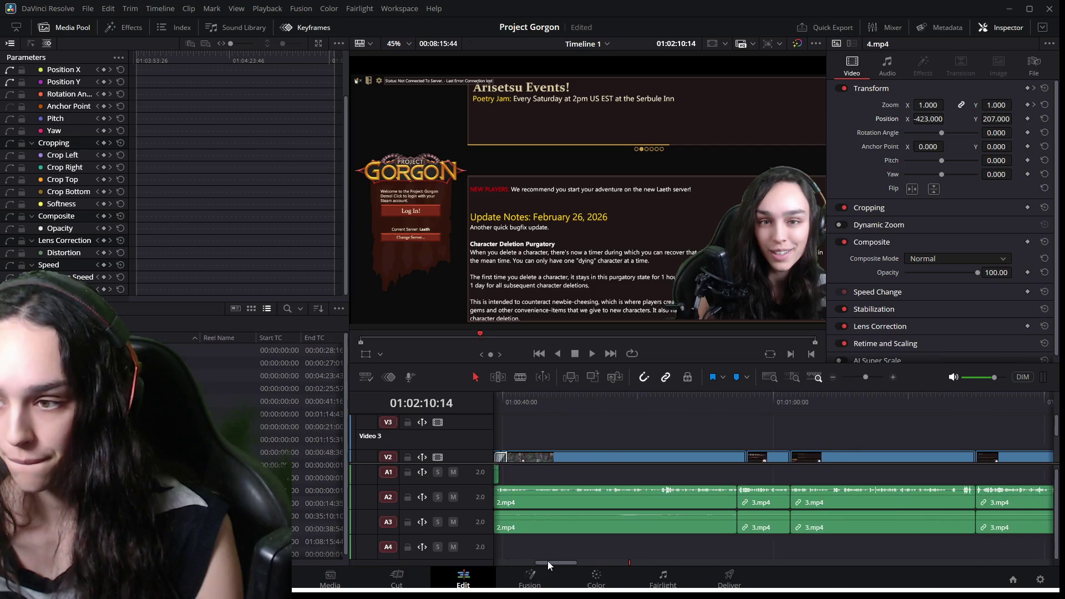
{"action": "left_click", "coordinate": [681, 402]}
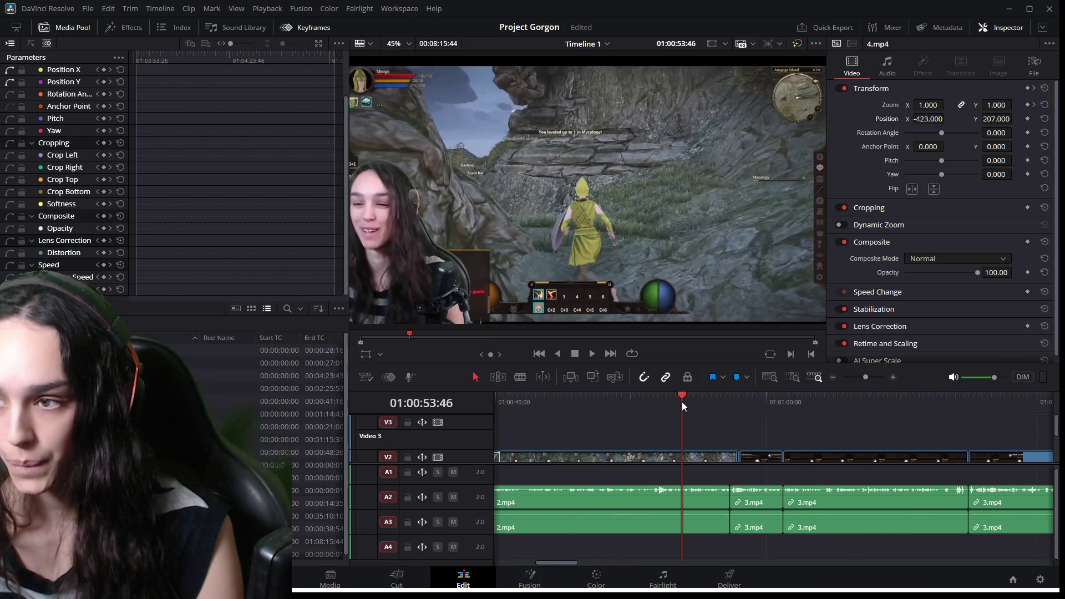
{"action": "key", "text": "space"}
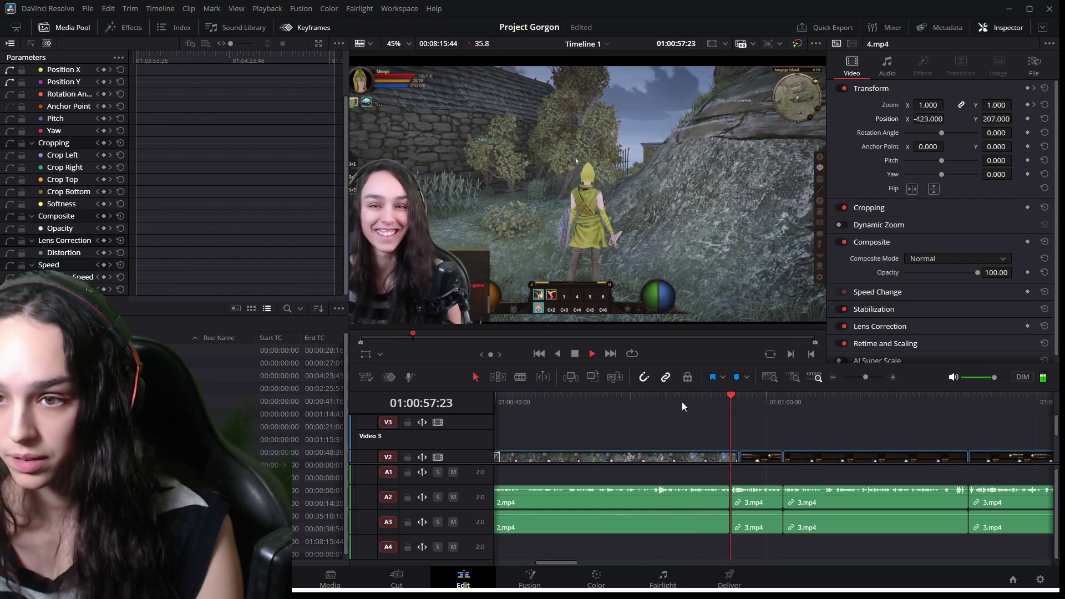
{"action": "key", "text": "Down"}
{"action": "key", "text": "Down"}
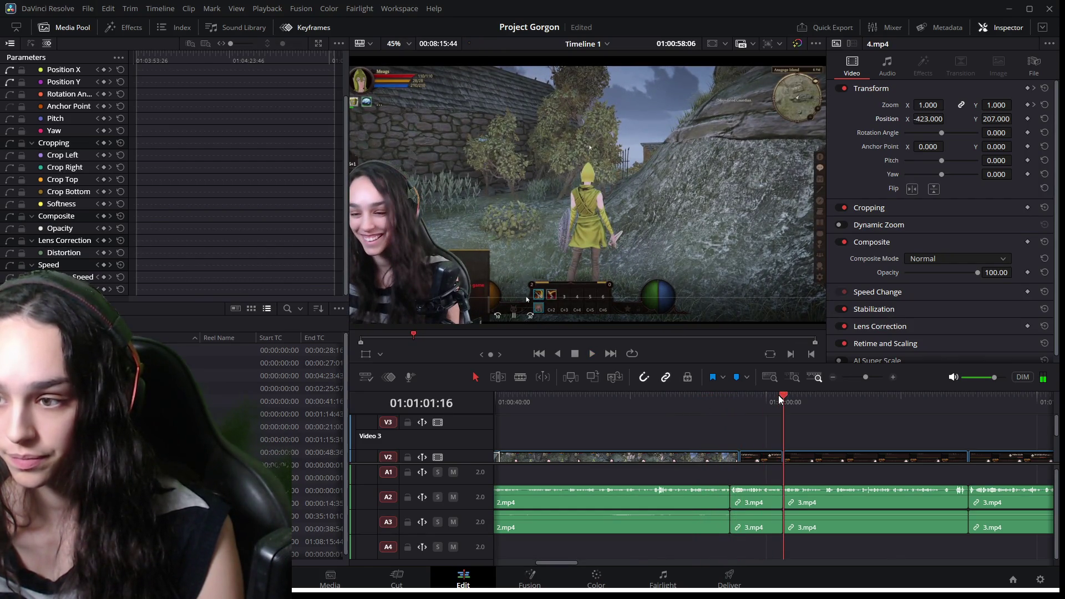
{"action": "left_click_drag", "start_coordinate": [567, 564], "coordinate": [561, 564]}
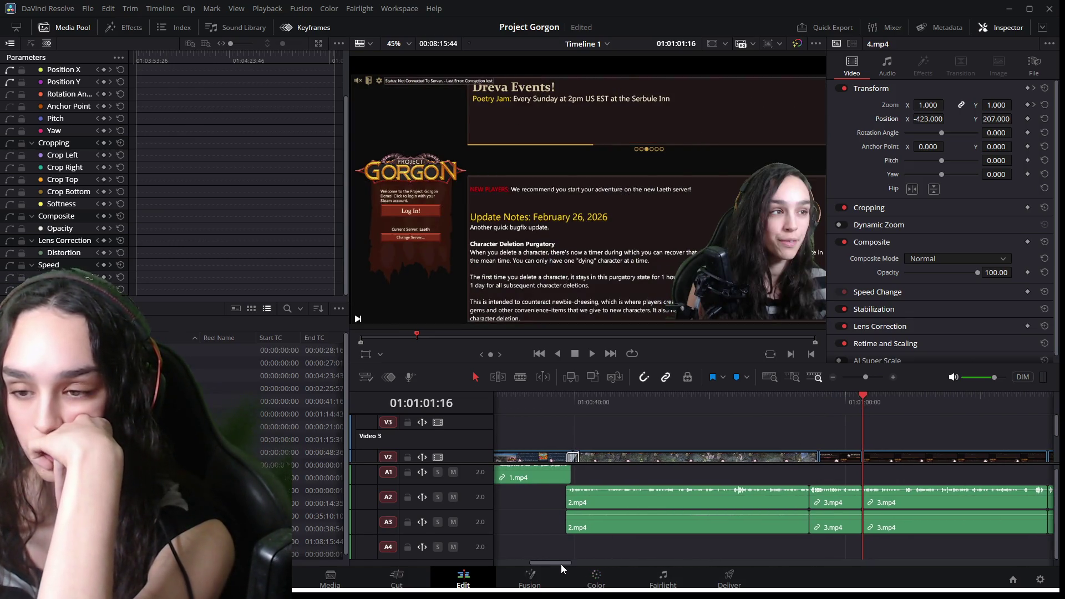
{"action": "left_click", "coordinate": [564, 400]}
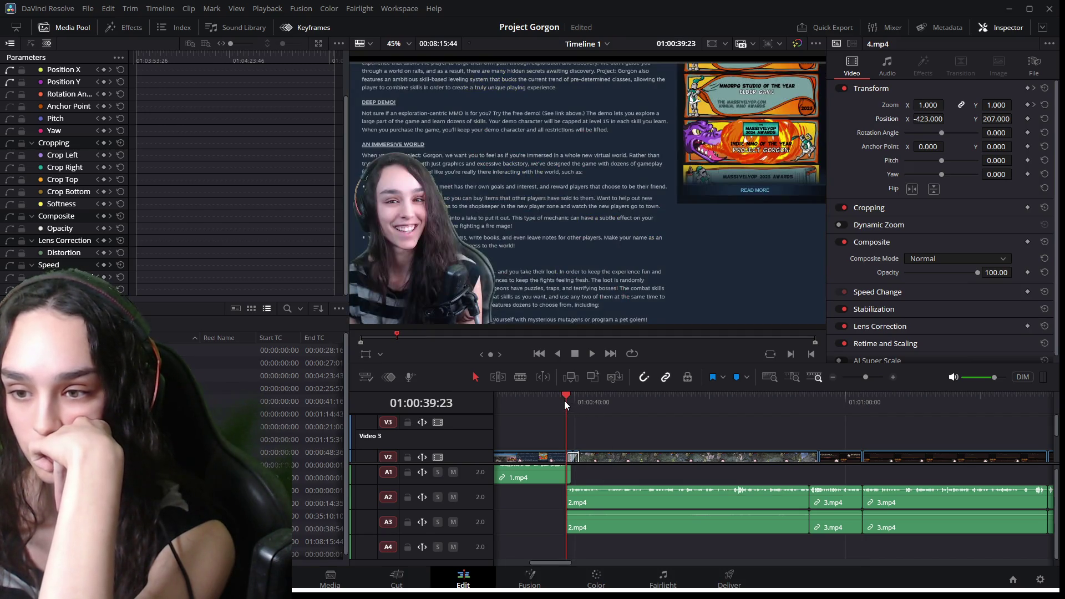
{"action": "left_click", "coordinate": [534, 399]}
{"action": "key", "text": "space"}
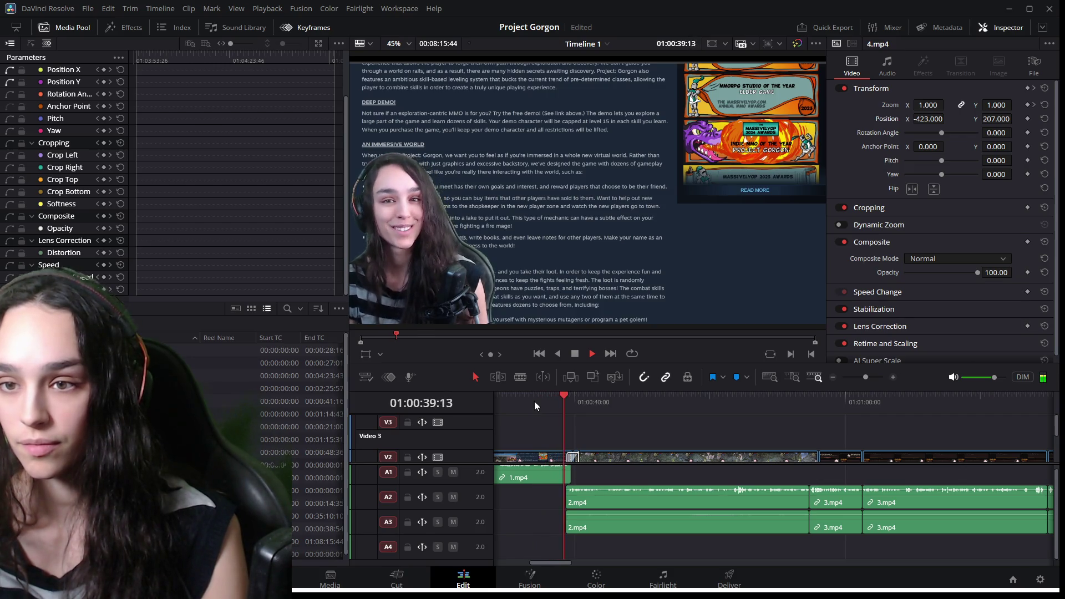
{"action": "key", "text": "space"}
{"action": "left_click_drag", "start_coordinate": [546, 562], "coordinate": [521, 557]}
Trim the end of the VLogoSquare500Px.png clip on Video 3 leftward.
{"action": "left_click_drag", "start_coordinate": [645, 431], "coordinate": [532, 432]}
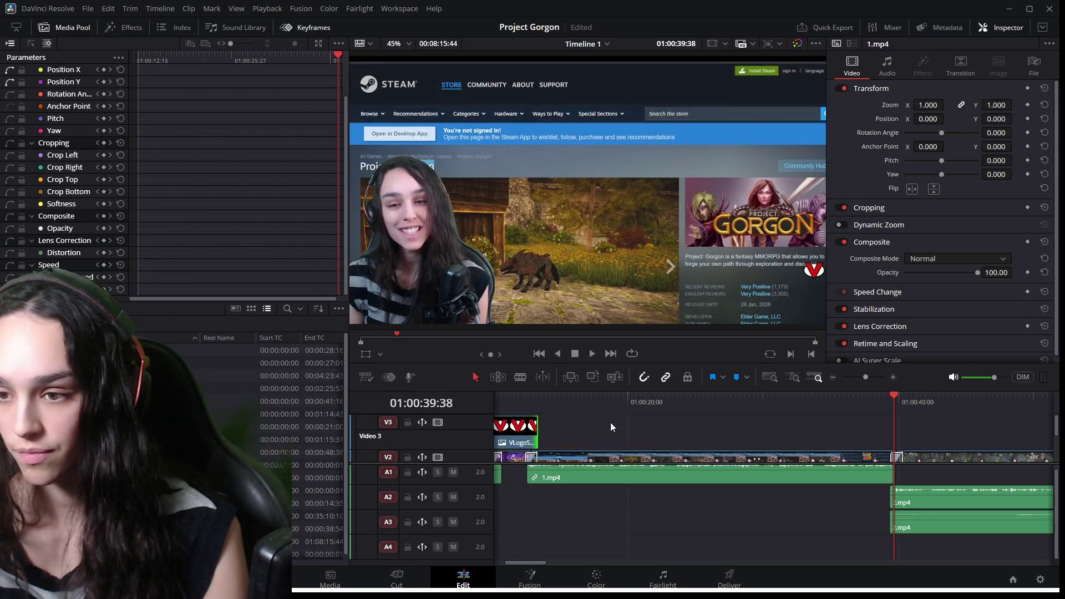
{"action": "left_click_drag", "start_coordinate": [639, 404], "coordinate": [829, 403]}
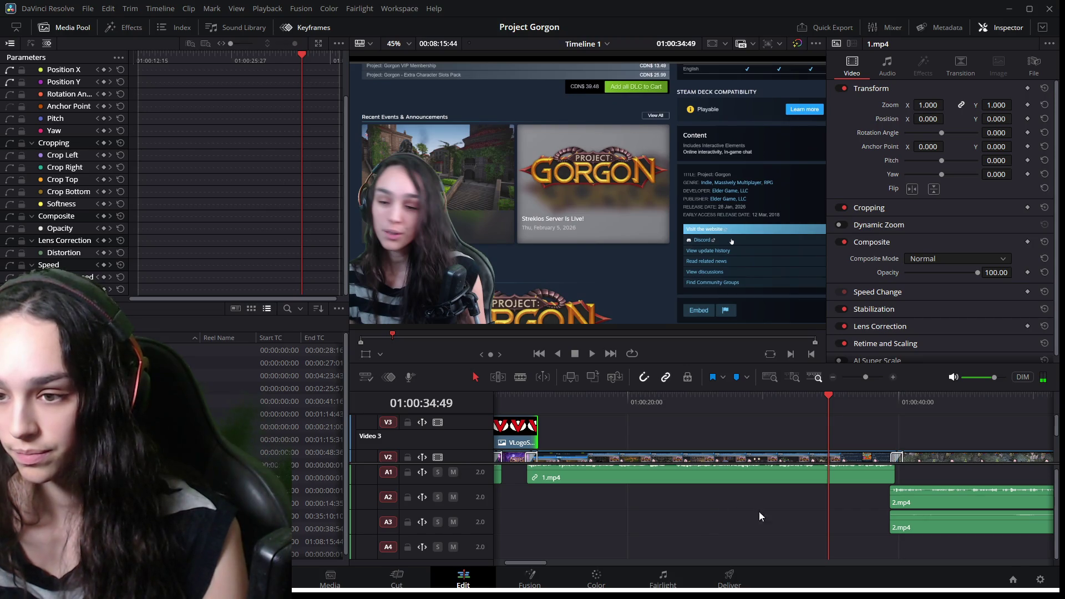
{"action": "scroll", "coordinate": [838, 513], "scroll_direction": "down", "scroll_amount": 2}
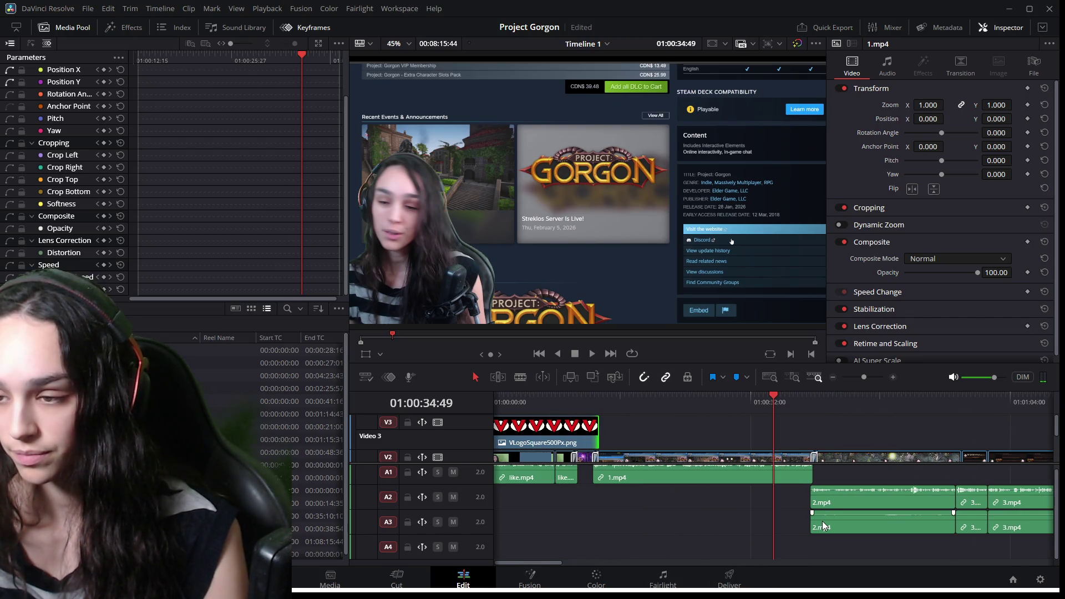
{"action": "scroll", "coordinate": [651, 511], "scroll_direction": "up", "scroll_amount": 3}
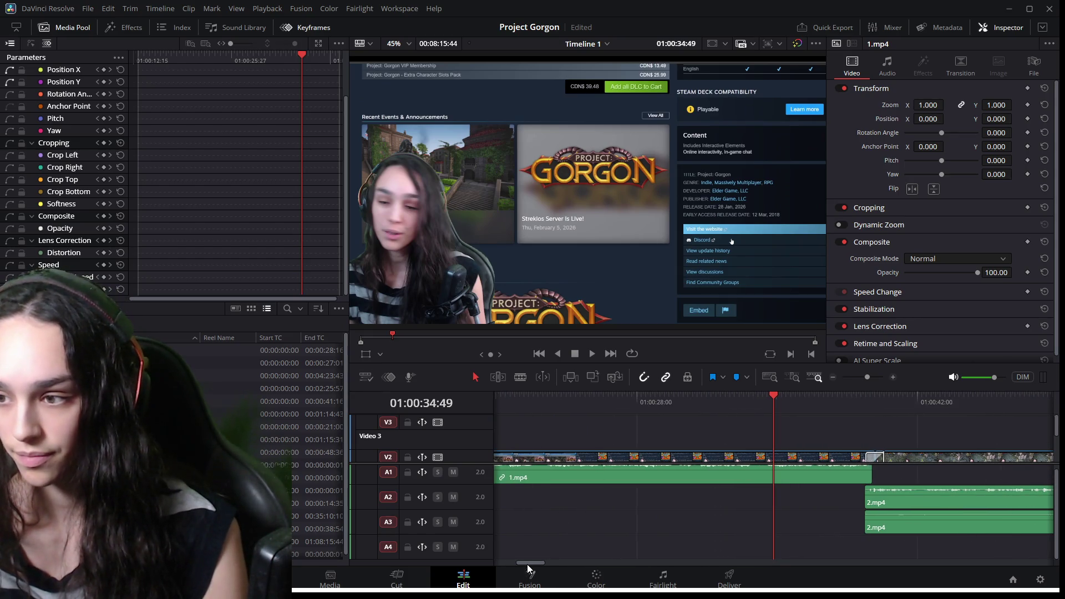
{"action": "left_click_drag", "start_coordinate": [527, 564], "coordinate": [514, 562]}
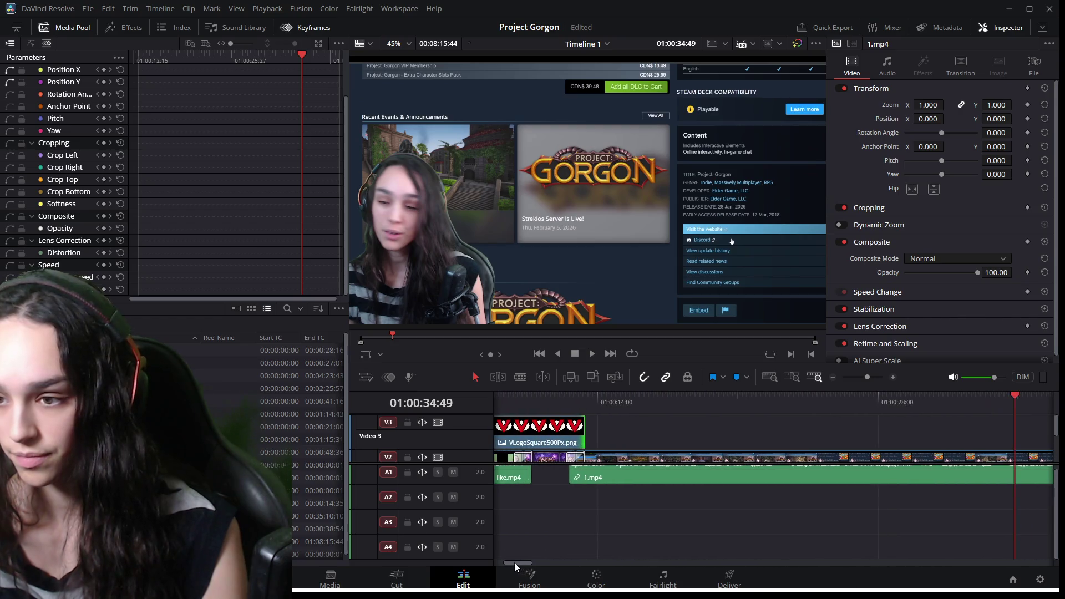
{"action": "scroll", "coordinate": [561, 520], "scroll_direction": "up", "scroll_amount": 3}
{"action": "scroll", "coordinate": [545, 554], "scroll_direction": "down", "scroll_amount": 2}
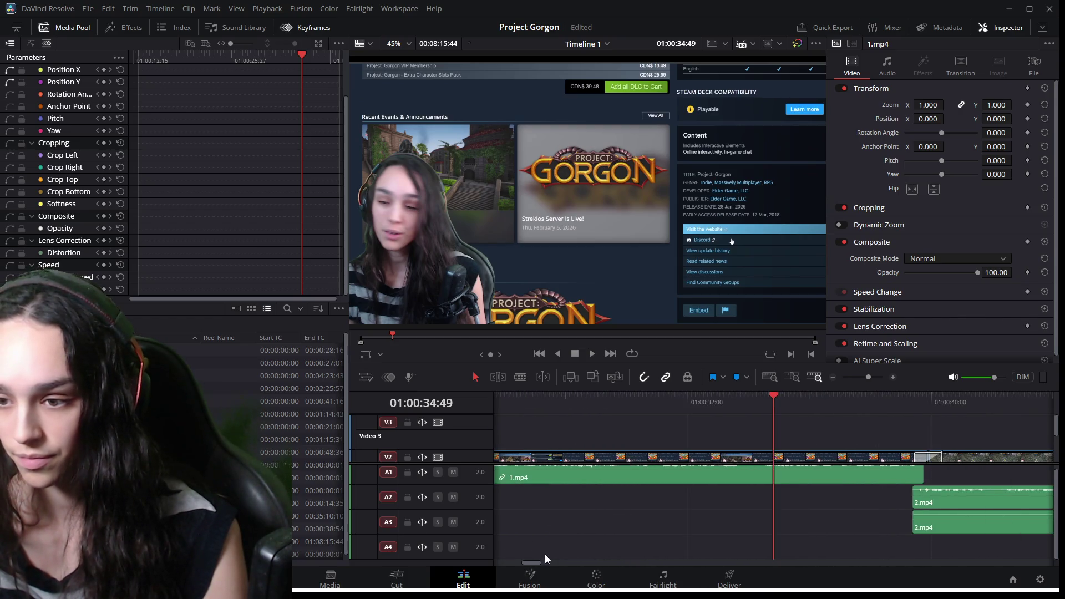
Play back the trimmed logo from 01:00:37:37 and adjust the timeline zoom.
{"action": "left_click", "coordinate": [858, 396]}
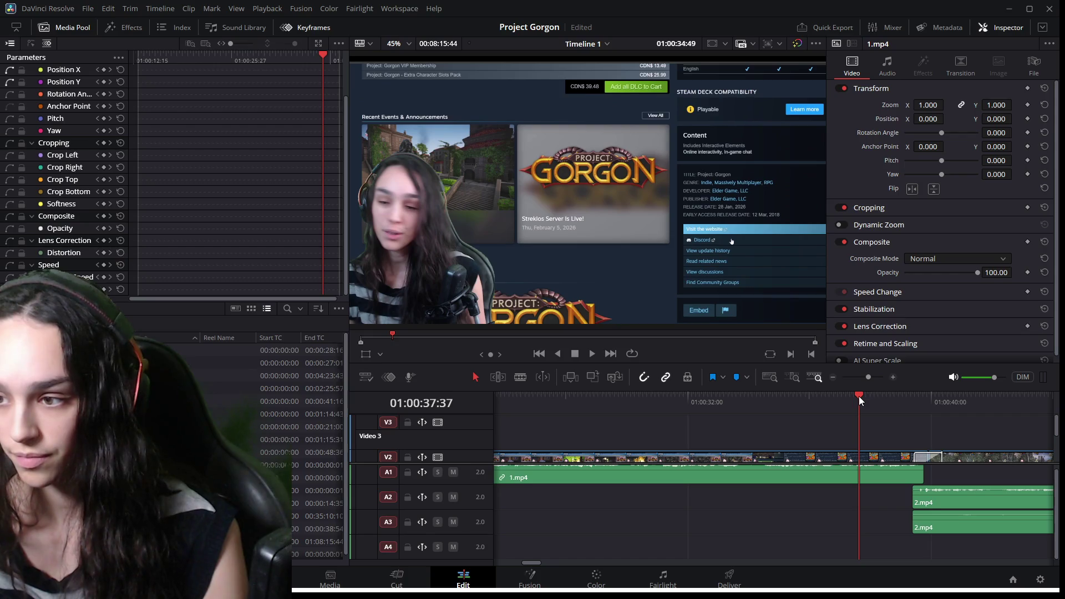
{"action": "left_click_drag", "start_coordinate": [529, 563], "coordinate": [534, 562]}
{"action": "key", "text": "space"}
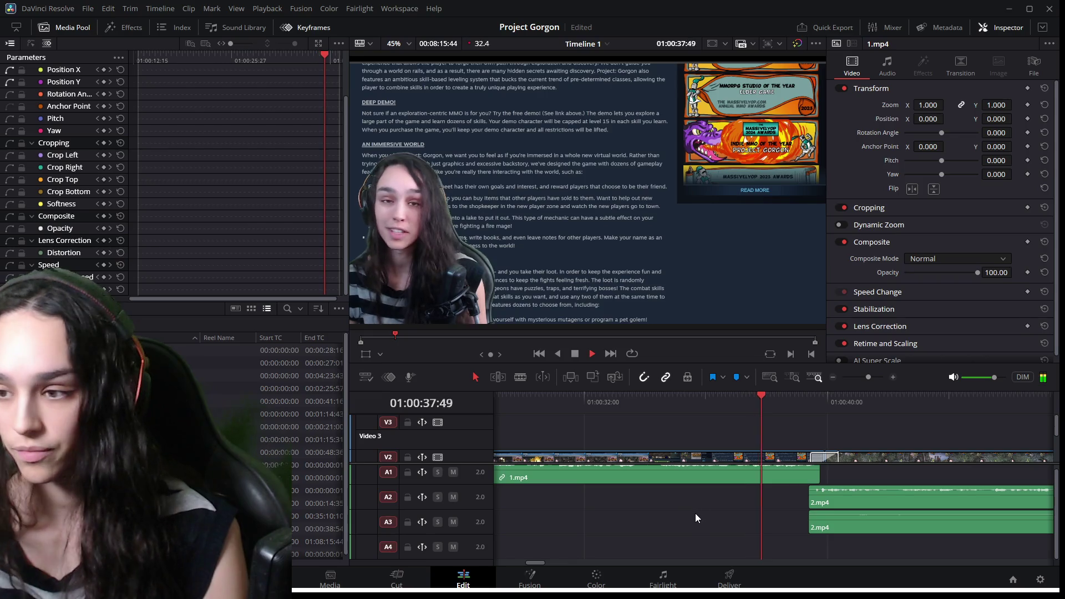
{"action": "key", "text": "space"}
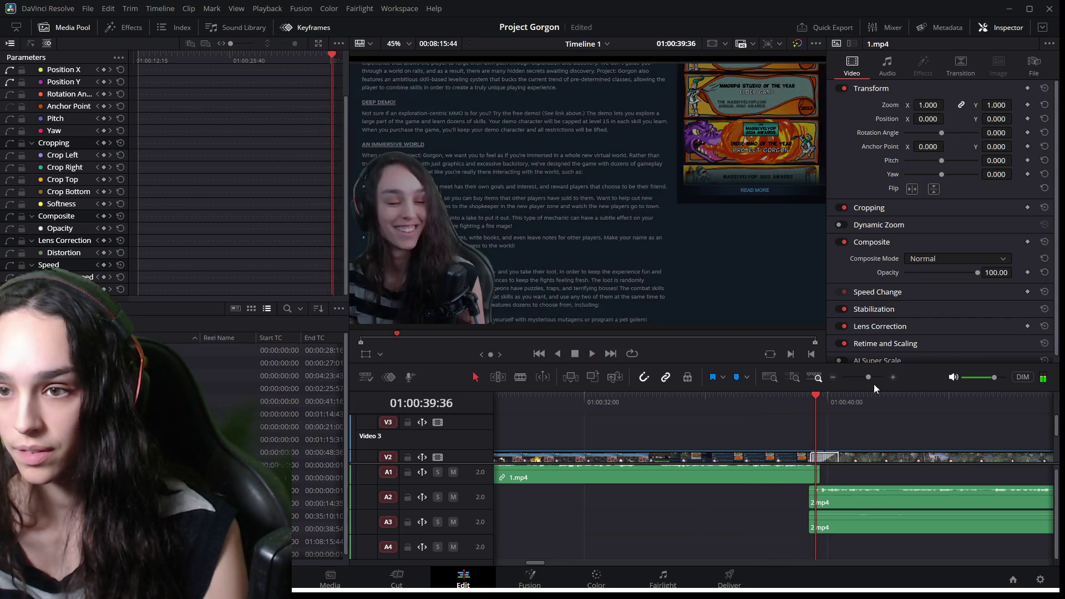
{"action": "left_click", "coordinate": [761, 397]}
{"action": "key", "text": "ctrl+equal"}
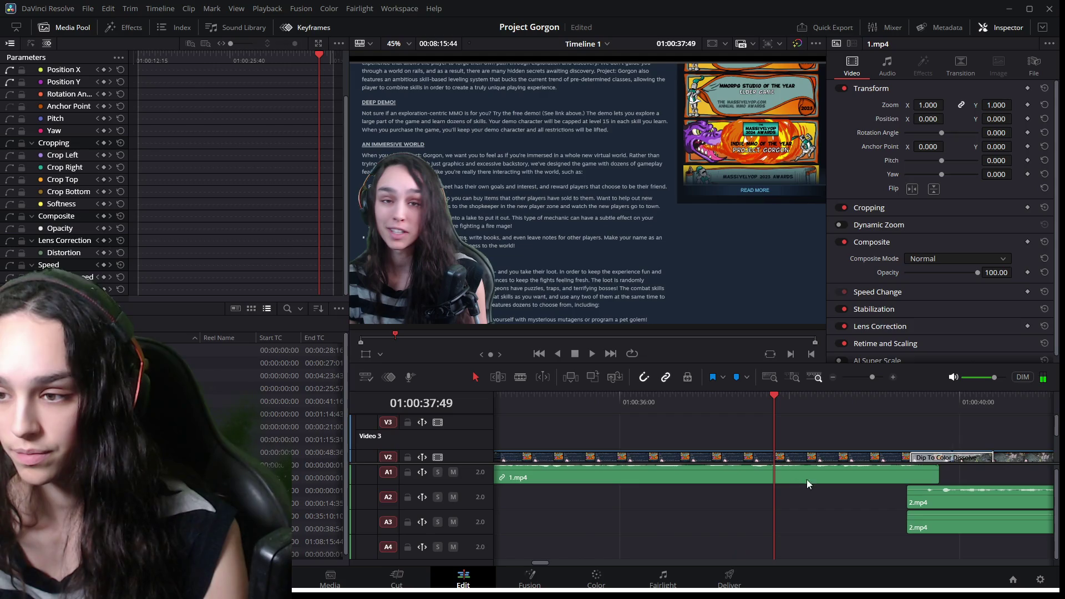
{"action": "key", "text": "ctrl+equal"}
{"action": "key", "text": "ctrl+minus"}
{"action": "key", "text": "ctrl+minus"}
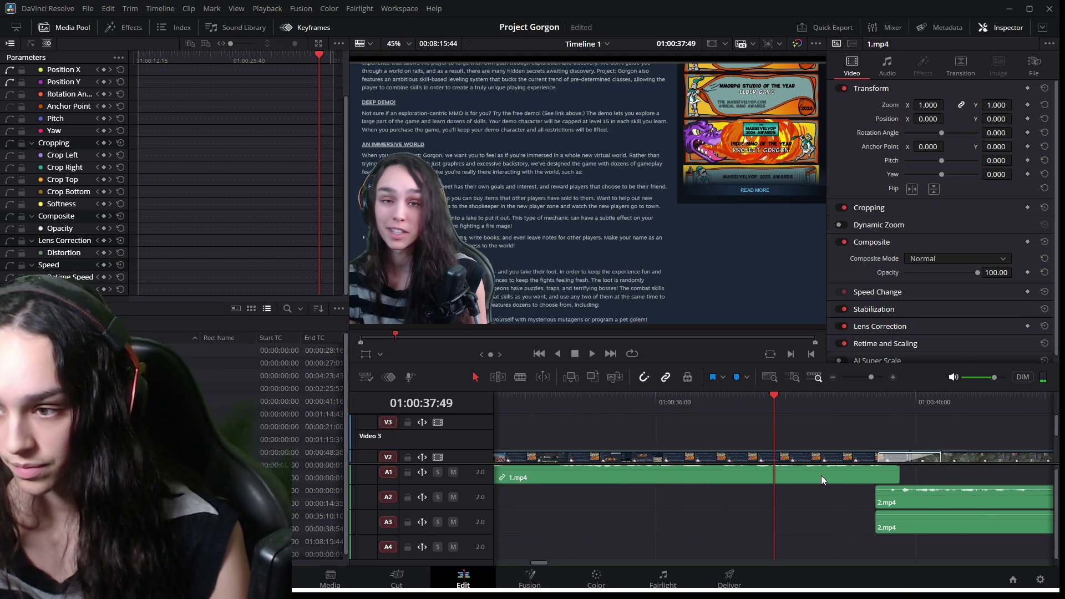
{"action": "scroll", "coordinate": [807, 479], "scroll_direction": "up", "scroll_amount": 4}
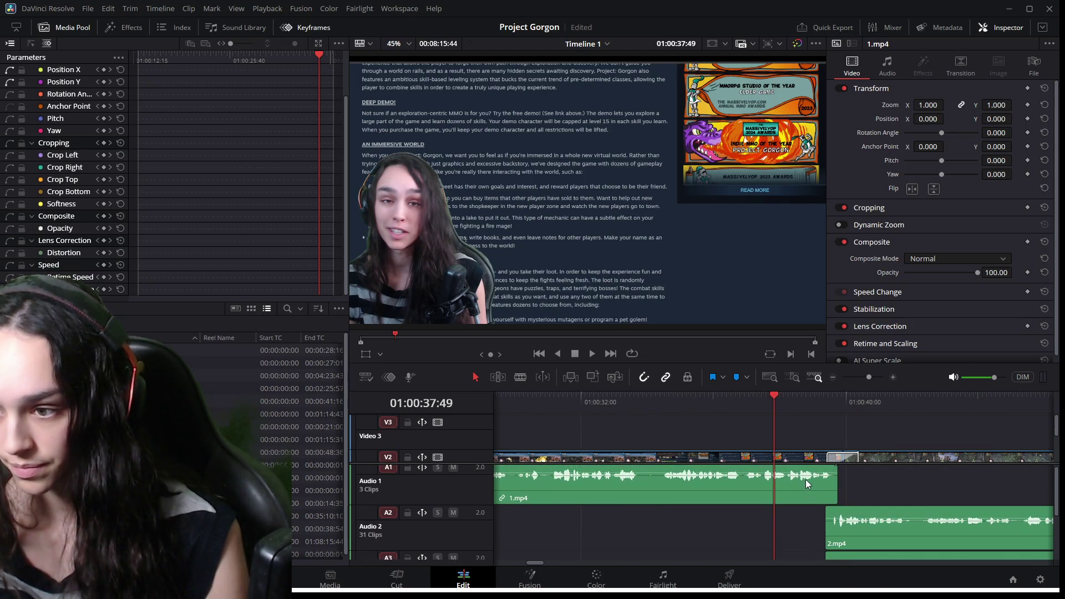
Replay the end of 1.mp4 just before the cut several times.
{"action": "left_click", "coordinate": [757, 398]}
{"action": "key", "text": "space"}
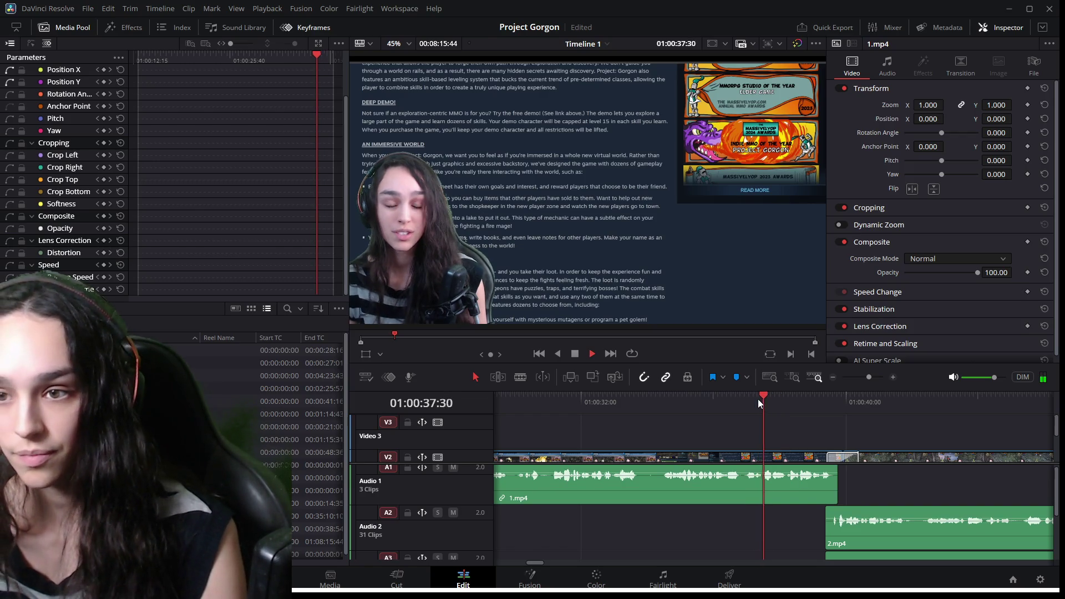
{"action": "left_click", "coordinate": [759, 398]}
{"action": "key", "text": "space"}
{"action": "left_click", "coordinate": [760, 400]}
{"action": "key", "text": "space"}
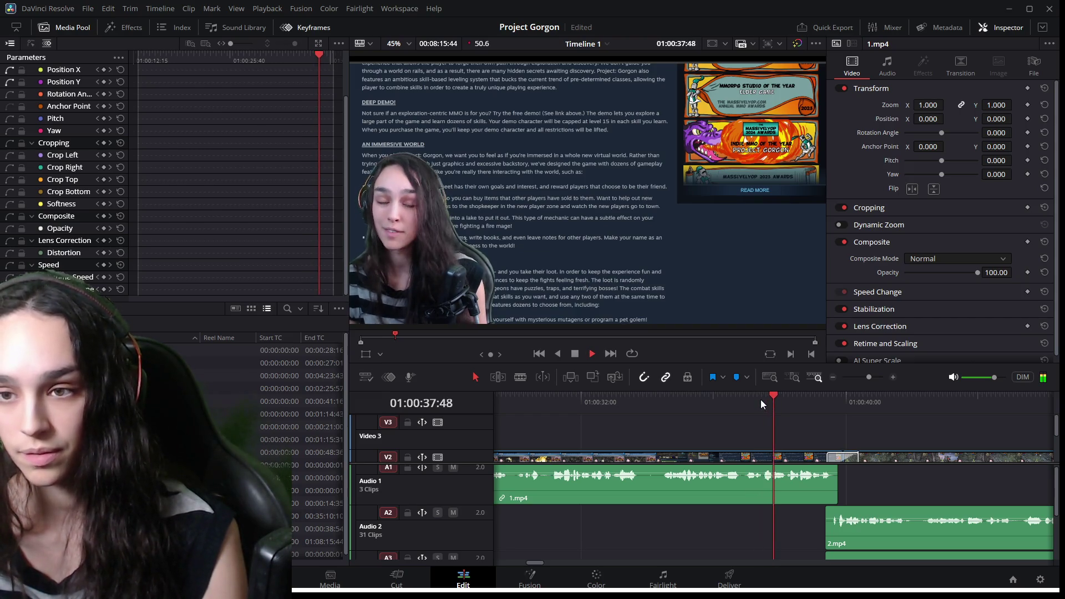
{"action": "key", "text": "space"}
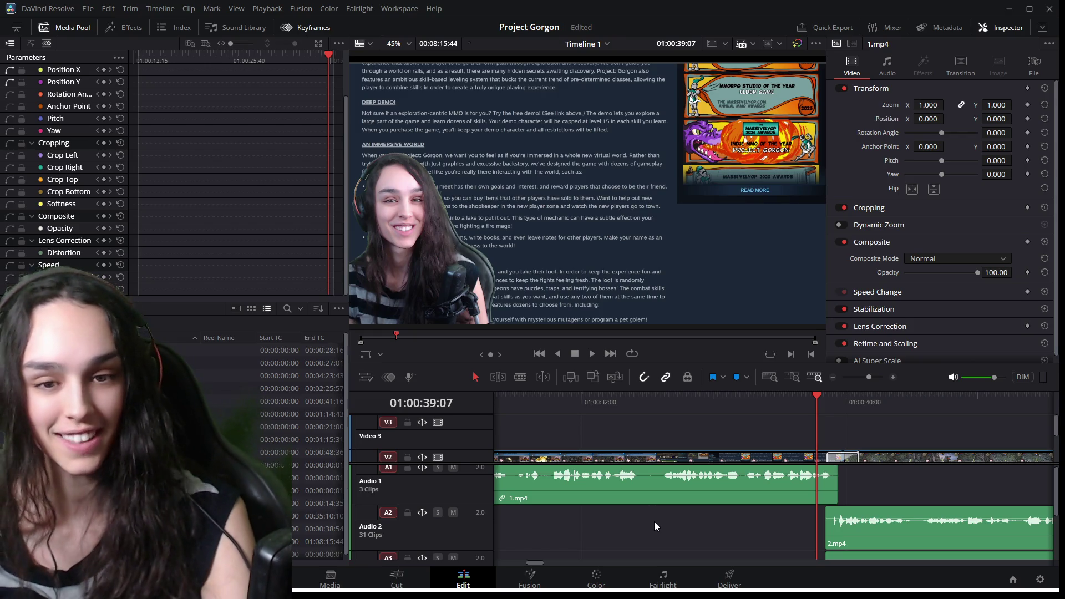
Unlink the 1.mp4 audio from its video with Ctrl+Alt+L and select the audio alone.
{"action": "left_click", "coordinate": [795, 493]}
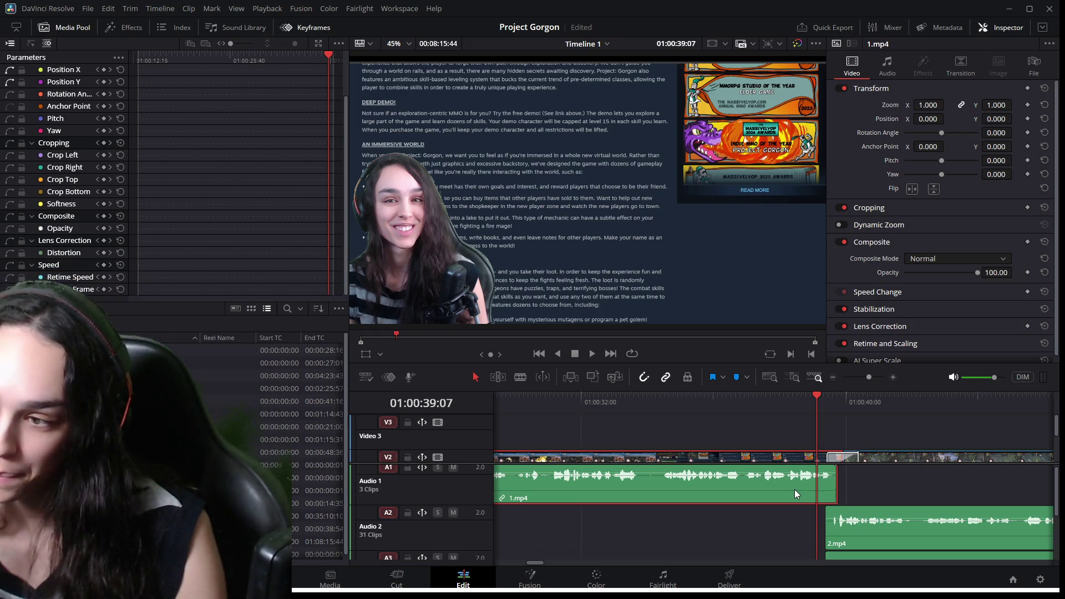
{"action": "key", "text": "ctrl+alt+l"}
{"action": "left_click", "coordinate": [748, 397]}
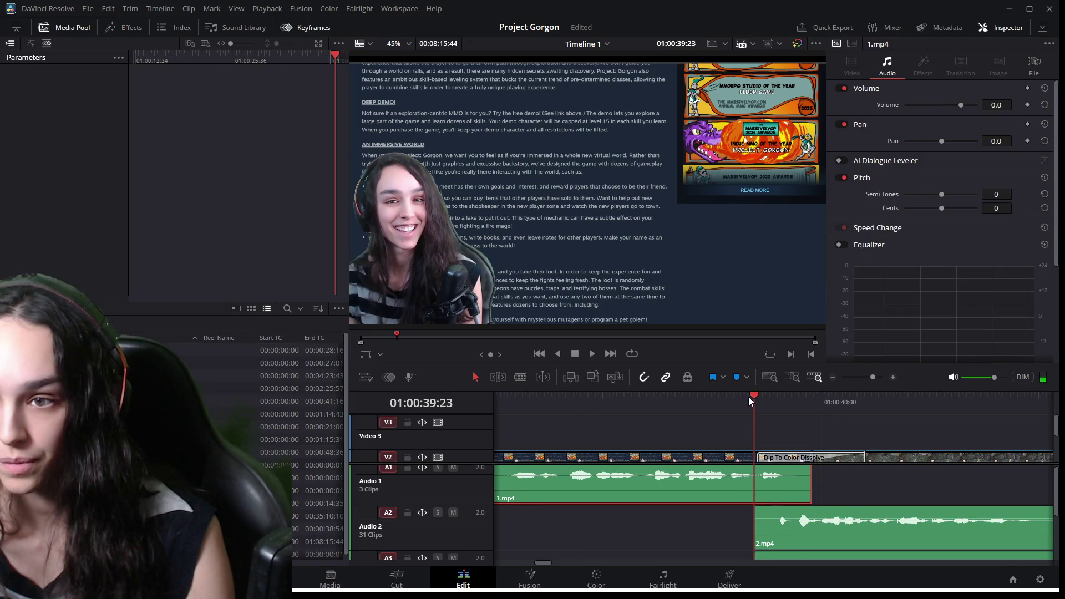
Trim the end of the 1.mp4 audio on A1 slightly shorter and play across it.
{"action": "left_click", "coordinate": [748, 398]}
{"action": "left_click_drag", "start_coordinate": [764, 481], "coordinate": [750, 481]}
{"action": "left_click", "coordinate": [724, 401]}
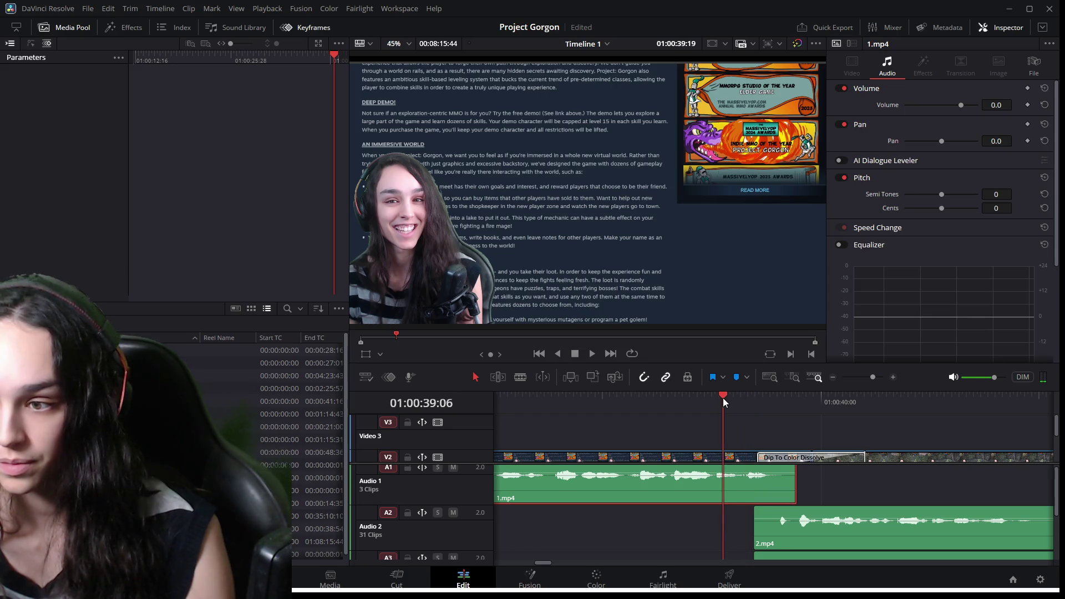
{"action": "left_click", "coordinate": [715, 401]}
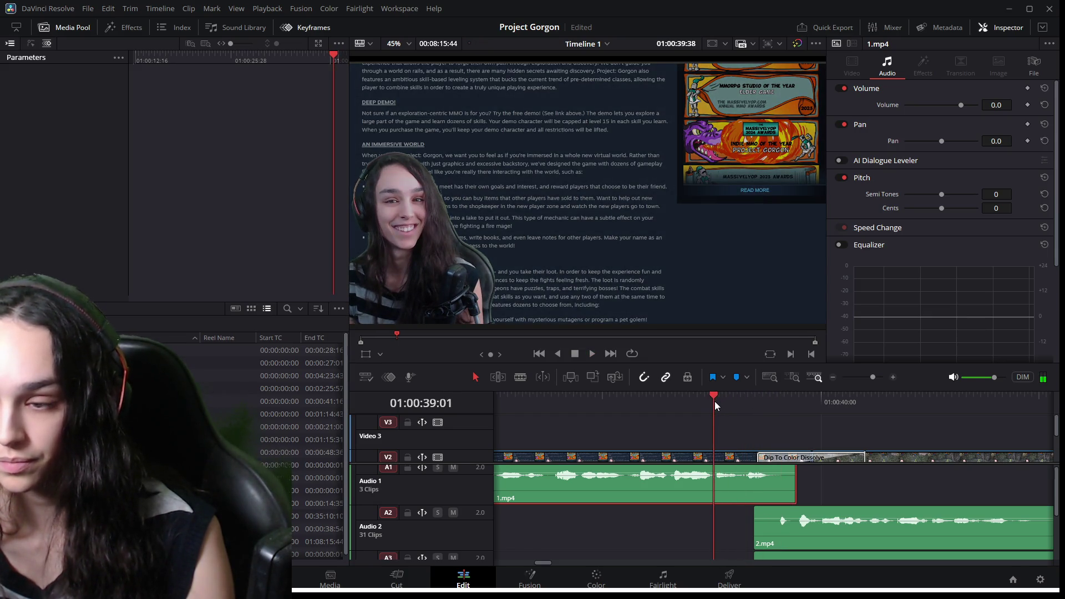
{"action": "left_click", "coordinate": [659, 404]}
{"action": "left_click", "coordinate": [544, 402]}
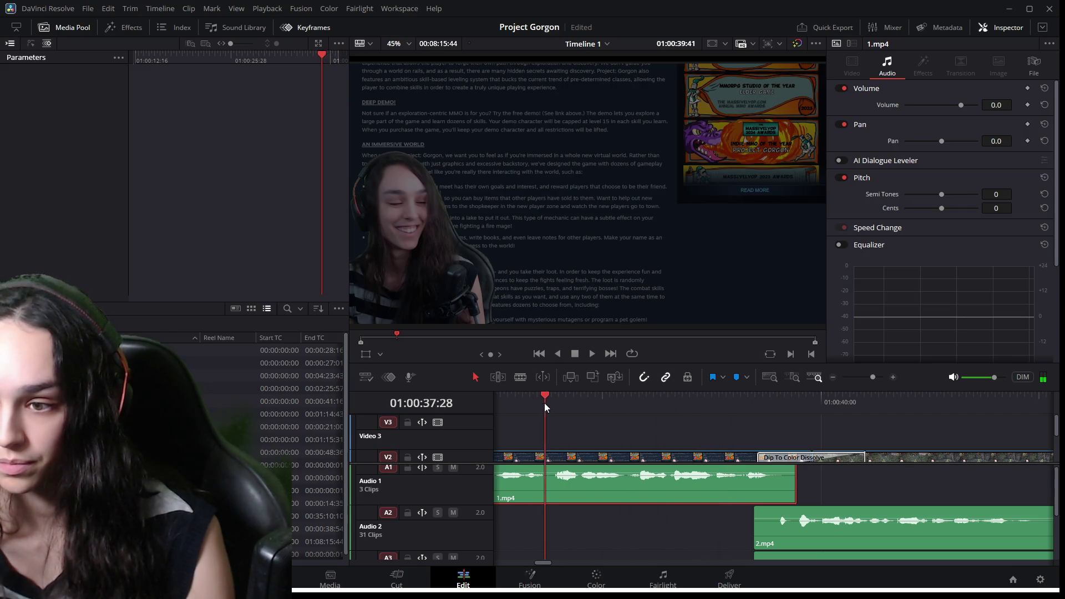
{"action": "key", "text": "space"}
{"action": "key", "text": "space"}
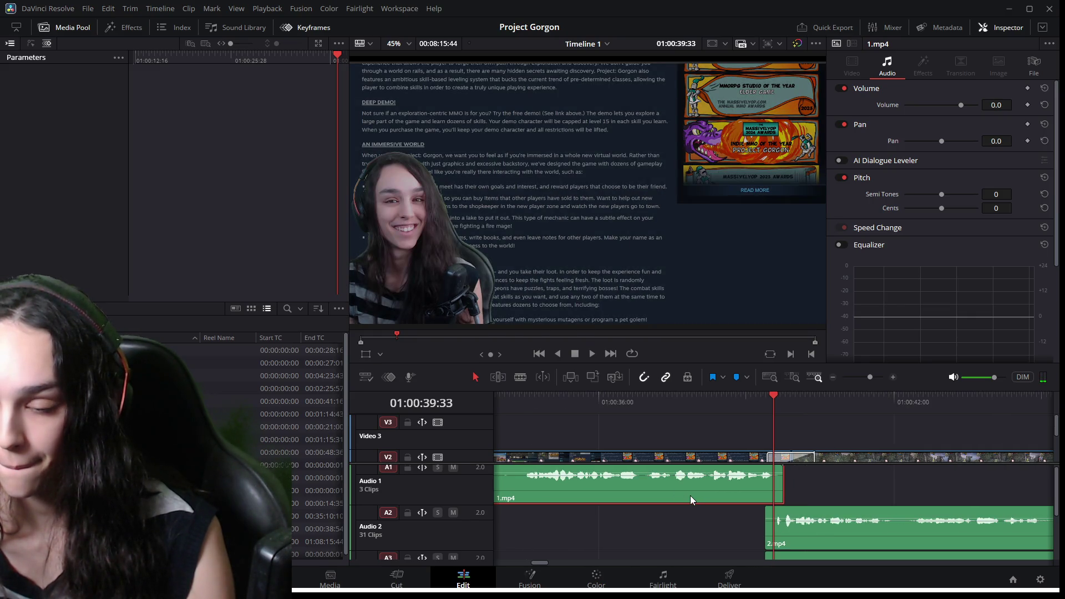
Review the transition from 1.mp4 into 2.mp4 by replaying from earlier points.
{"action": "scroll", "coordinate": [690, 495], "scroll_direction": "up", "scroll_amount": 2}
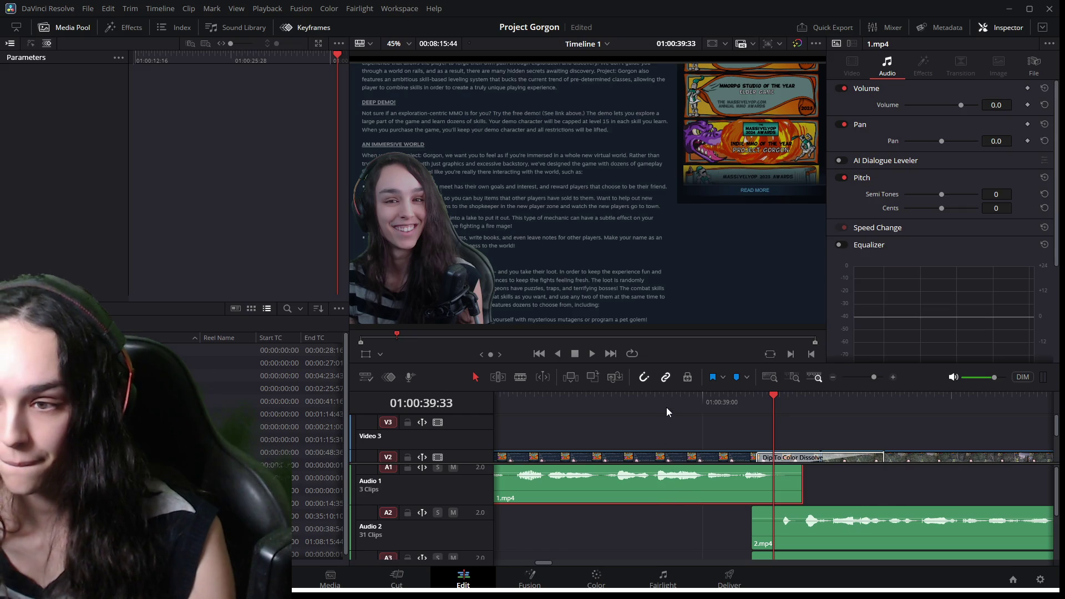
{"action": "left_click", "coordinate": [624, 395]}
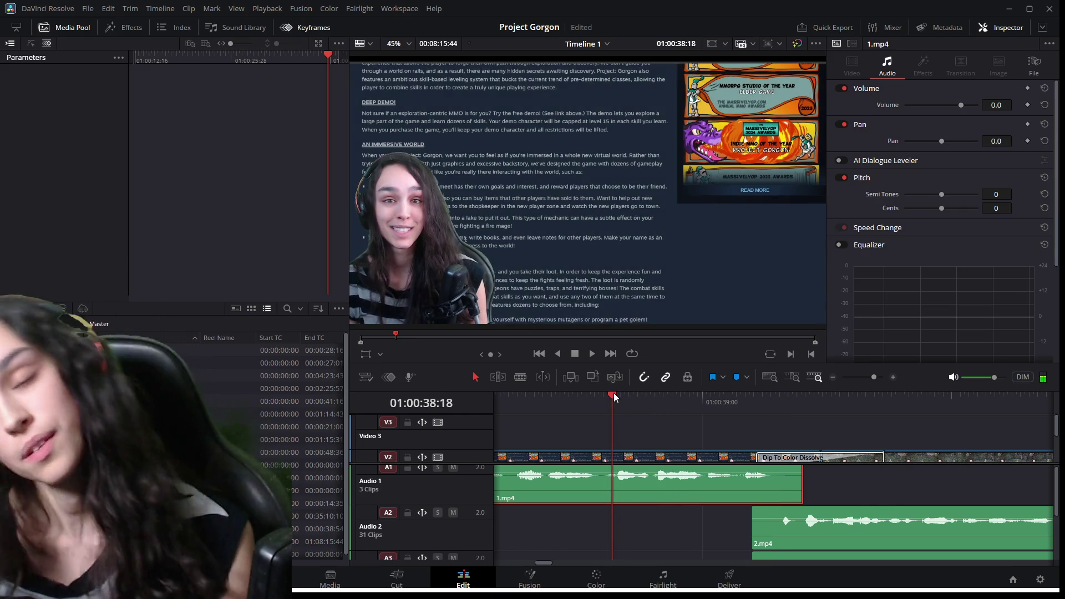
{"action": "key", "text": "space"}
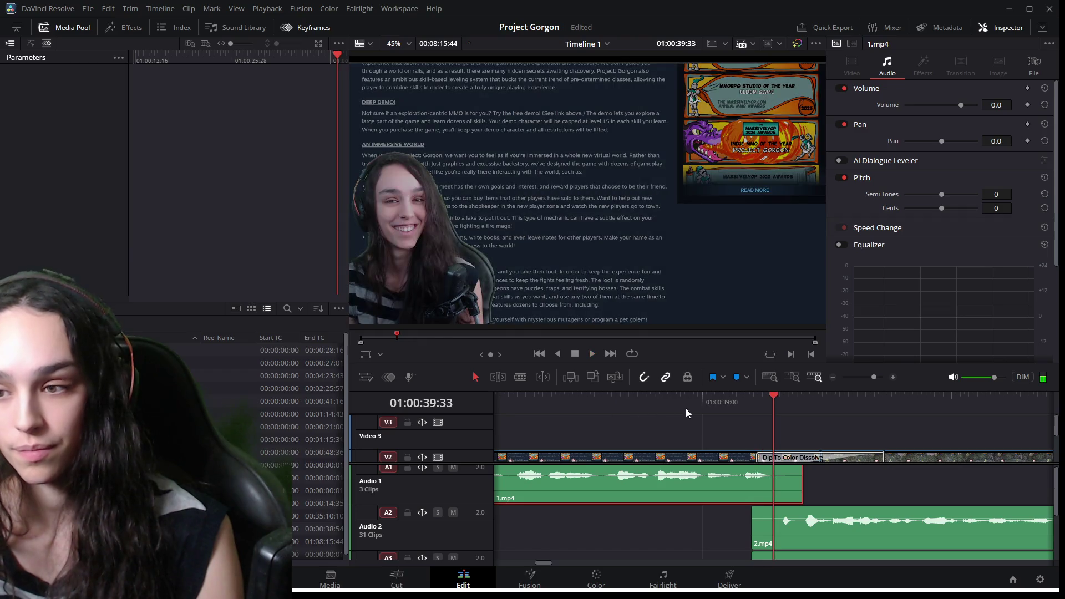
{"action": "left_click", "coordinate": [683, 395]}
{"action": "mouse_move", "coordinate": [682, 395]}
{"action": "left_mouse_down"}
{"action": "mouse_move", "coordinate": [604, 397]}
{"action": "mouse_move", "coordinate": [619, 398]}
{"action": "left_mouse_up"}
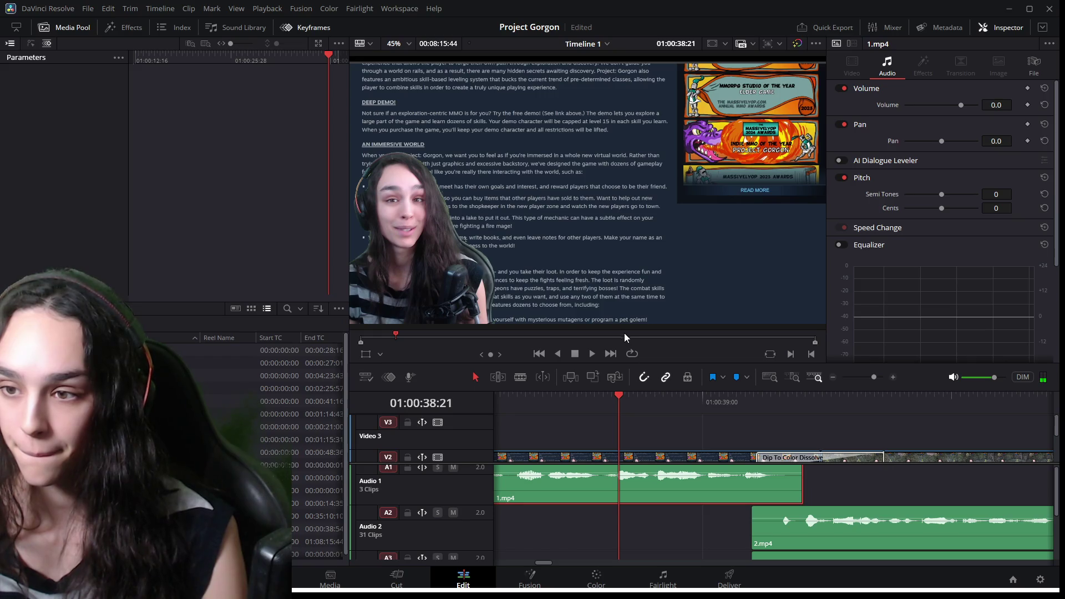
{"action": "mouse_move", "coordinate": [620, 396]}
{"action": "left_mouse_down"}
{"action": "mouse_move", "coordinate": [498, 396]}
{"action": "mouse_move", "coordinate": [820, 411]}
{"action": "mouse_move", "coordinate": [804, 412]}
{"action": "left_mouse_up"}
{"action": "key", "text": "space"}
{"action": "key", "text": "space"}
{"action": "key", "text": "space"}
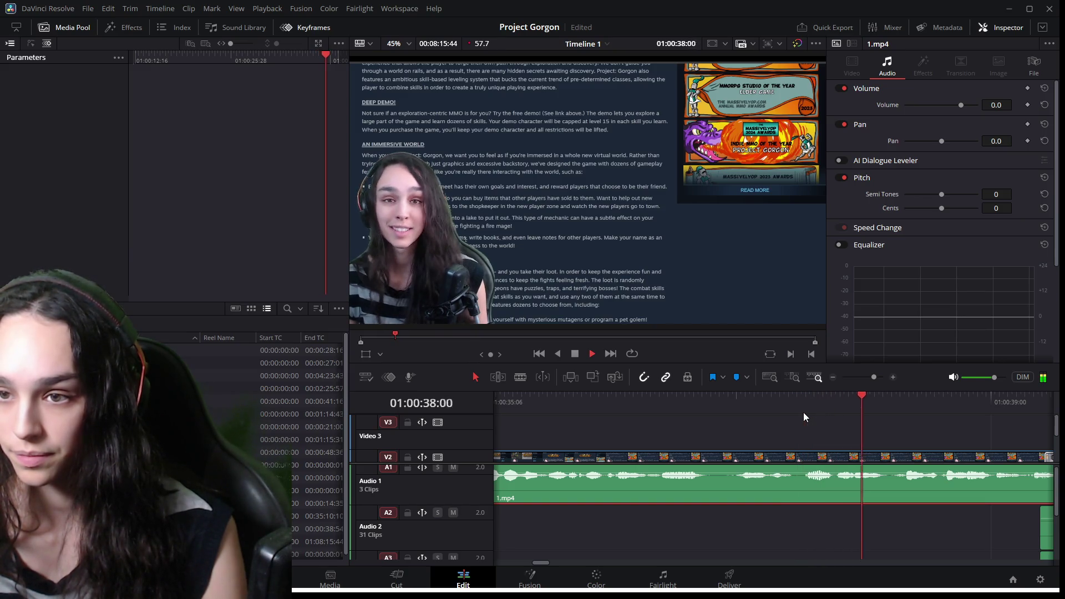
{"action": "key", "text": "space"}
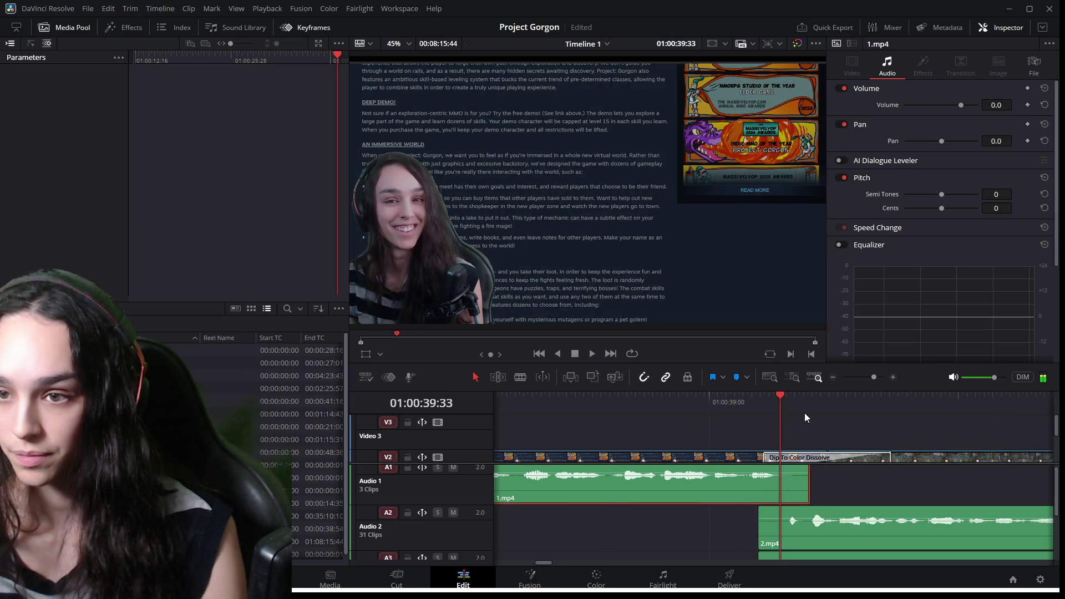
{"action": "left_click", "coordinate": [621, 397]}
{"action": "left_click_drag", "start_coordinate": [543, 563], "coordinate": [533, 564]}
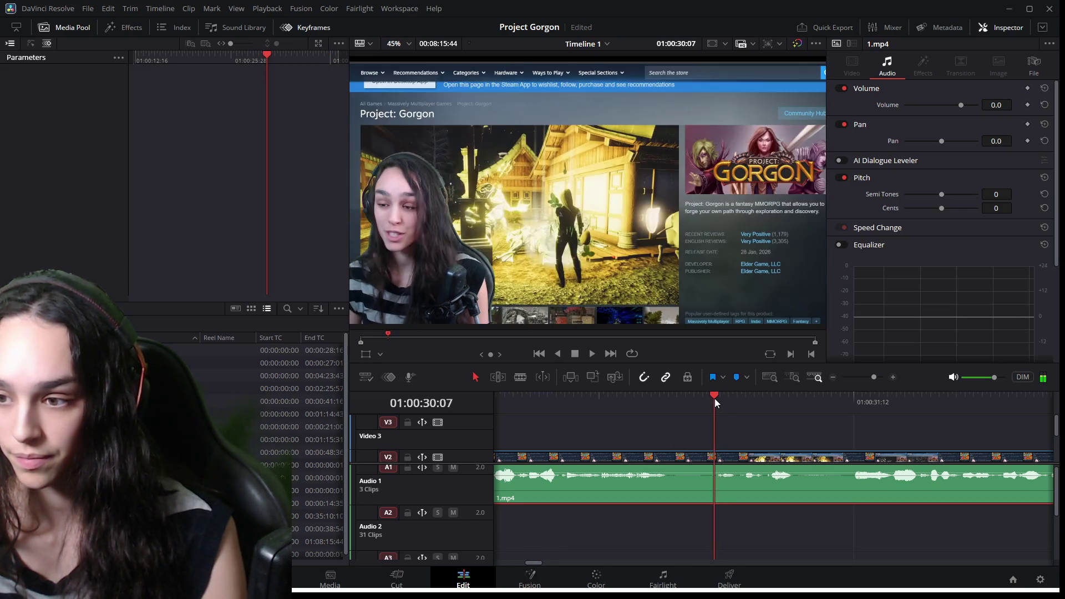
Play the edit from the Steam store page into the 2.mp4 gameplay footage, rewatching the handover.
{"action": "key", "text": "space"}
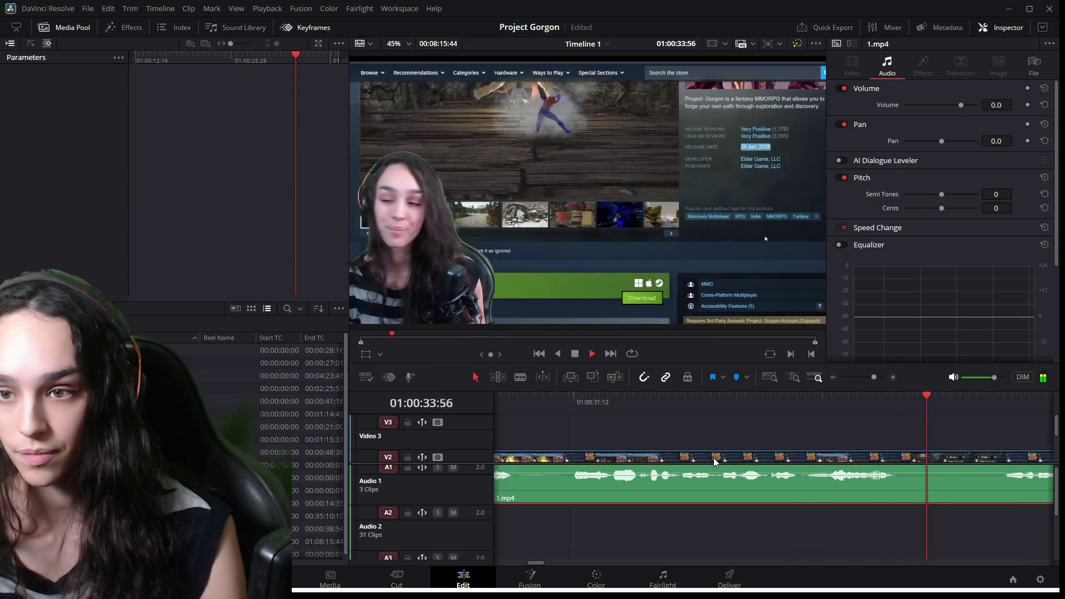
{"action": "key", "text": "space"}
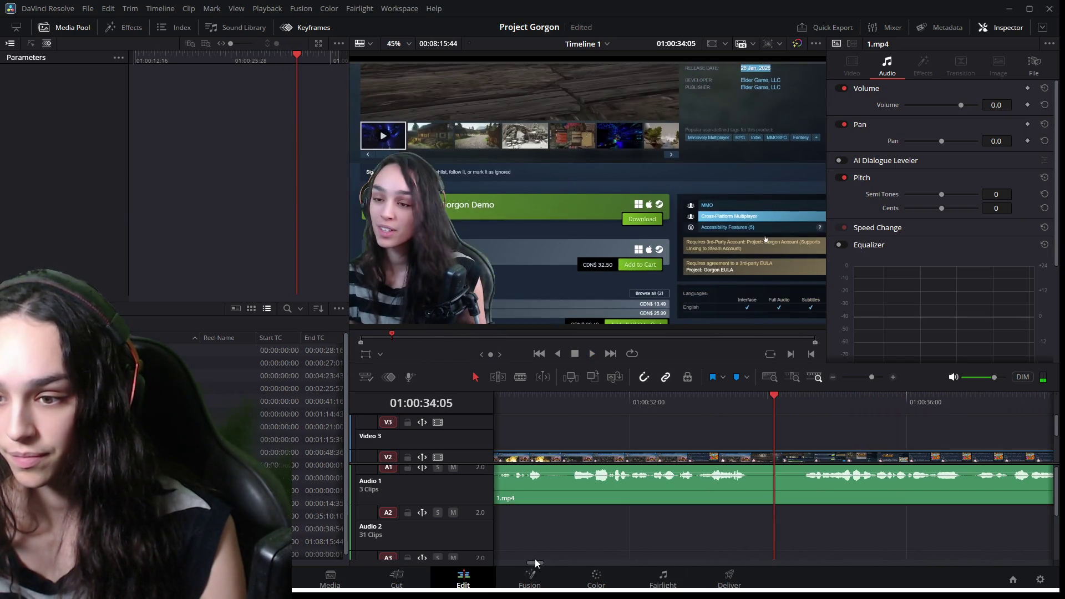
{"action": "left_click", "coordinate": [536, 563]}
{"action": "key", "text": "space"}
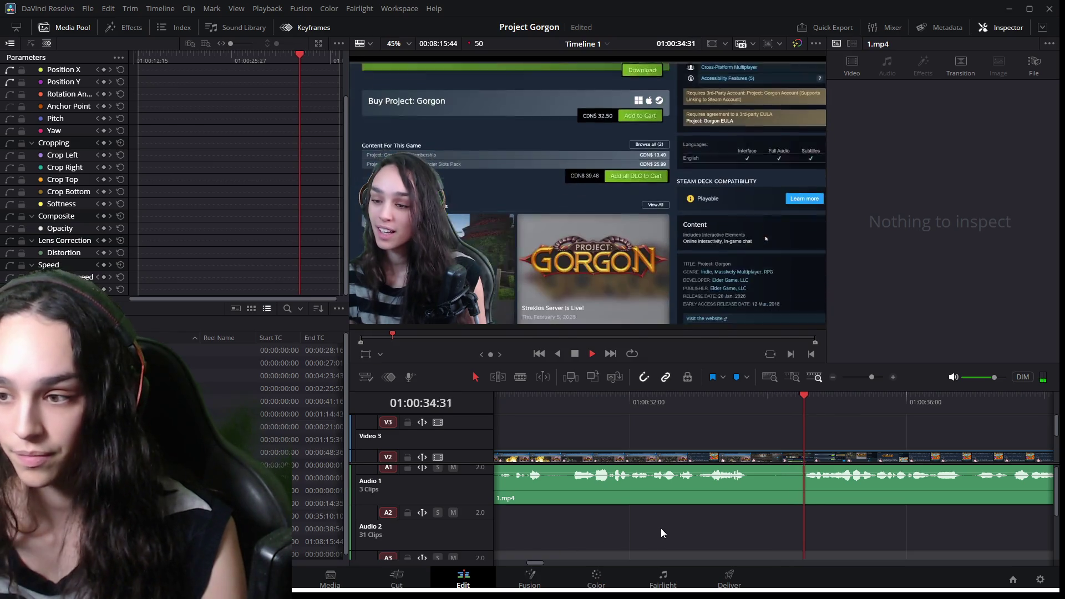
{"action": "mouse_move", "coordinate": [803, 399]}
{"action": "left_mouse_down"}
{"action": "mouse_move", "coordinate": [781, 400]}
{"action": "mouse_move", "coordinate": [800, 406]}
{"action": "left_mouse_up"}
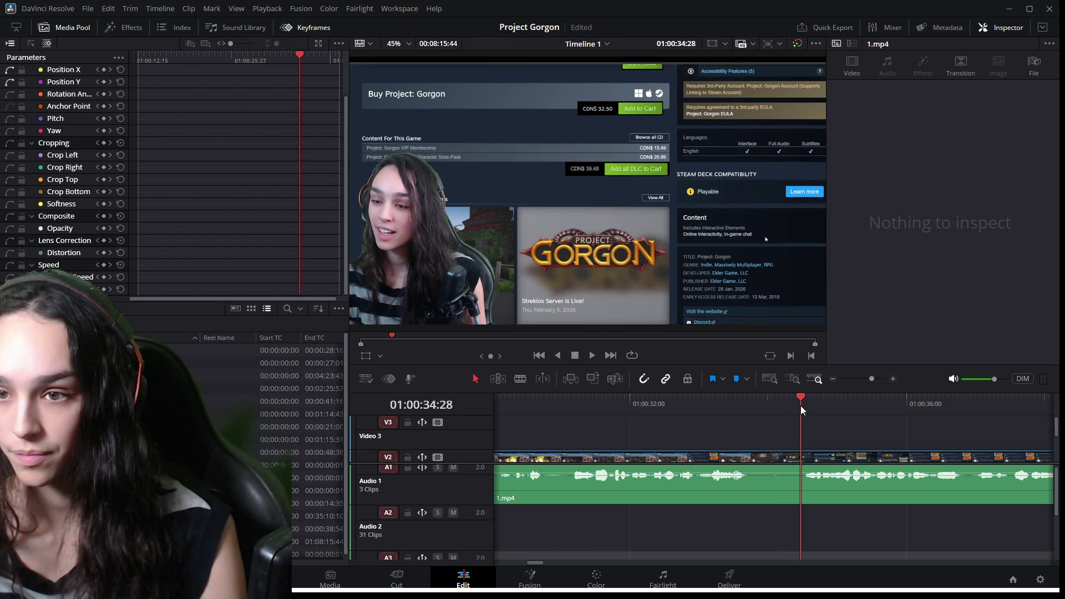
{"action": "key", "text": "space"}
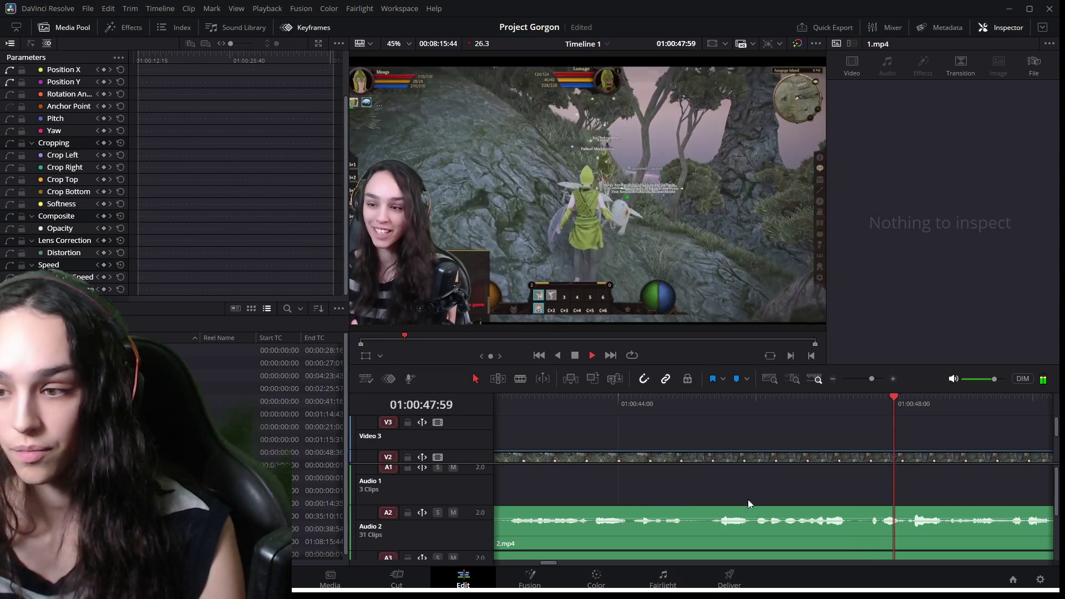
{"action": "left_click", "coordinate": [769, 398]}
{"action": "left_click_drag", "start_coordinate": [714, 410], "coordinate": [757, 417]}
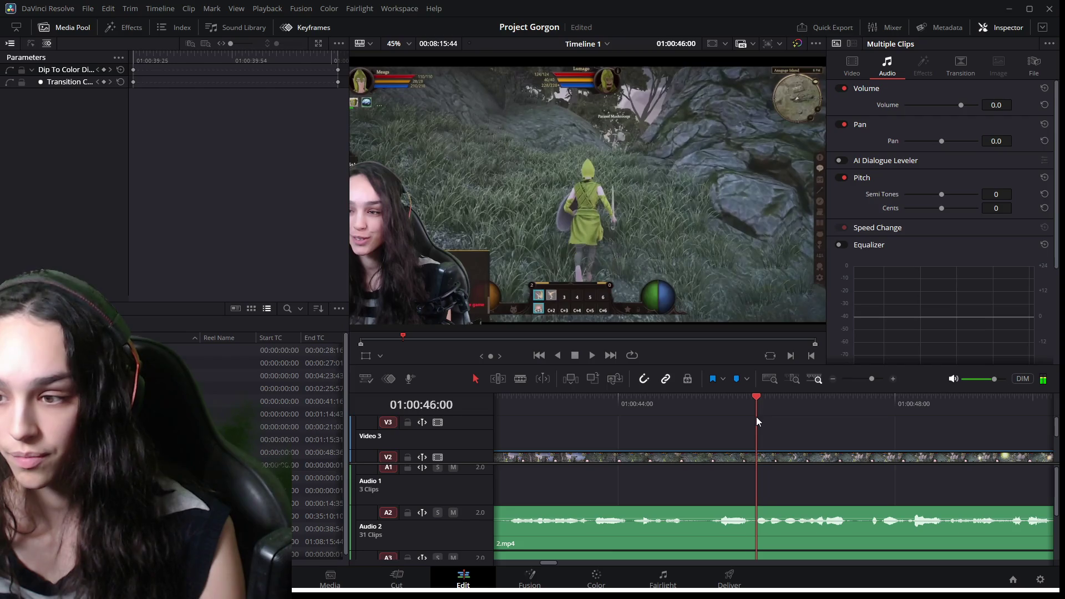
{"action": "key", "text": "ctrl+minus"}
{"action": "key", "text": "space"}
{"action": "key", "text": "ctrl+minus"}
{"action": "key", "text": "ctrl+minus"}
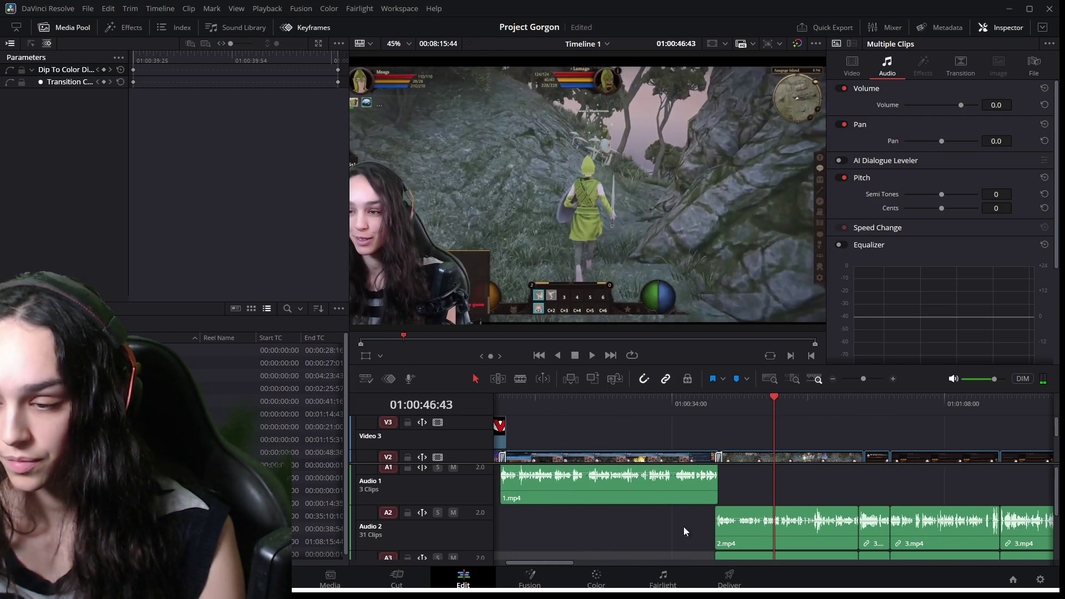
{"action": "key", "text": "ctrl+equal"}
{"action": "key", "text": "ctrl+equal"}
{"action": "key", "text": "ctrl+equal"}
{"action": "mouse_move", "coordinate": [617, 398]}
{"action": "left_mouse_down"}
{"action": "mouse_move", "coordinate": [564, 402]}
{"action": "mouse_move", "coordinate": [606, 418]}
{"action": "left_mouse_up"}
{"action": "left_click_drag", "start_coordinate": [621, 418], "coordinate": [666, 420]}
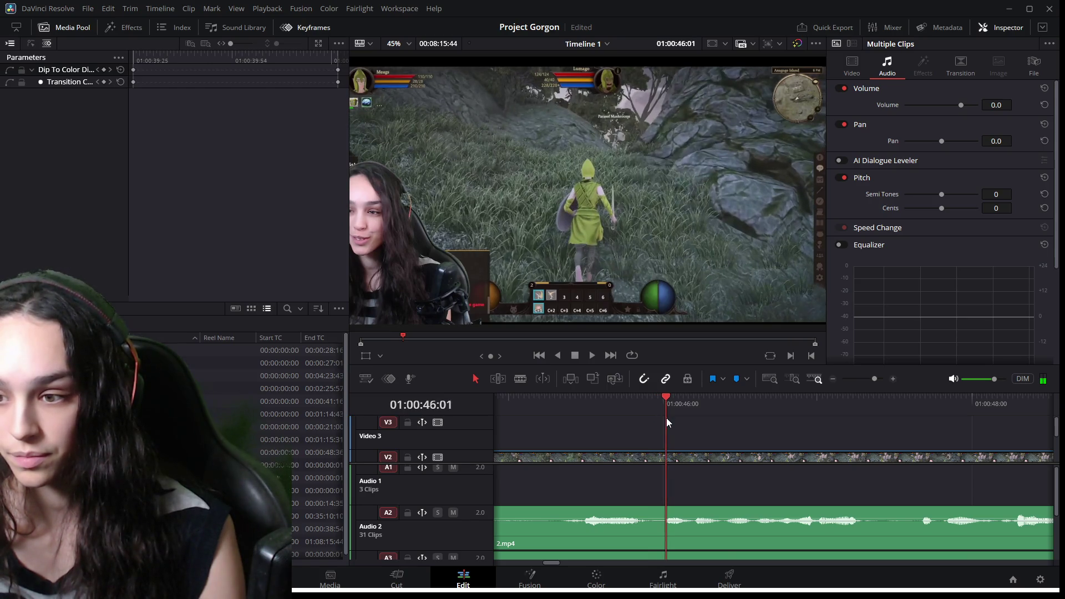
Rubber-band select the Audio 2 clips from 2.mp4 onward with their linked video, and zoom the timeline in.
{"action": "scroll", "coordinate": [694, 525], "scroll_direction": "down", "scroll_amount": 10}
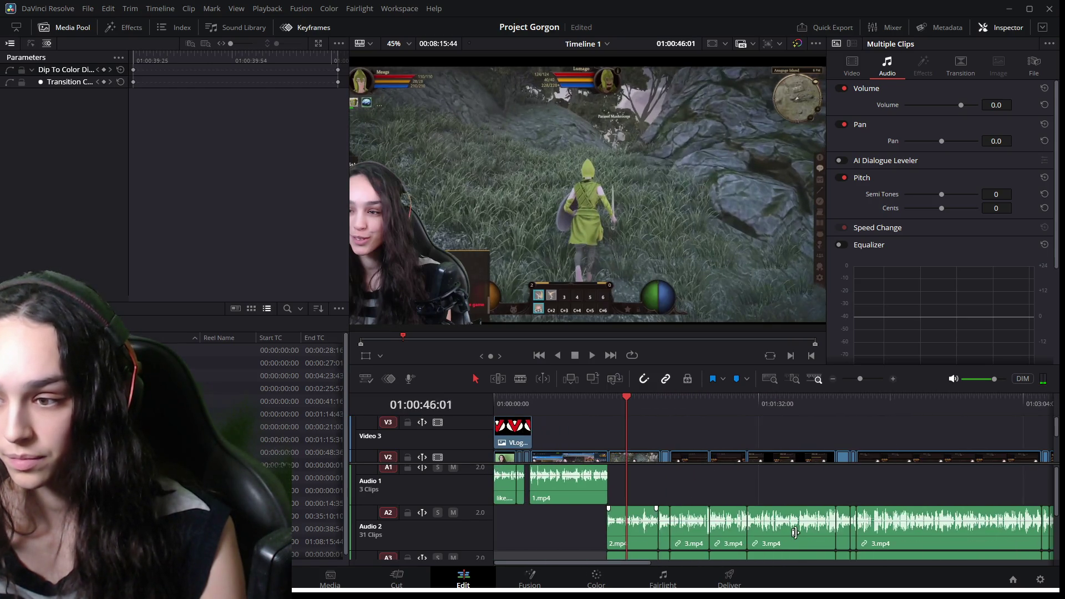
{"action": "scroll", "coordinate": [785, 533], "scroll_direction": "down", "scroll_amount": 2}
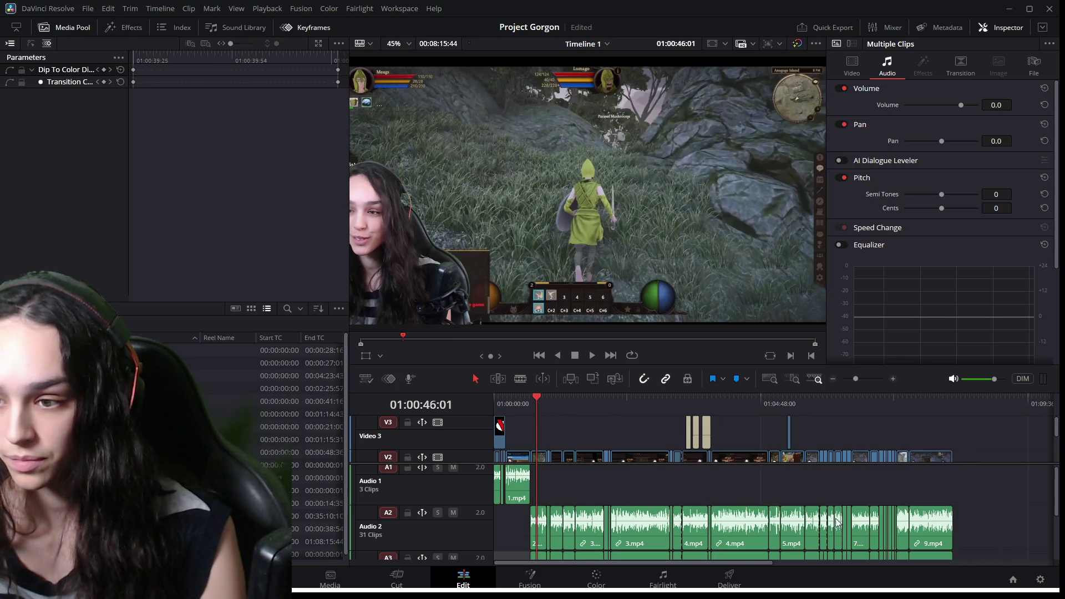
{"action": "mouse_move", "coordinate": [993, 517]}
{"action": "left_mouse_down"}
{"action": "mouse_move", "coordinate": [528, 529]}
{"action": "mouse_move", "coordinate": [524, 554]}
{"action": "mouse_move", "coordinate": [510, 554]}
{"action": "left_mouse_up"}
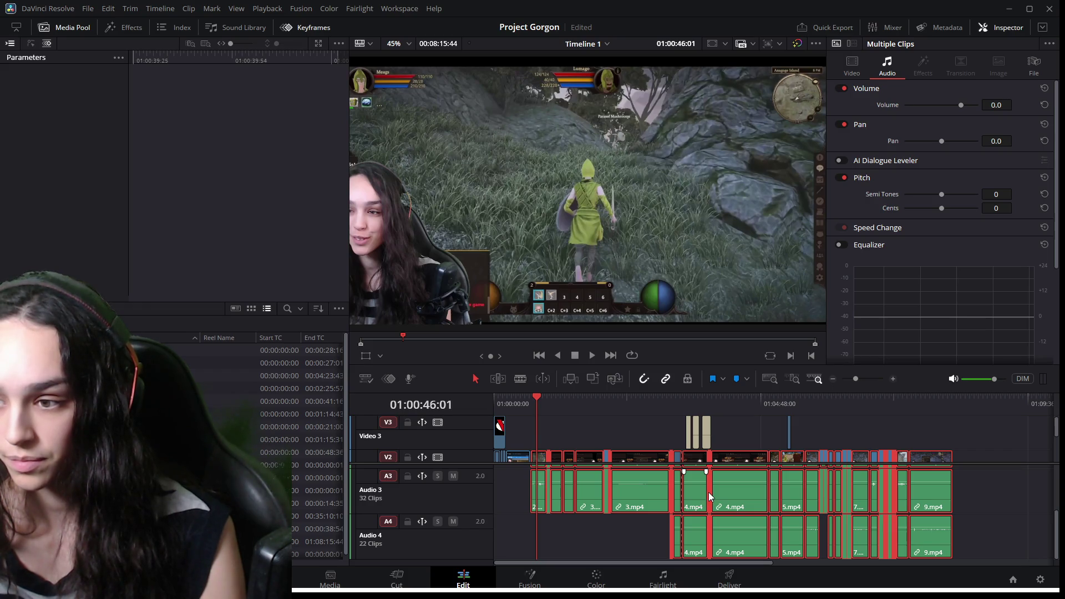
{"action": "scroll", "coordinate": [707, 492], "scroll_direction": "up", "scroll_amount": 3}
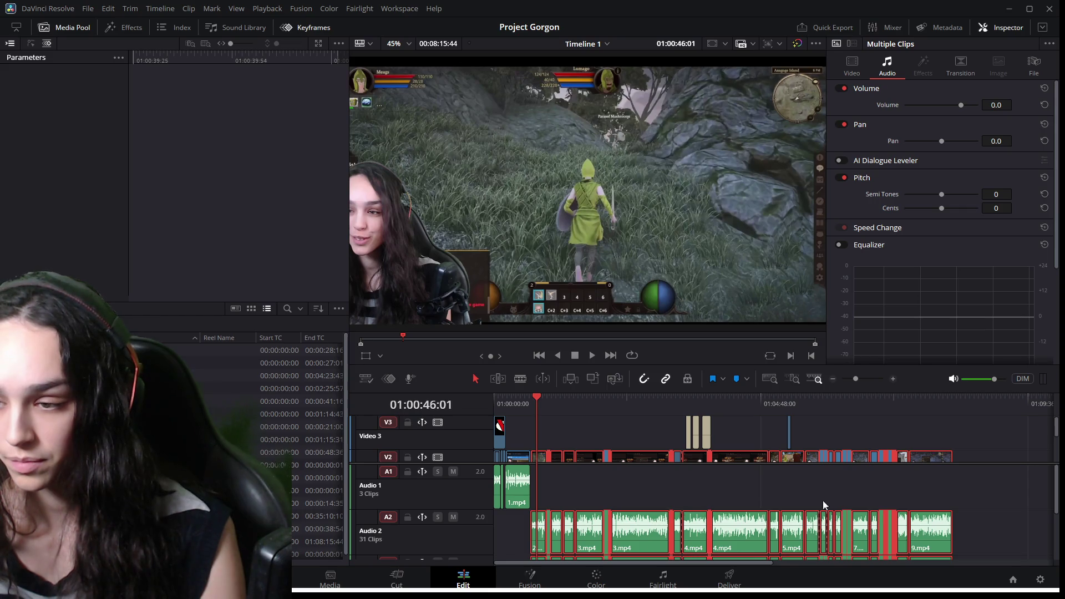
{"action": "left_click", "coordinate": [894, 494]}
{"action": "scroll", "coordinate": [894, 494], "scroll_direction": "down", "scroll_amount": 3}
{"action": "mouse_move", "coordinate": [984, 546]}
{"action": "left_mouse_down"}
{"action": "mouse_move", "coordinate": [910, 518]}
{"action": "mouse_move", "coordinate": [585, 521]}
{"action": "mouse_move", "coordinate": [560, 533]}
{"action": "mouse_move", "coordinate": [521, 519]}
{"action": "left_mouse_up"}
{"action": "scroll", "coordinate": [560, 526], "scroll_direction": "up", "scroll_amount": 3}
{"action": "key", "text": "ctrl+equal"}
{"action": "key", "text": "ctrl+equal"}
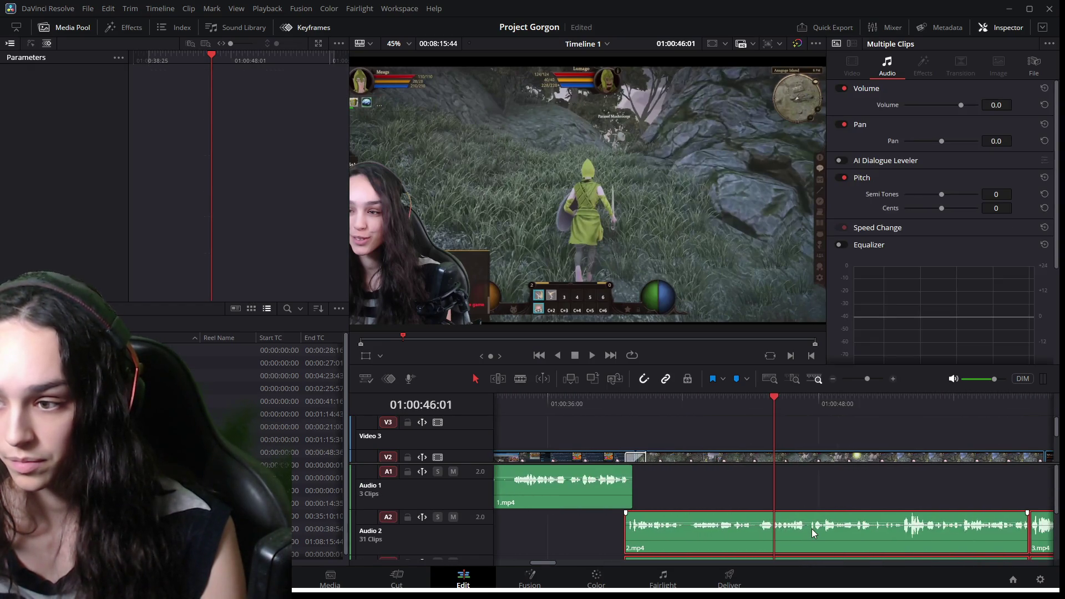
Nudge the selected clips a few frames later, then play from about 01:00:45 and 01:00:57 to check.
{"action": "key", "text": "ctrl+equal"}
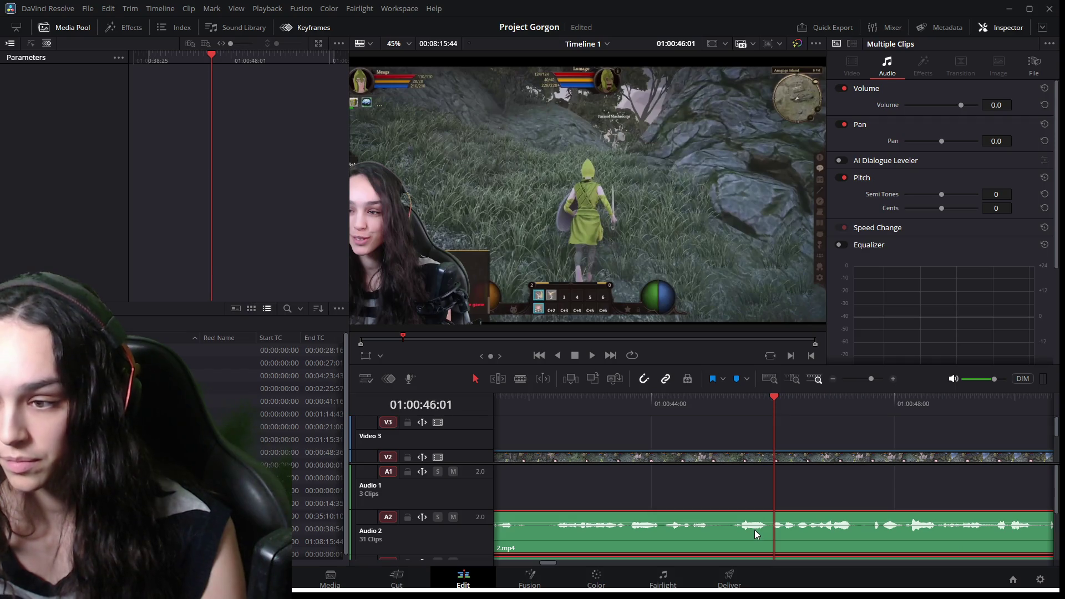
{"action": "left_click_drag", "start_coordinate": [797, 534], "coordinate": [801, 535]}
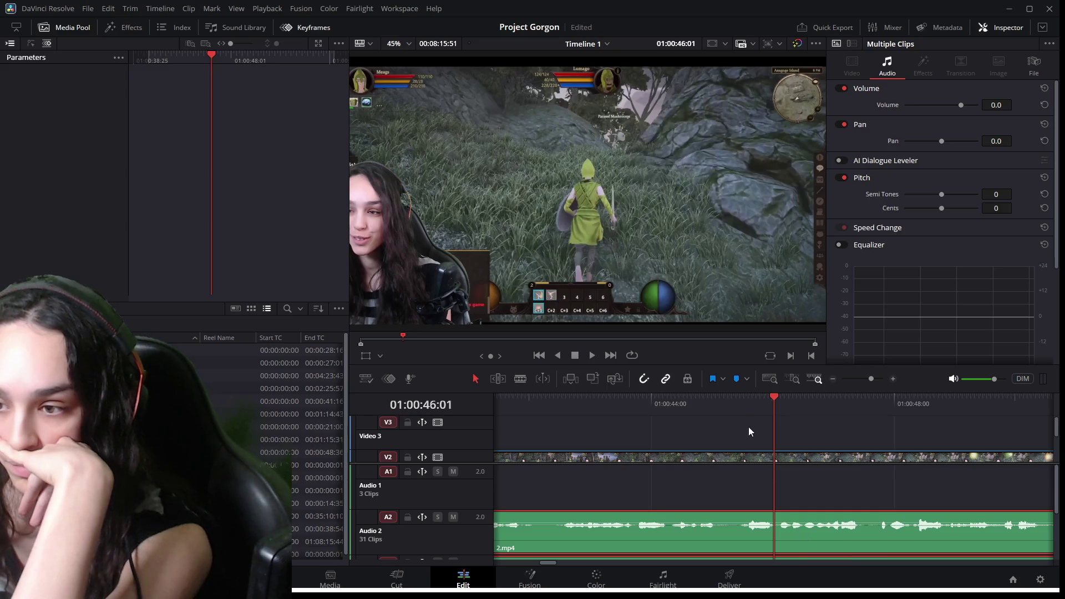
{"action": "left_click", "coordinate": [730, 398]}
{"action": "key", "text": "space"}
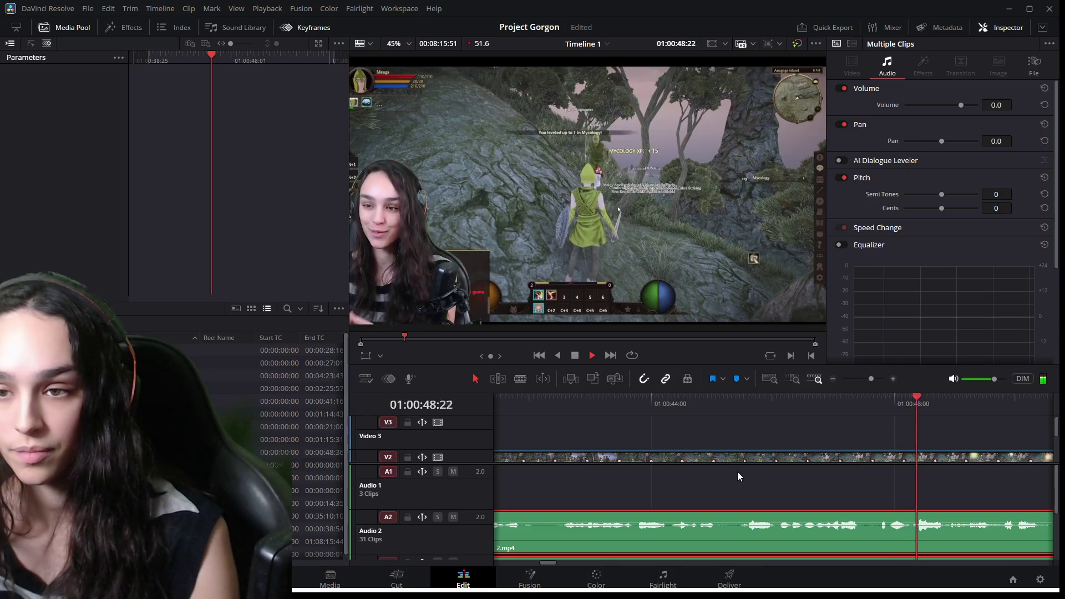
{"action": "key", "text": "space"}
{"action": "scroll", "coordinate": [785, 478], "scroll_direction": "down", "scroll_amount": 3}
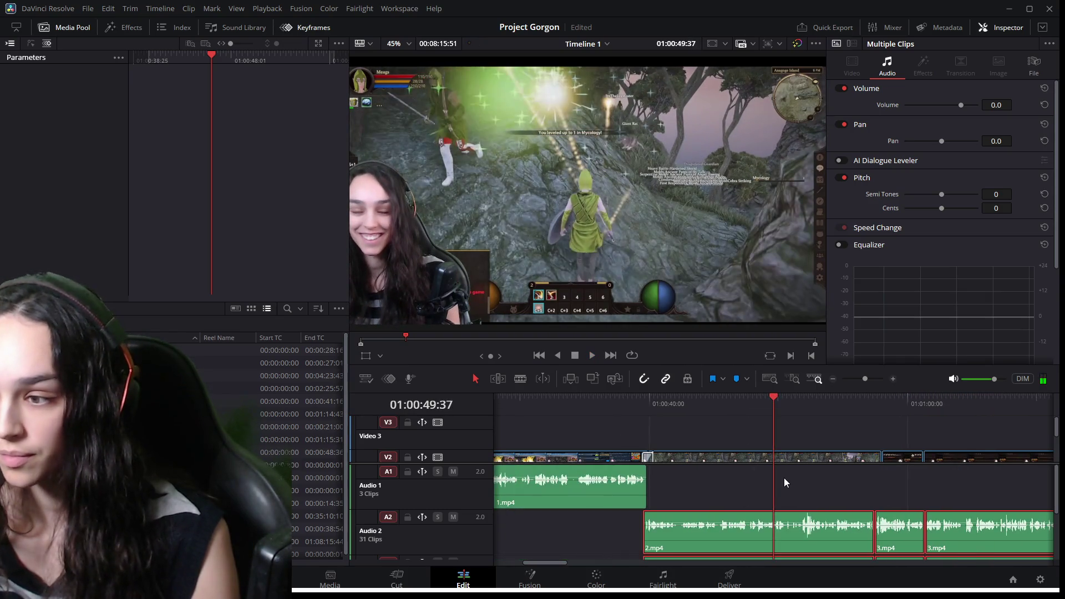
{"action": "scroll", "coordinate": [898, 503], "scroll_direction": "up", "scroll_amount": 2}
{"action": "left_click", "coordinate": [932, 409]}
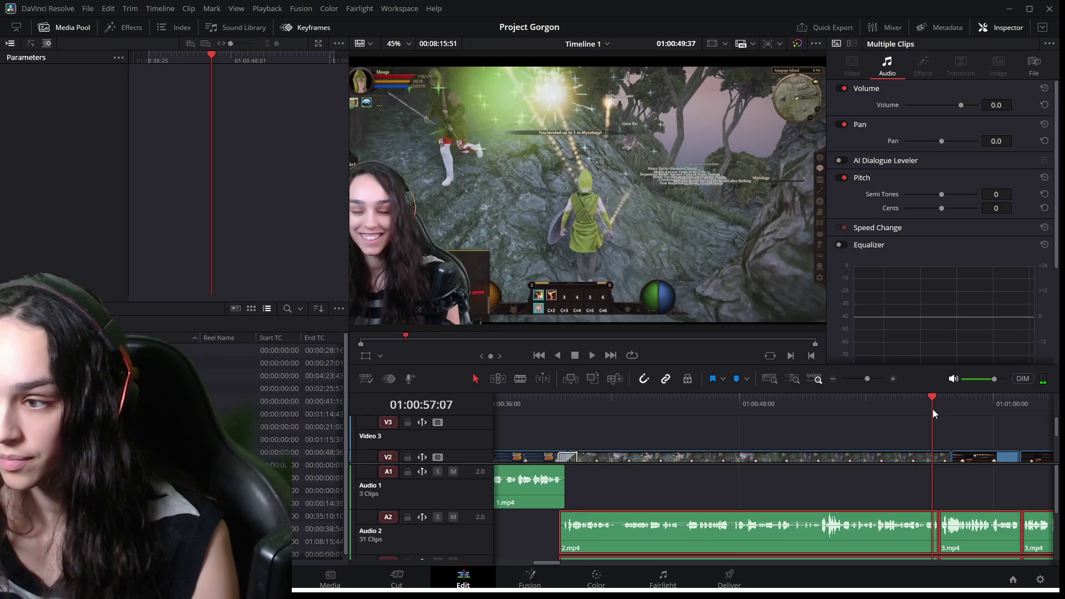
{"action": "key", "text": "space"}
{"action": "left_click", "coordinate": [901, 498]}
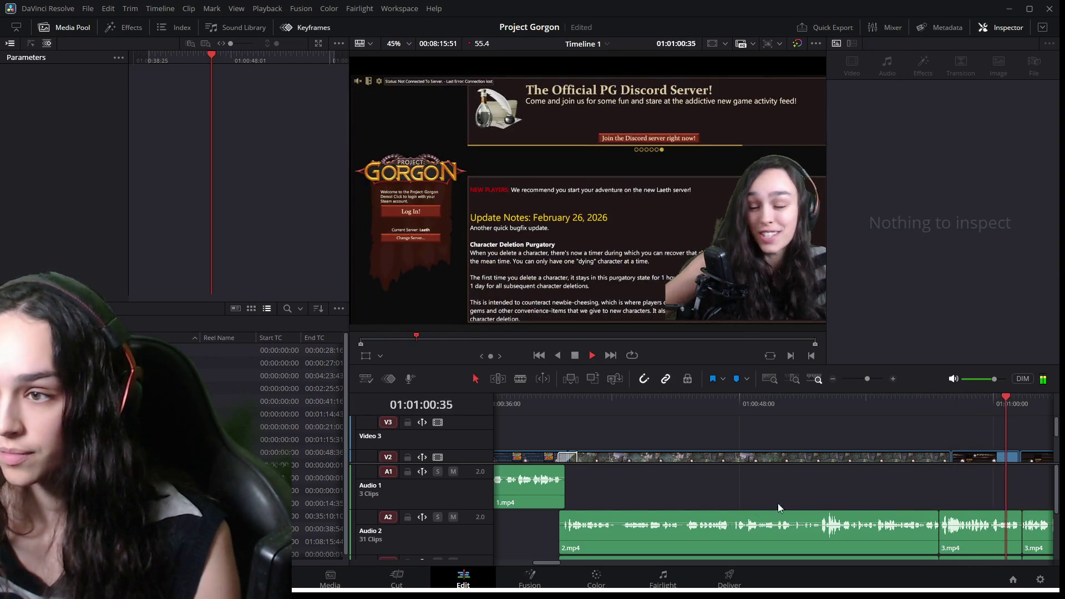
{"action": "left_click_drag", "start_coordinate": [531, 562], "coordinate": [566, 560]}
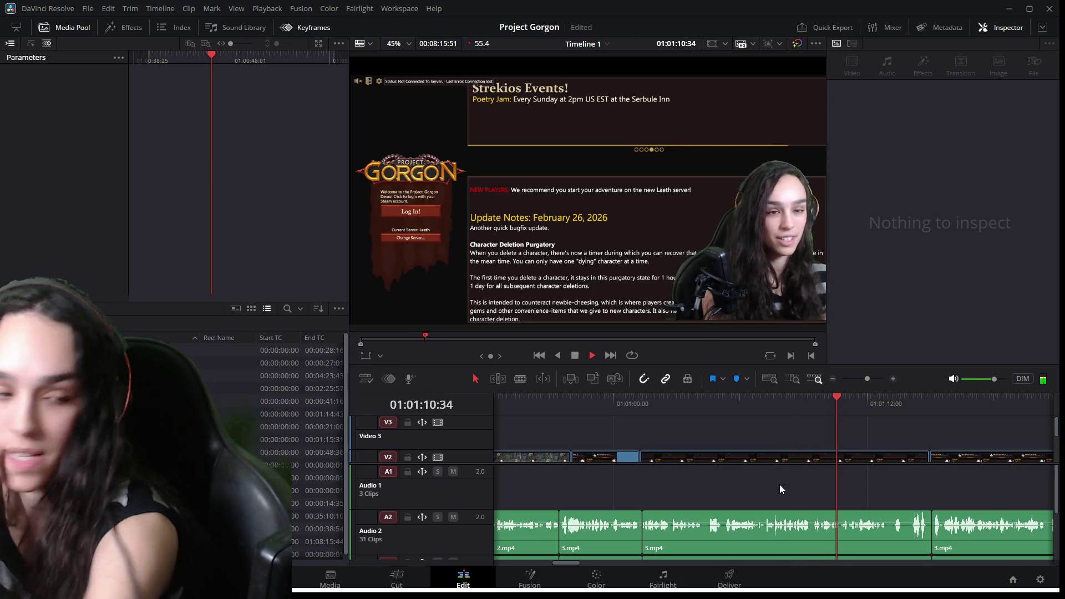
{"action": "key", "text": "space"}
{"action": "scroll", "coordinate": [890, 477], "scroll_direction": "down", "scroll_amount": 2}
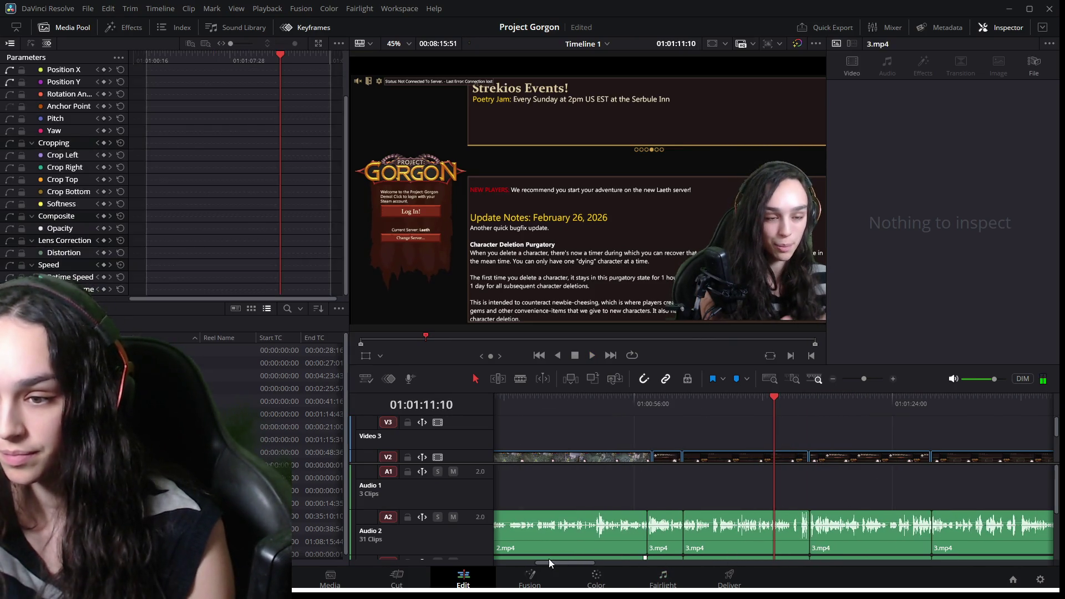
{"action": "scroll", "coordinate": [565, 563], "scroll_direction": "down", "scroll_amount": 4}
{"action": "left_click", "coordinate": [897, 394]}
{"action": "key", "text": "space"}
{"action": "left_click_drag", "start_coordinate": [591, 562], "coordinate": [665, 563]}
{"action": "left_click", "coordinate": [713, 399]}
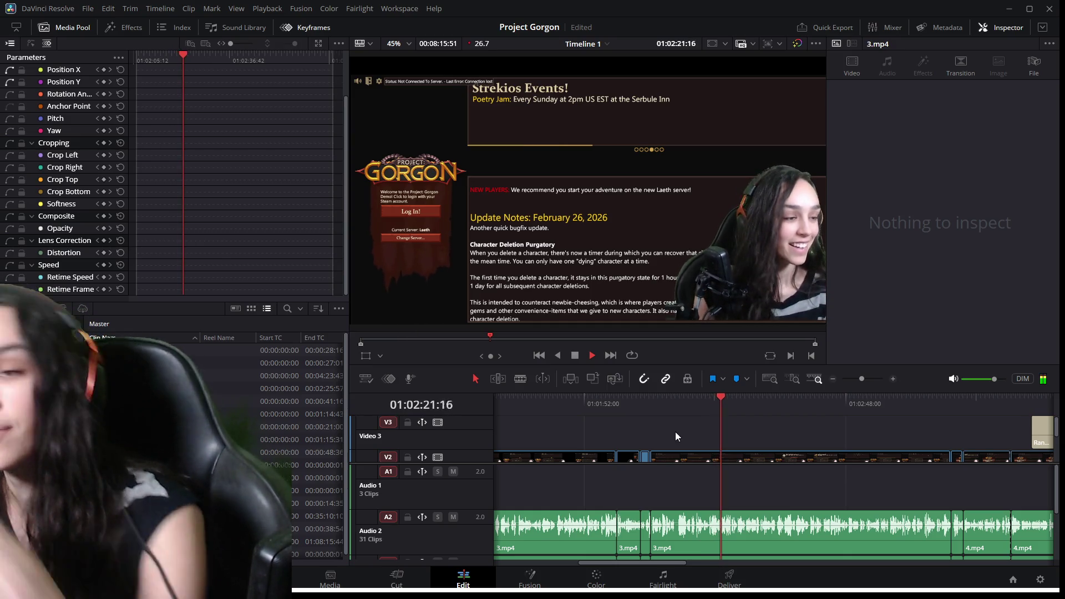
{"action": "left_click", "coordinate": [948, 405]}
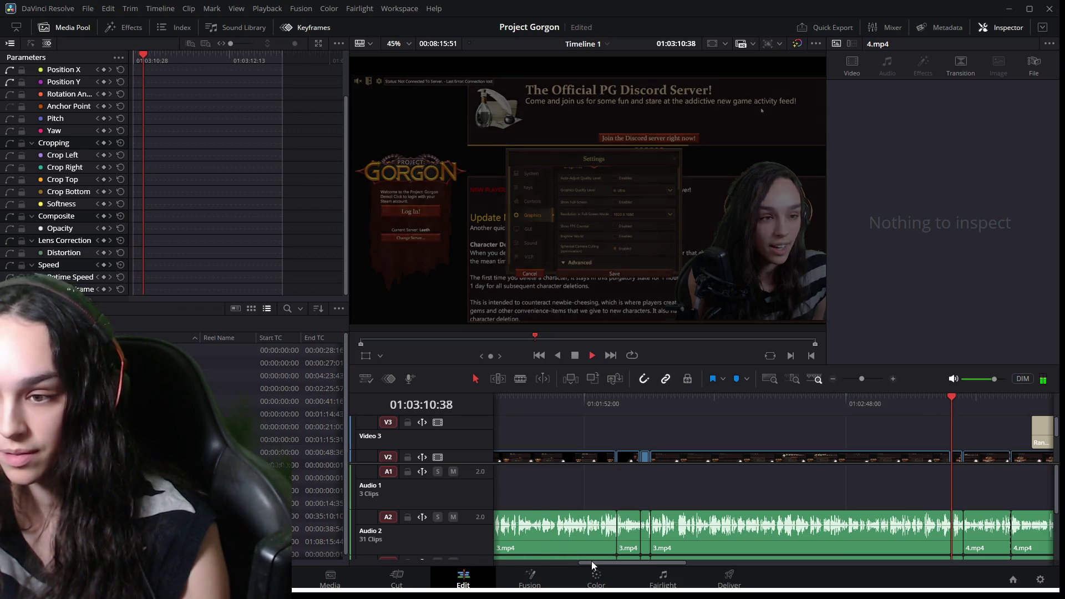
{"action": "left_click_drag", "start_coordinate": [594, 562], "coordinate": [657, 562]}
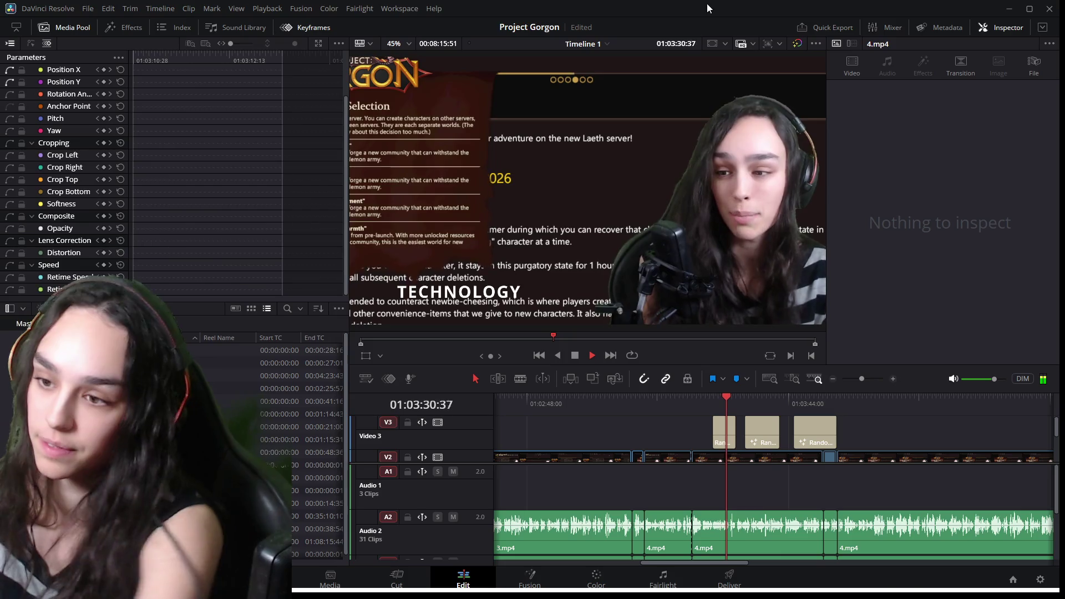
{"action": "left_click", "coordinate": [824, 399]}
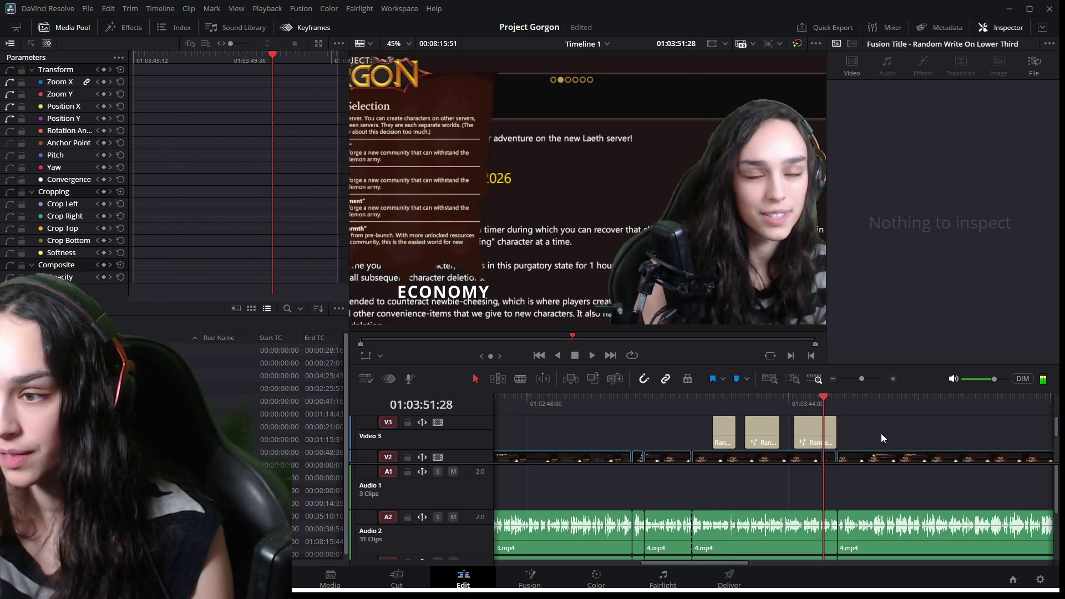
{"action": "key", "text": "space"}
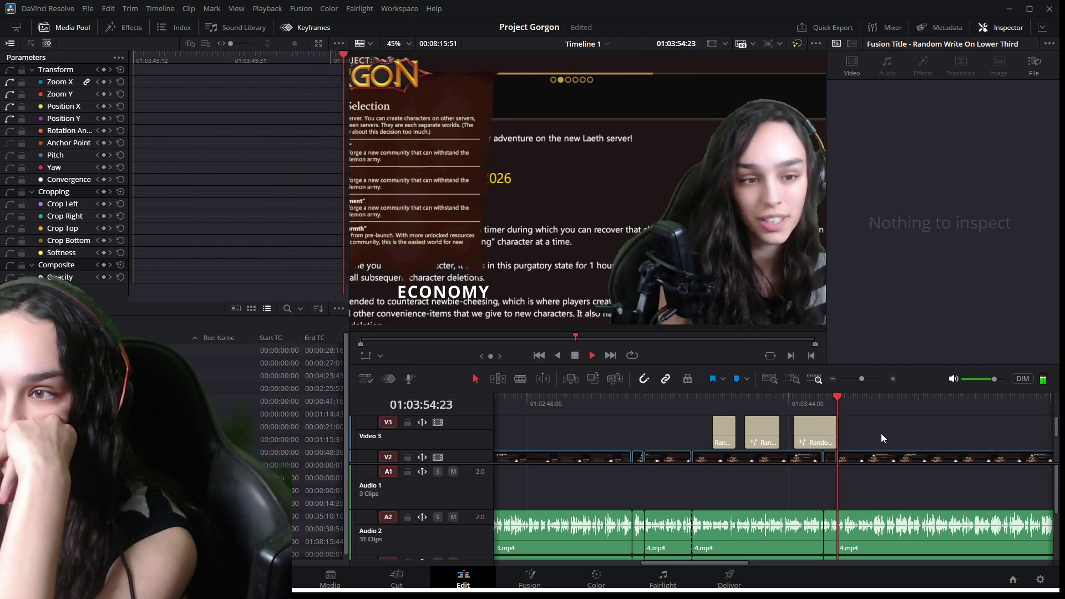
Replay the lower-third ending from 01:03:50 and set a 1.450 zoom keyframe on the 4.mp4 clip.
{"action": "key", "text": "space"}
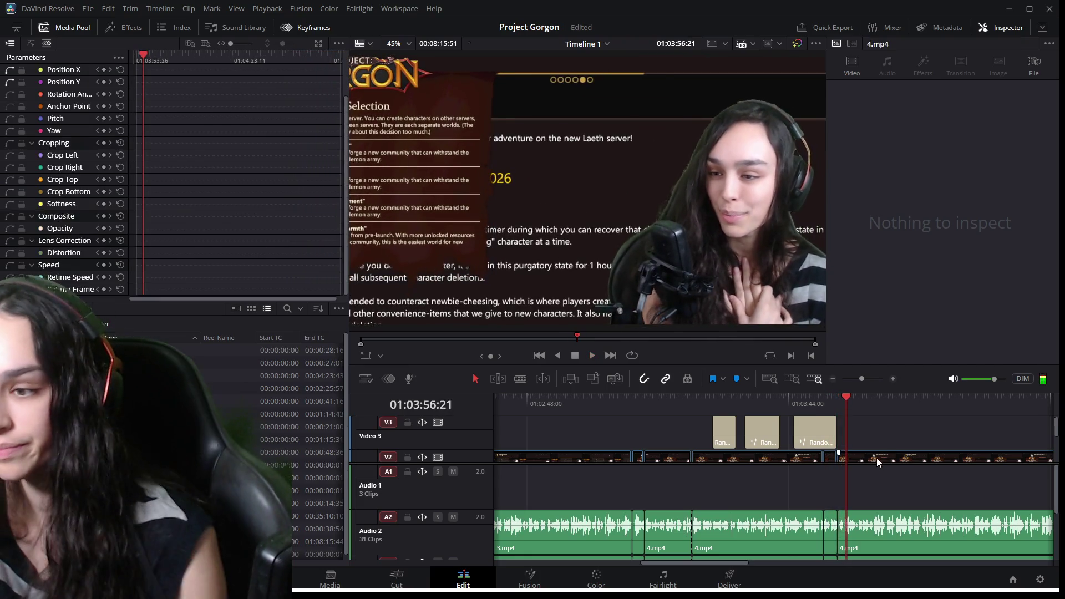
{"action": "scroll", "coordinate": [832, 455], "scroll_direction": "up", "scroll_amount": 3}
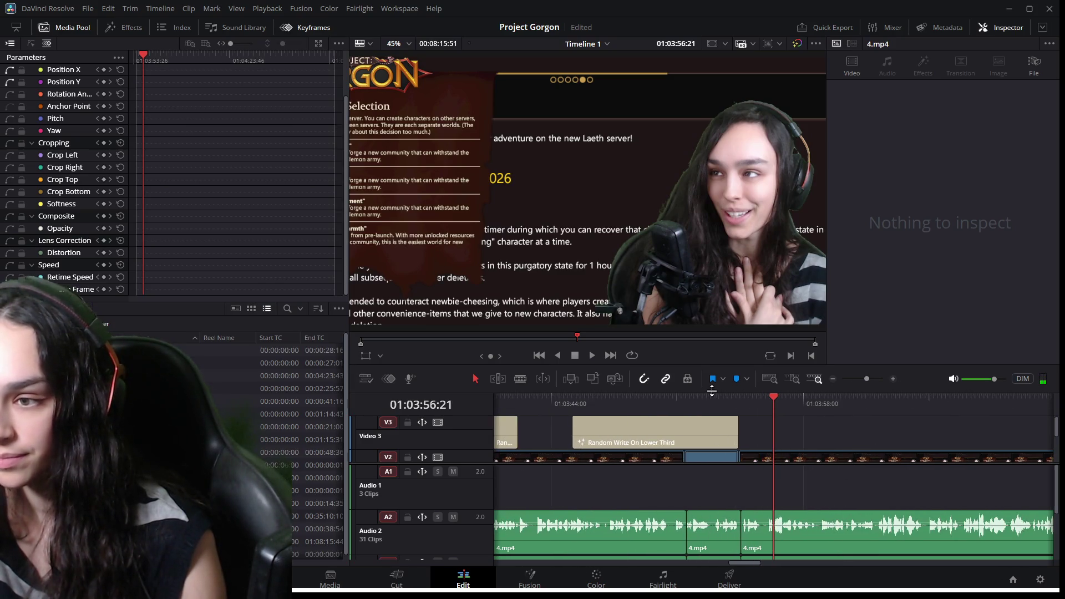
{"action": "left_click", "coordinate": [667, 394]}
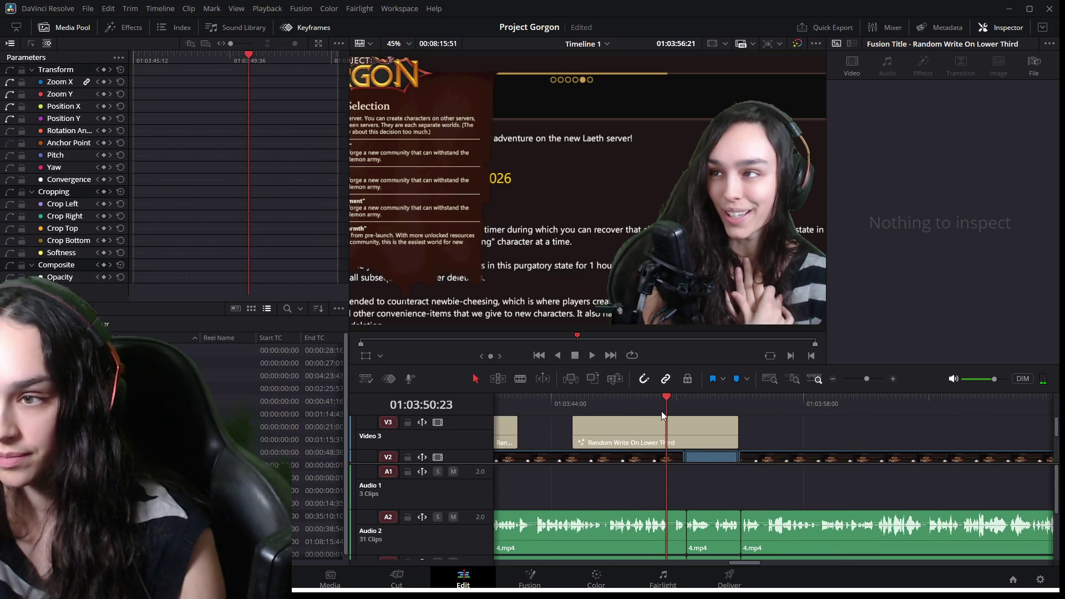
{"action": "key", "text": "space"}
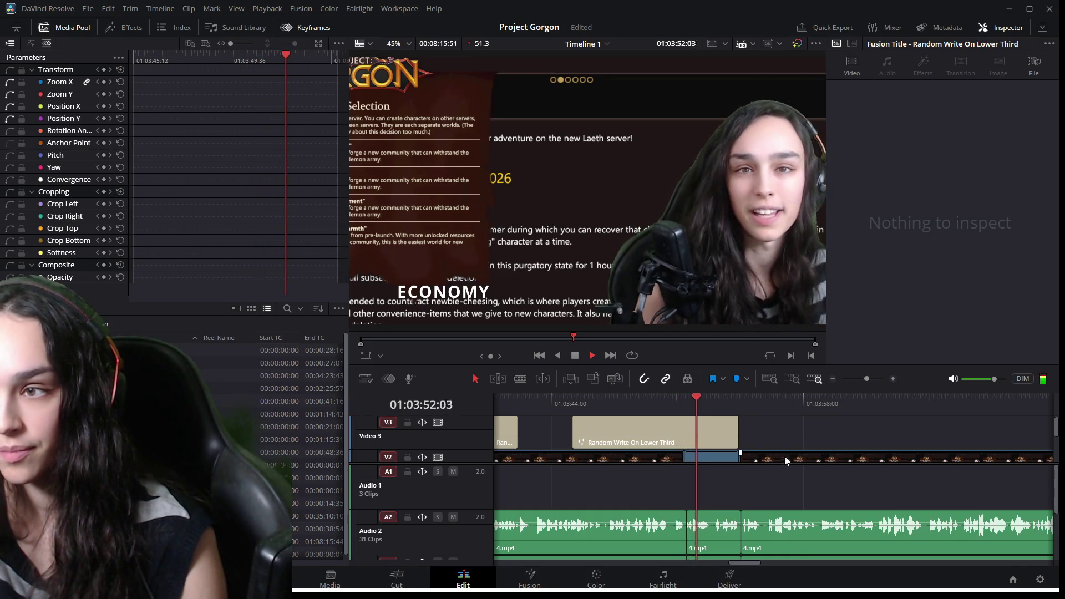
{"action": "left_click", "coordinate": [788, 457]}
{"action": "key", "text": "space"}
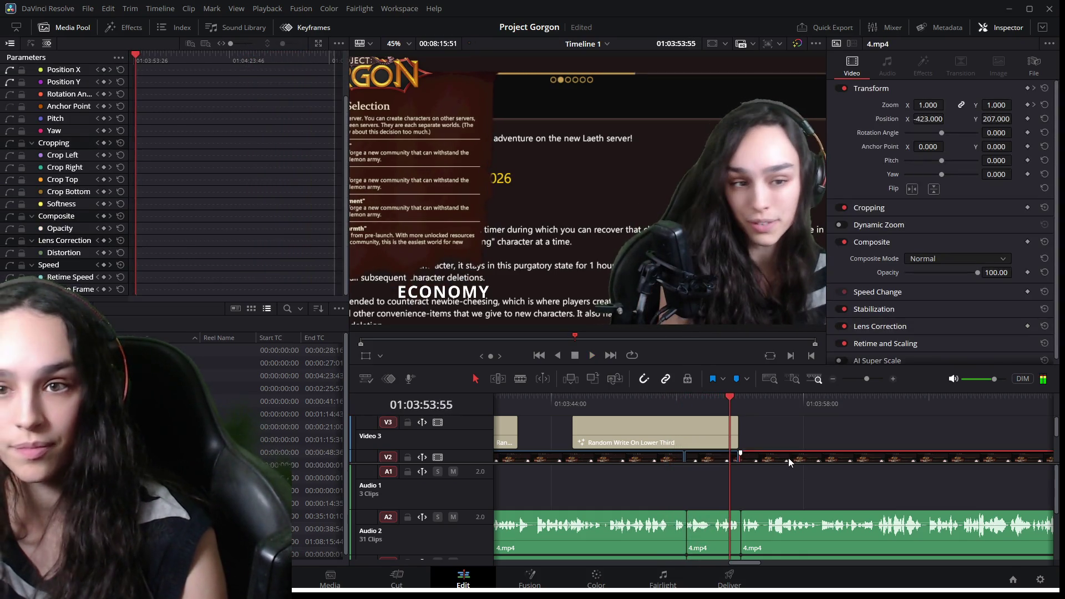
{"action": "scroll", "coordinate": [158, 127], "scroll_direction": "up", "scroll_amount": 2}
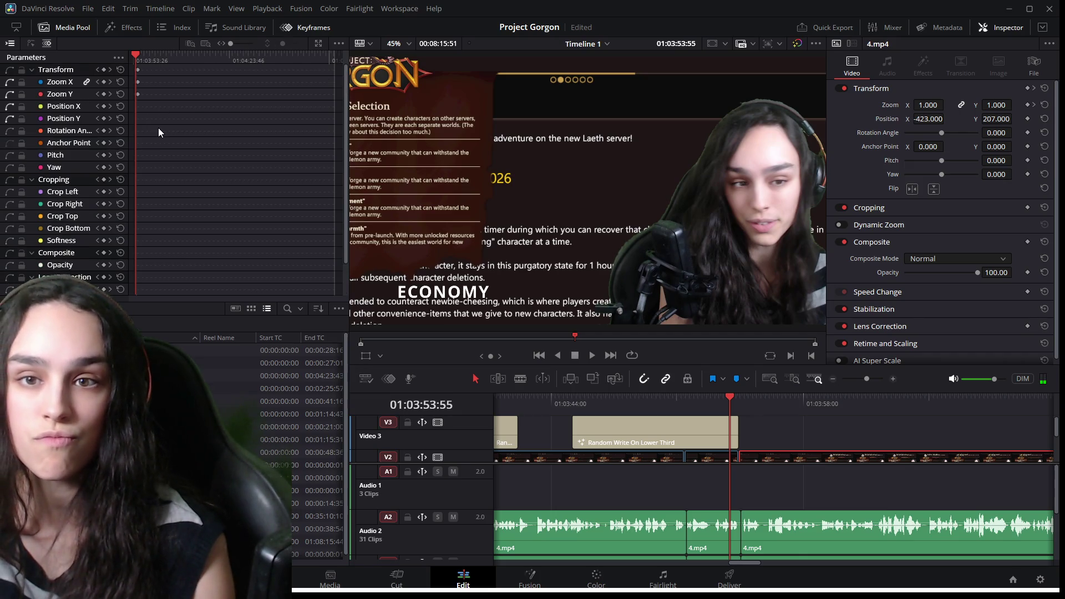
{"action": "left_click", "coordinate": [138, 83]}
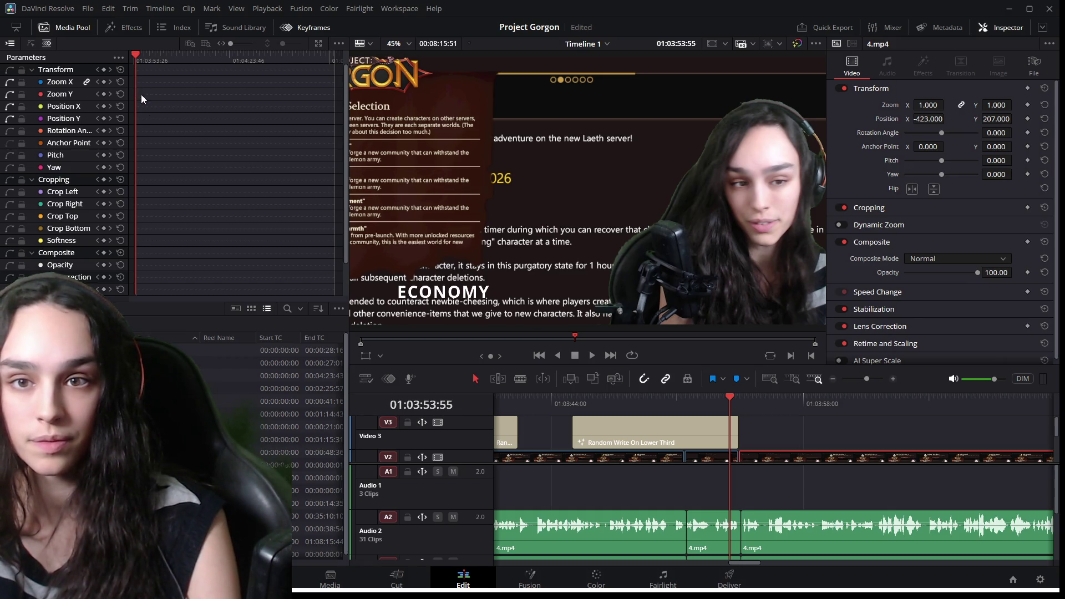
{"action": "key", "text": "space"}
{"action": "key", "text": "space"}
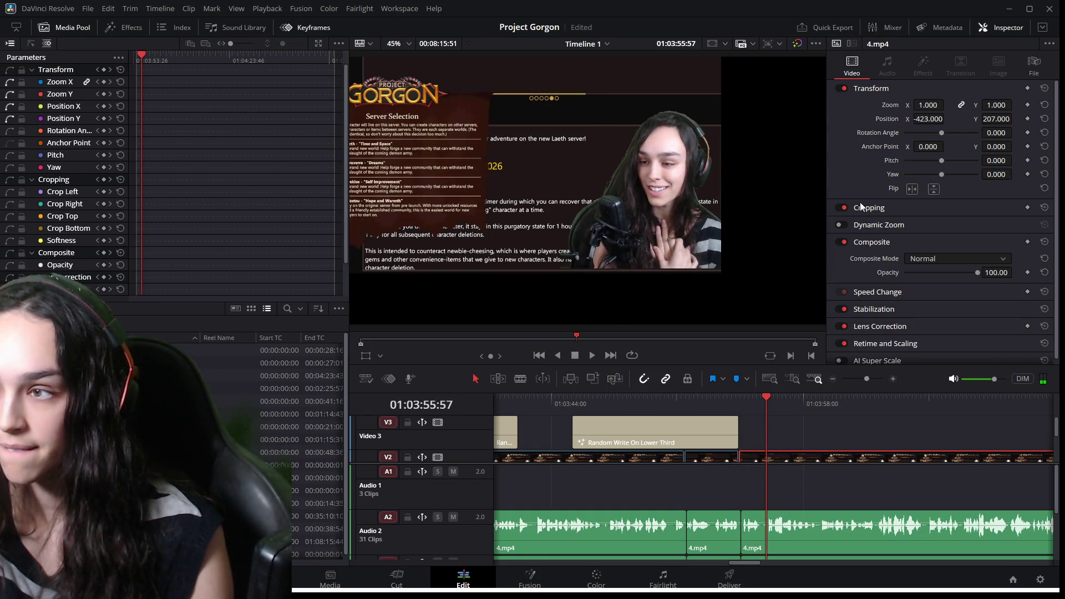
{"action": "left_click", "coordinate": [709, 461]}
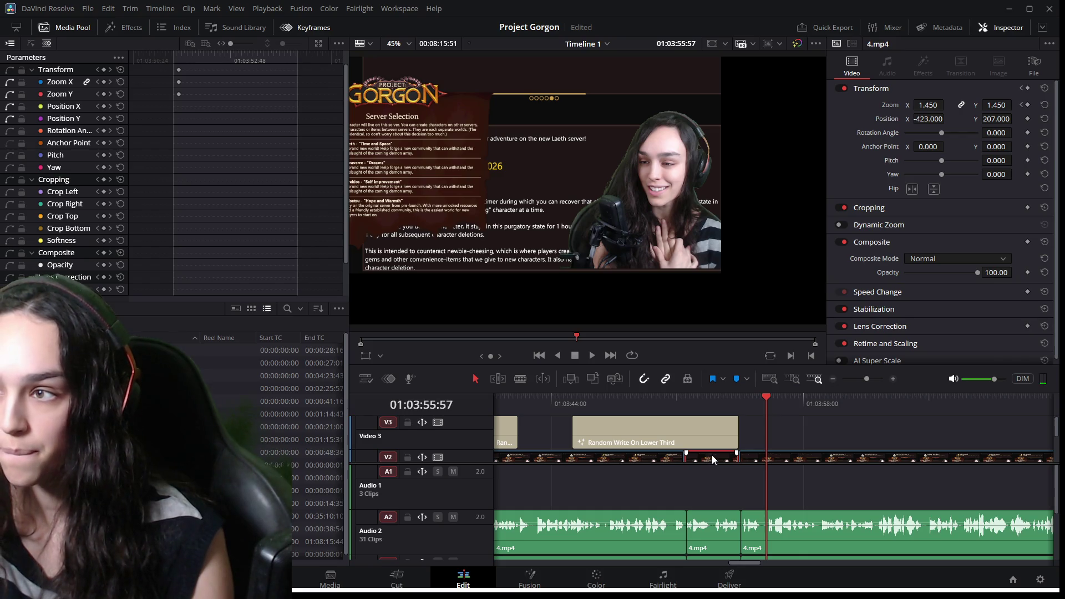
Set Zoom to 1.45 on the next 4.mp4 clip on Video 2 and play to check the facecam.
{"action": "left_click", "coordinate": [816, 453]}
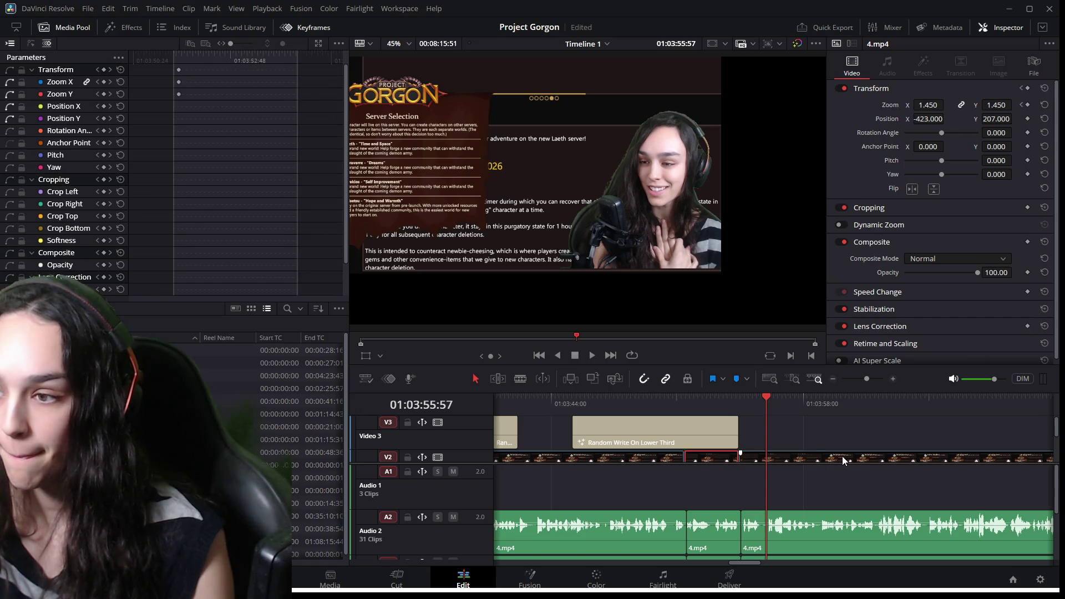
{"action": "type", "text": "1.45"}
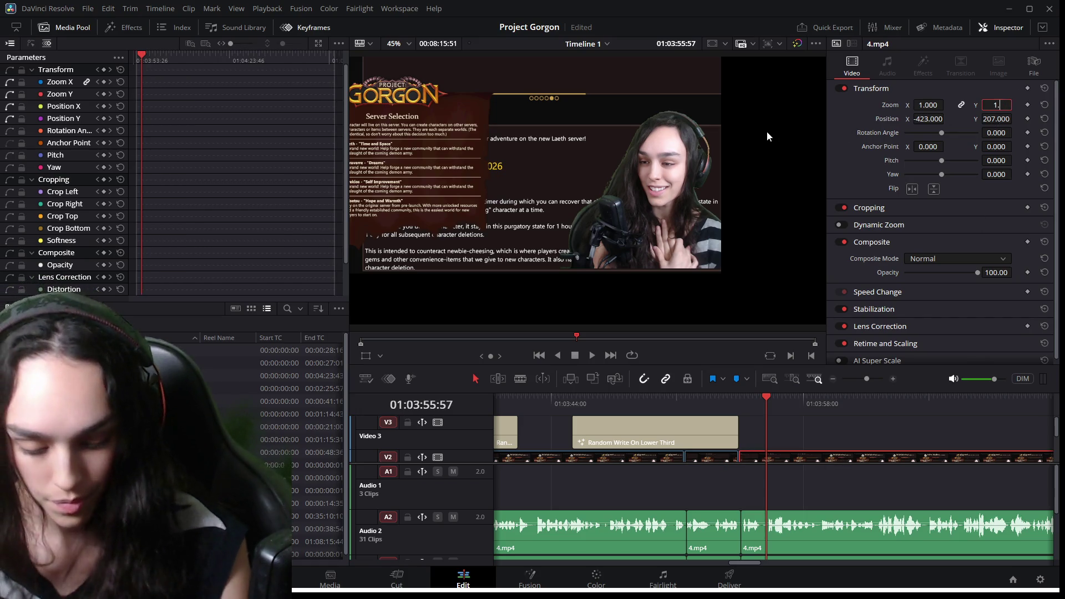
{"action": "key", "text": "Return"}
{"action": "key", "text": "space"}
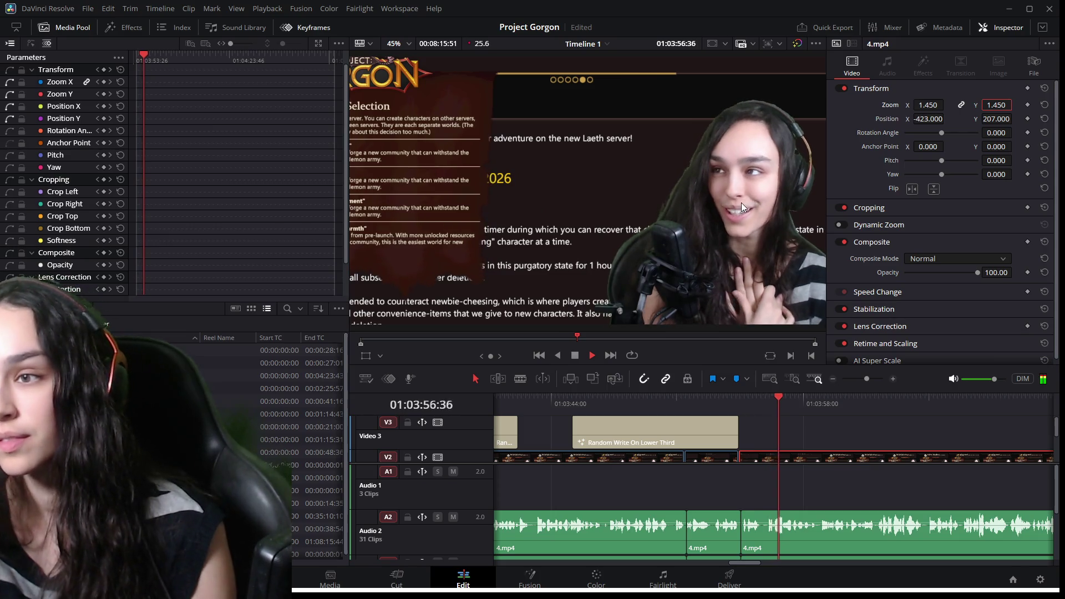
{"action": "scroll", "coordinate": [739, 456], "scroll_direction": "down", "scroll_amount": 2}
{"action": "scroll", "coordinate": [740, 456], "scroll_direction": "down", "scroll_amount": 1}
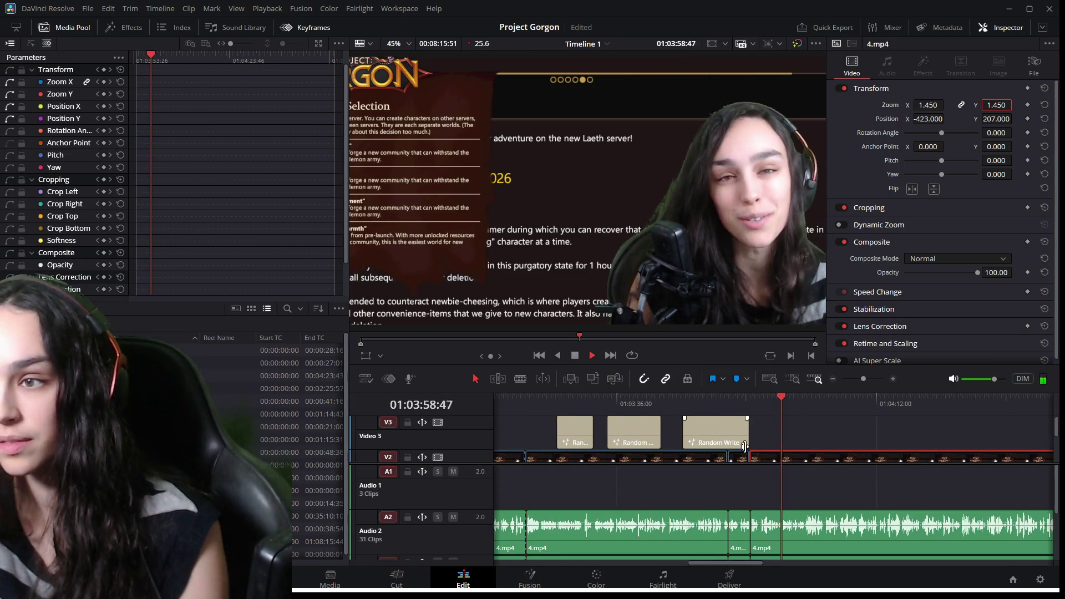
{"action": "key", "text": "space"}
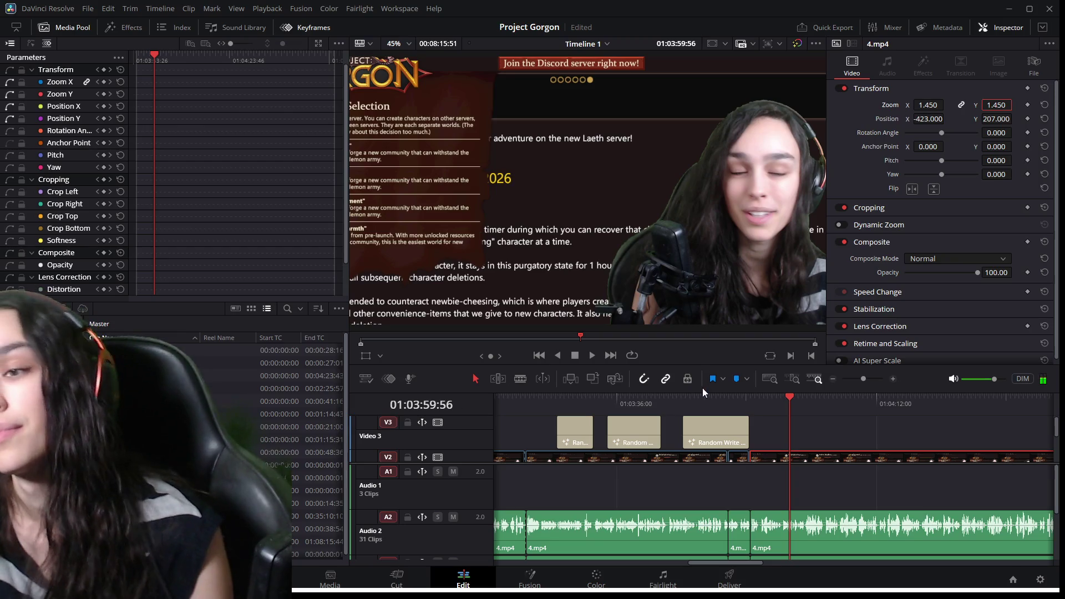
{"action": "left_click", "coordinate": [673, 396]}
{"action": "key", "text": "space"}
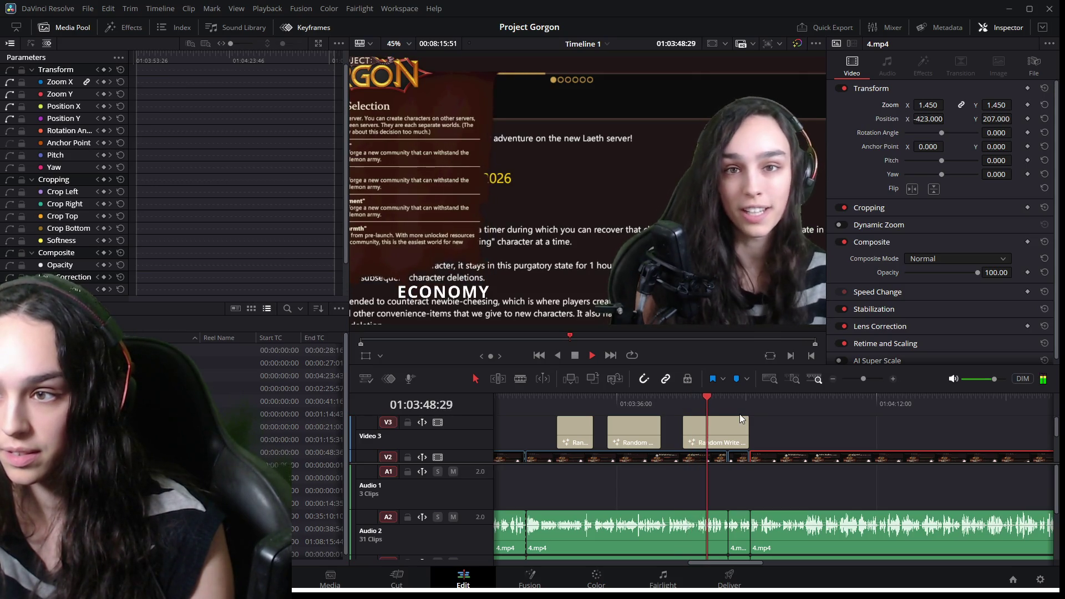
{"action": "key", "text": "space"}
{"action": "scroll", "coordinate": [683, 504], "scroll_direction": "up", "scroll_amount": 5}
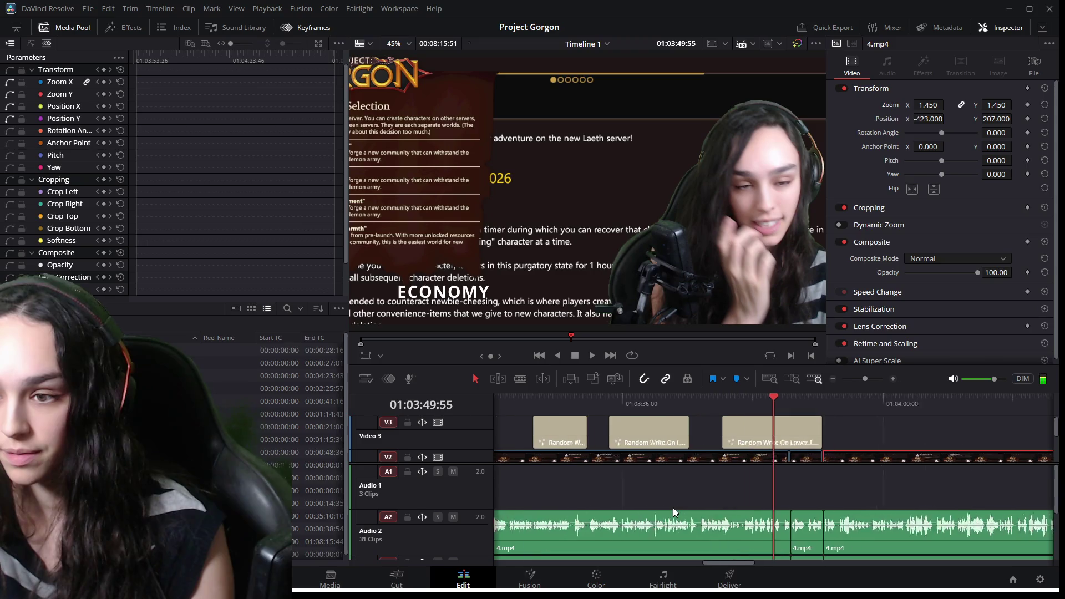
{"action": "left_click", "coordinate": [689, 395]}
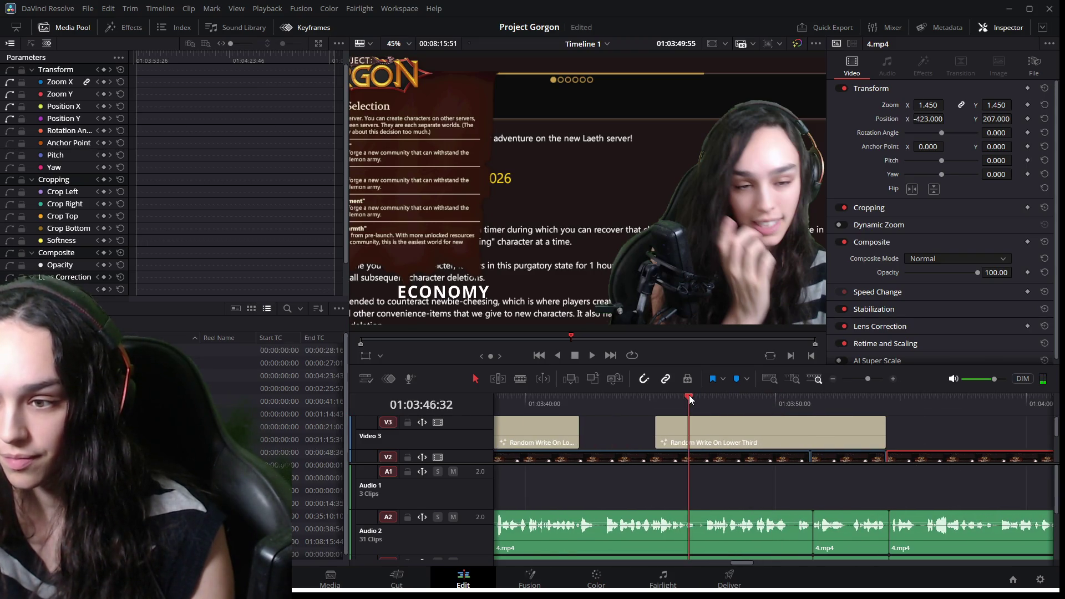
{"action": "key", "text": "space"}
{"action": "left_click_drag", "start_coordinate": [689, 395], "coordinate": [704, 398]}
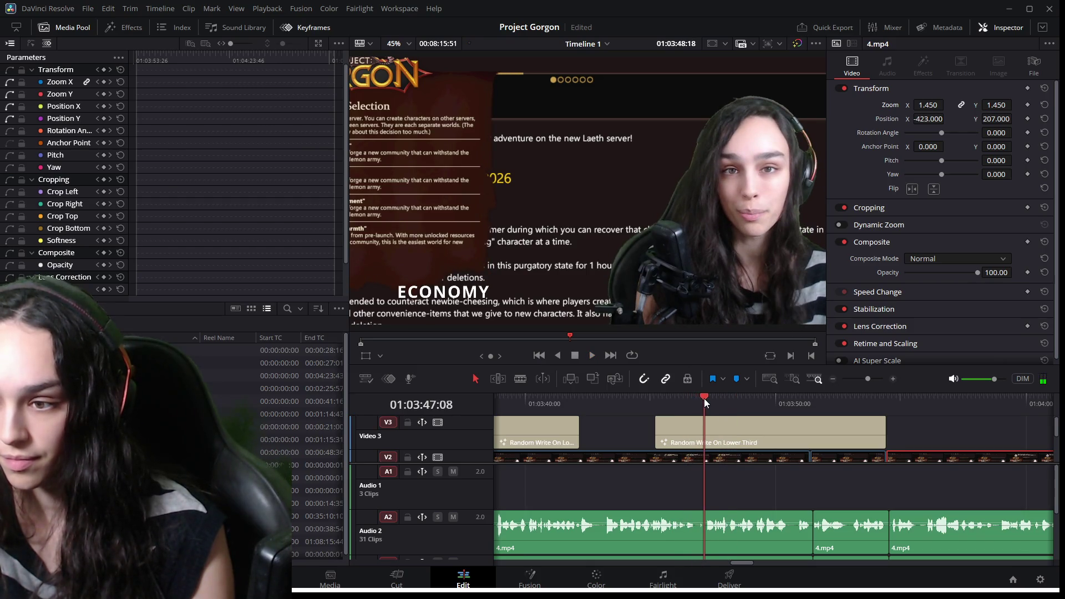
{"action": "scroll", "coordinate": [717, 499], "scroll_direction": "up", "scroll_amount": 4}
{"action": "mouse_move", "coordinate": [774, 402]}
{"action": "left_mouse_down"}
{"action": "mouse_move", "coordinate": [763, 402]}
{"action": "mouse_move", "coordinate": [817, 411]}
{"action": "mouse_move", "coordinate": [785, 418]}
{"action": "left_mouse_up"}
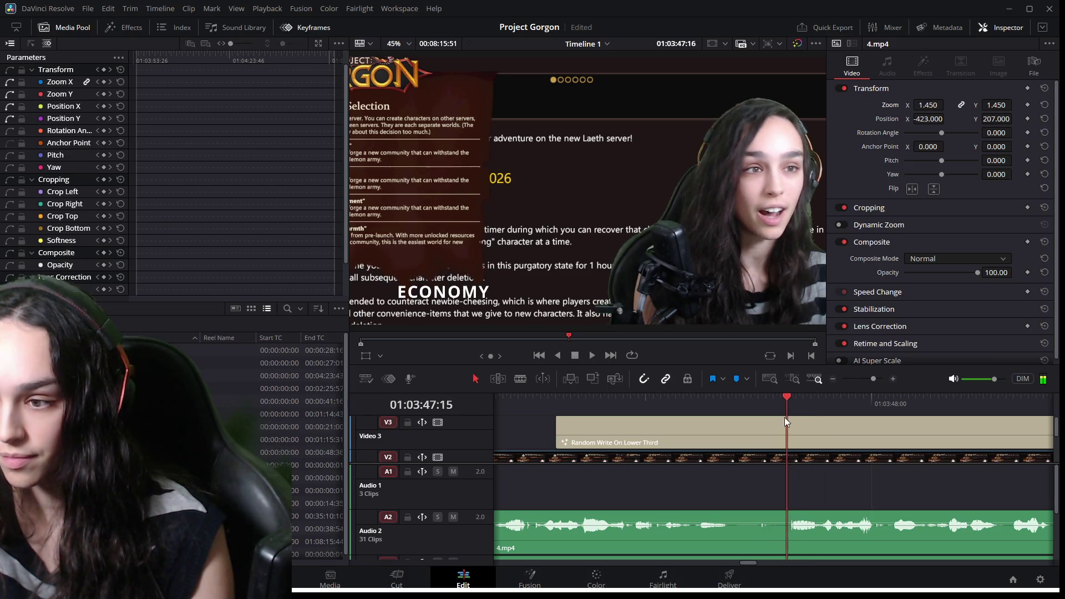
{"action": "scroll", "coordinate": [721, 499], "scroll_direction": "down", "scroll_amount": 5}
{"action": "scroll", "coordinate": [704, 522], "scroll_direction": "down", "scroll_amount": 2}
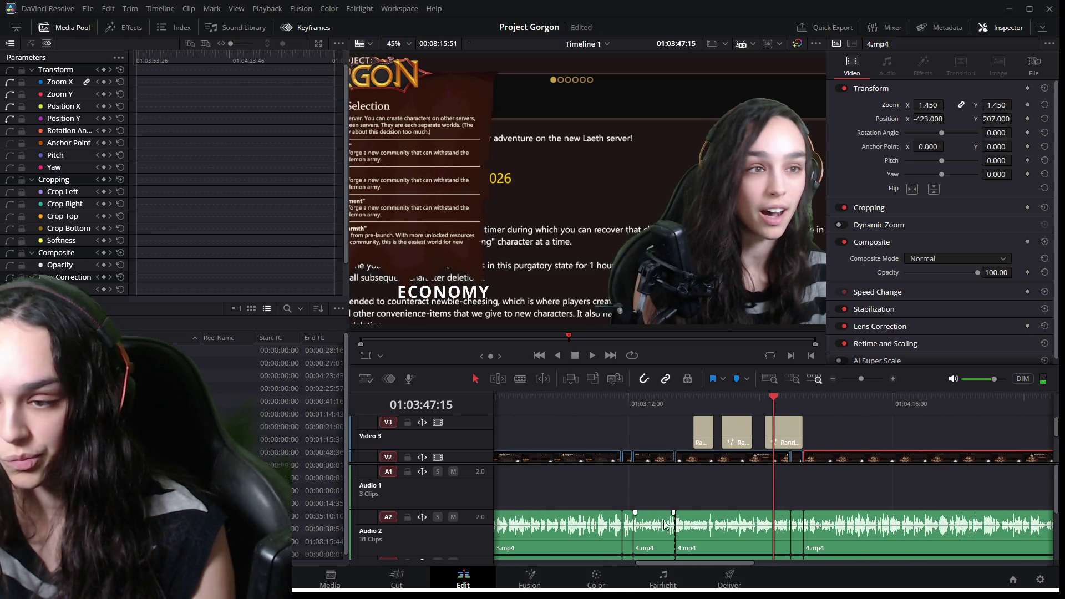
{"action": "left_click", "coordinate": [653, 397]}
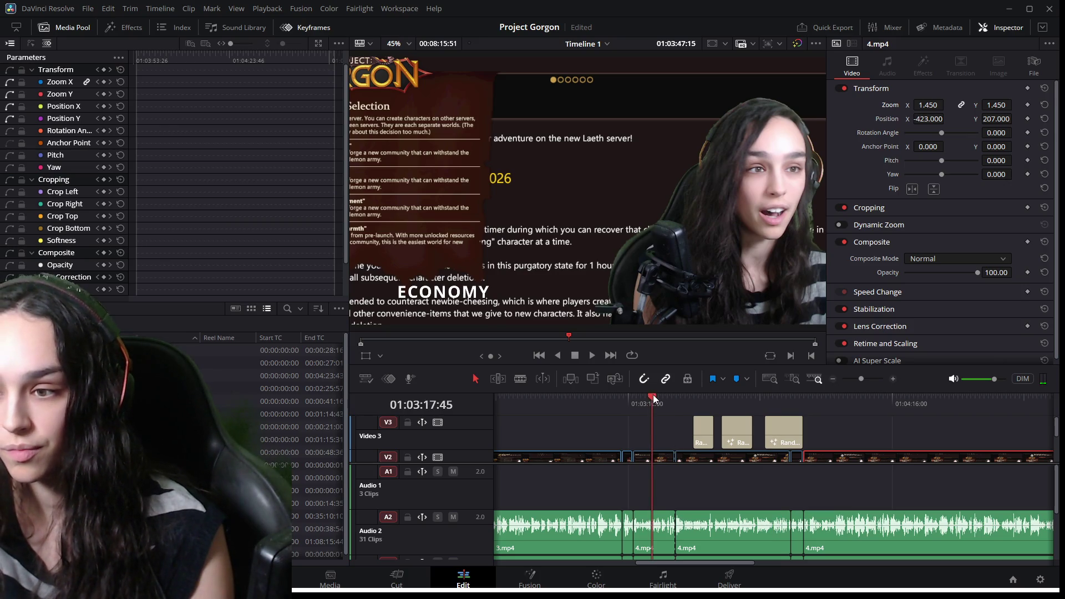
{"action": "key", "text": "space"}
{"action": "key", "text": "space"}
{"action": "scroll", "coordinate": [657, 507], "scroll_direction": "up", "scroll_amount": 1}
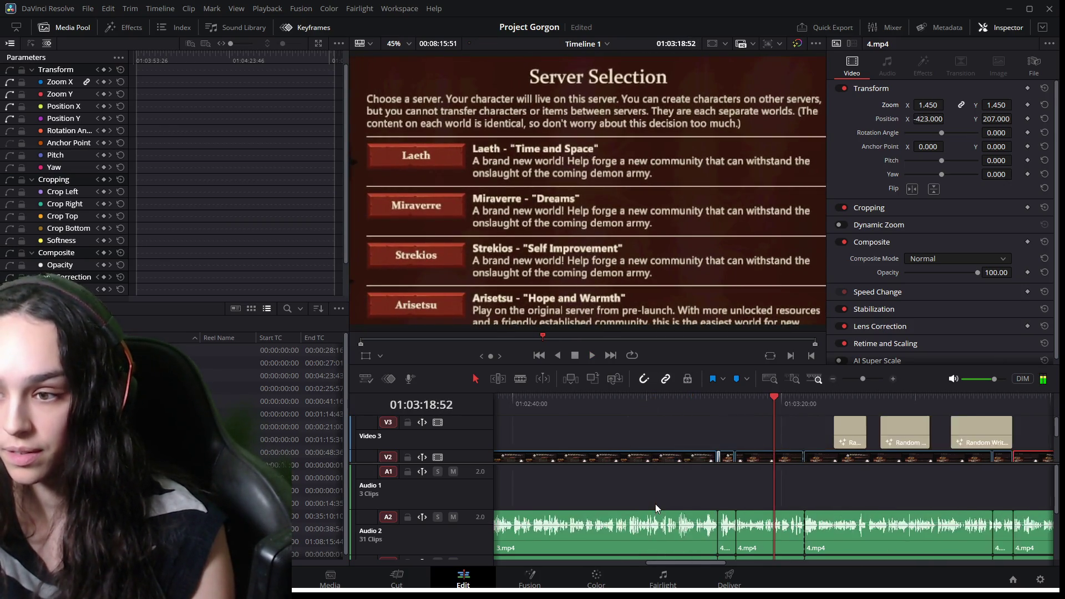
{"action": "scroll", "coordinate": [655, 504], "scroll_direction": "up", "scroll_amount": 1}
{"action": "left_click", "coordinate": [664, 397]}
{"action": "key", "text": "space"}
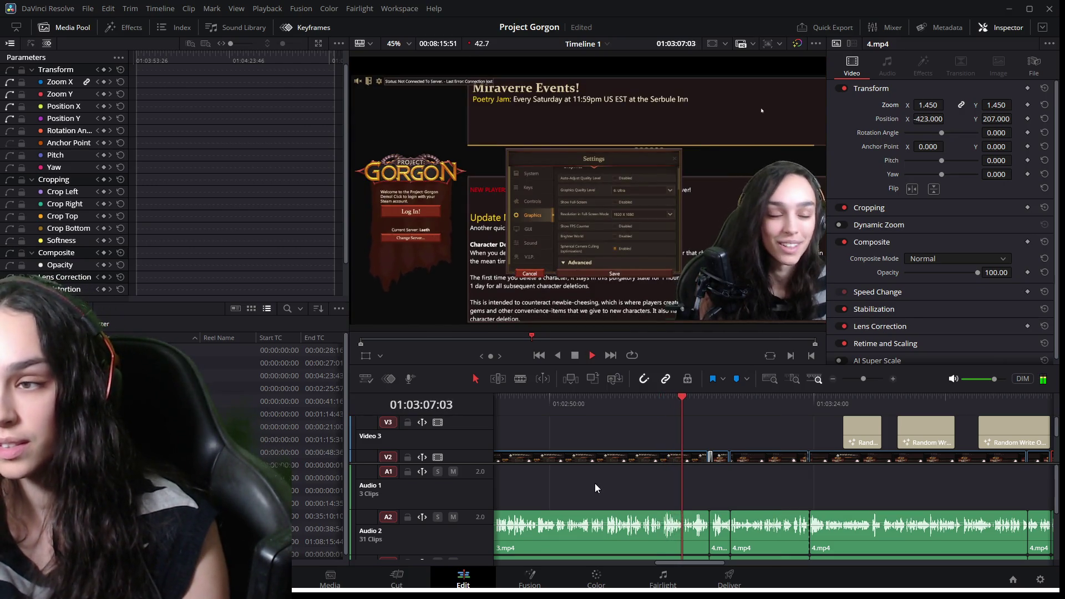
{"action": "key", "text": "space"}
{"action": "left_click_drag", "start_coordinate": [673, 562], "coordinate": [598, 554]}
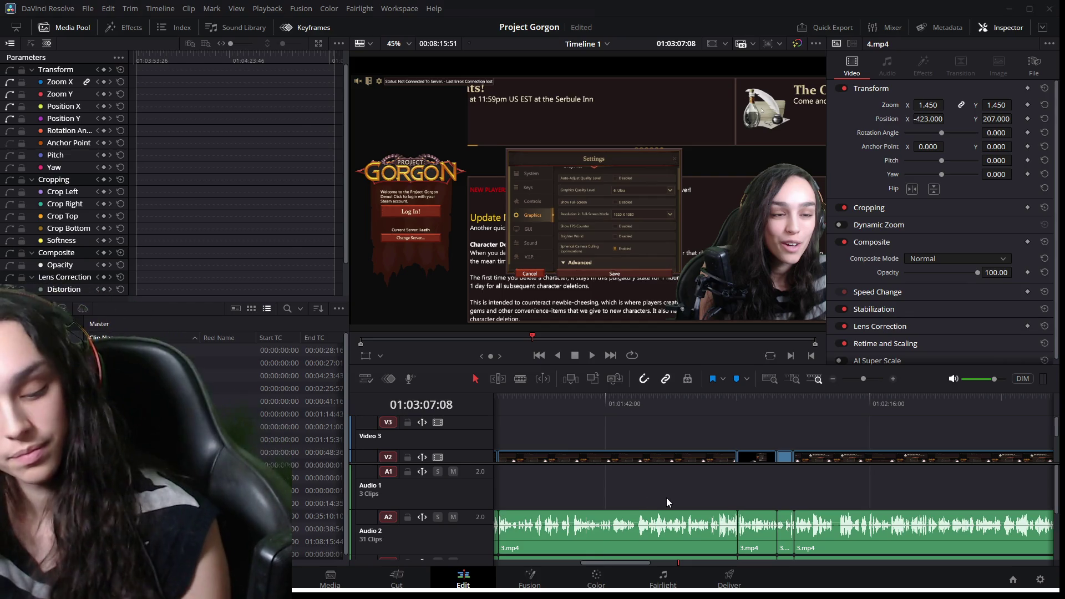
{"action": "left_click", "coordinate": [747, 472]}
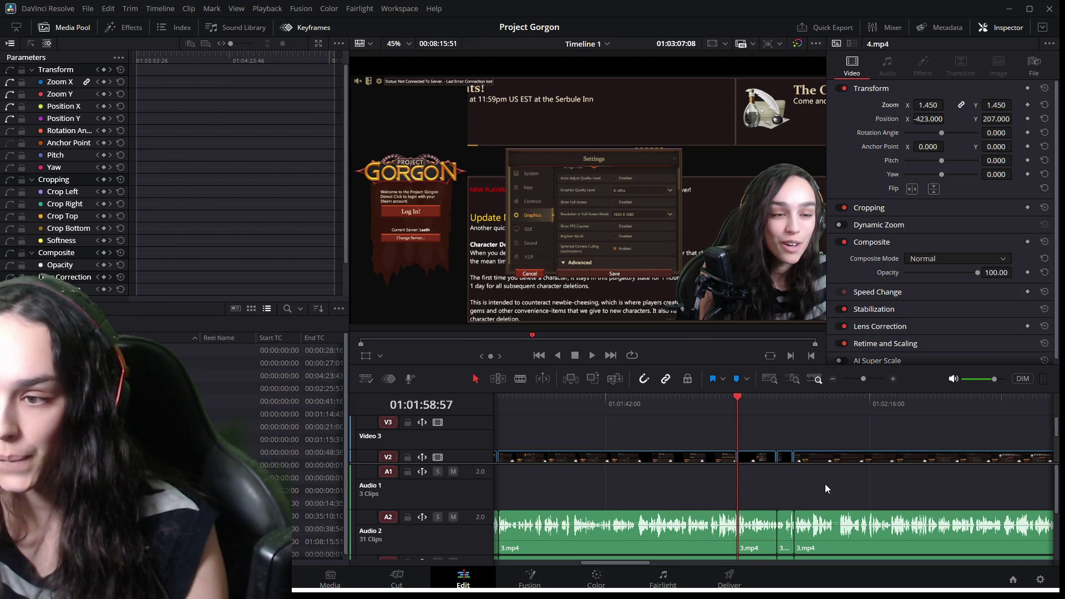
{"action": "key", "text": "space"}
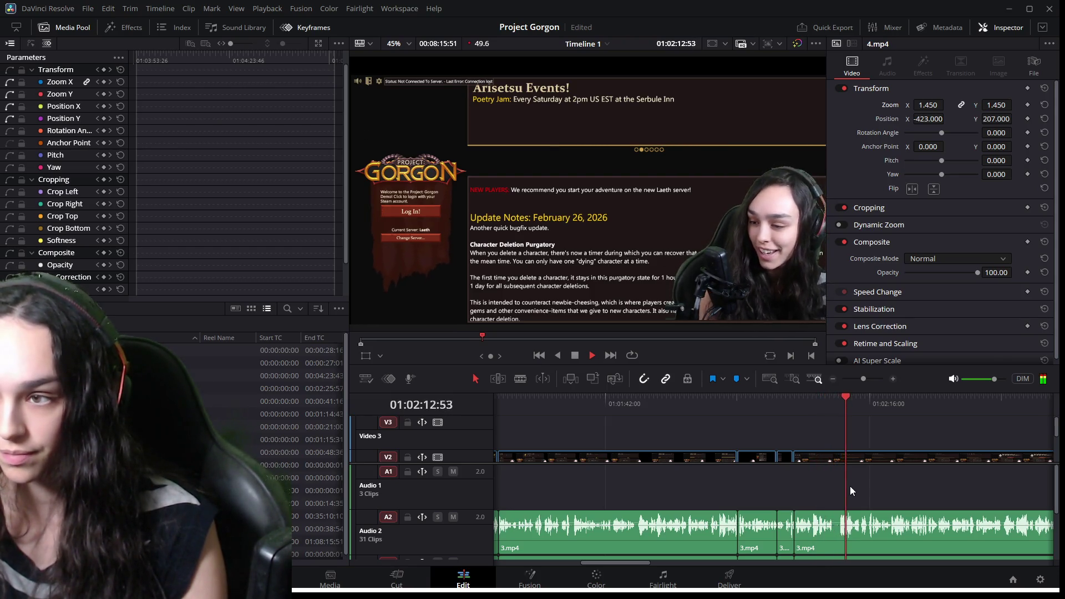
{"action": "key", "text": "space"}
{"action": "left_click_drag", "start_coordinate": [608, 561], "coordinate": [663, 565]}
{"action": "left_click", "coordinate": [807, 405]}
{"action": "key", "text": "space"}
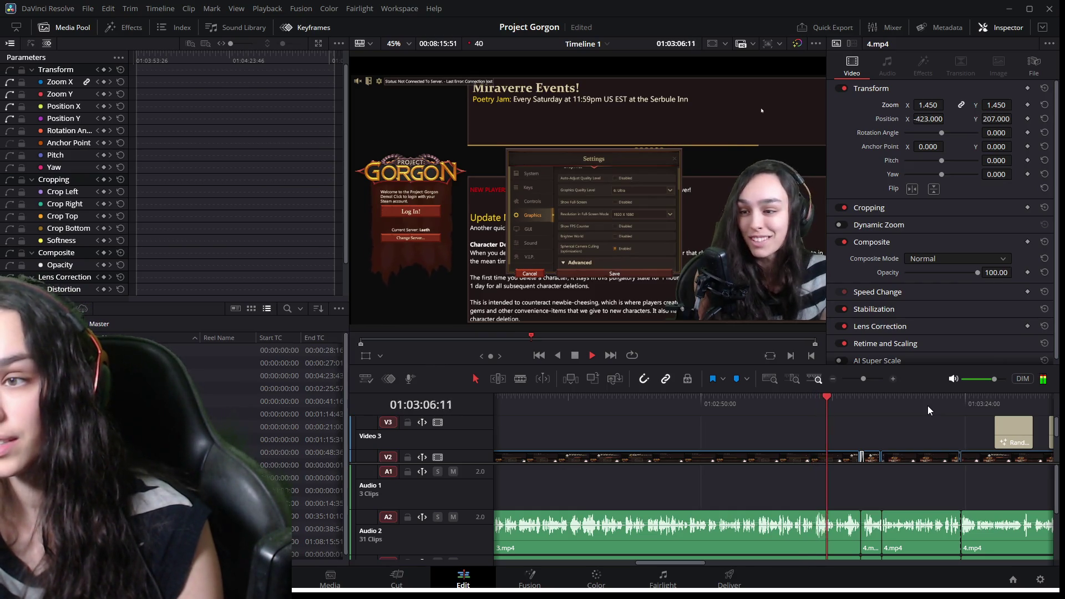
{"action": "key", "text": "space"}
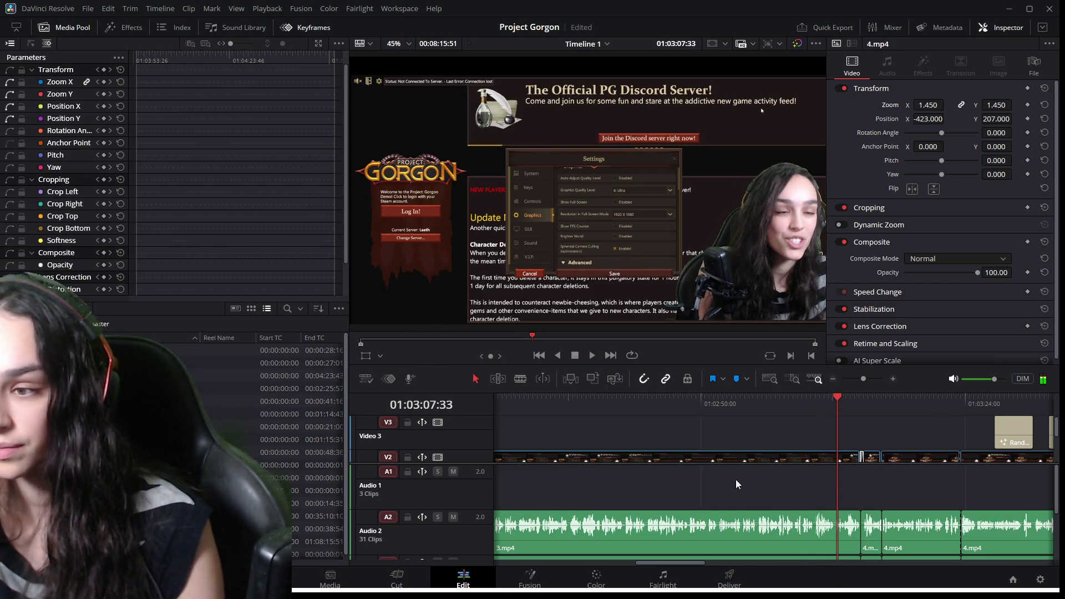
{"action": "left_click_drag", "start_coordinate": [677, 566], "coordinate": [639, 563]}
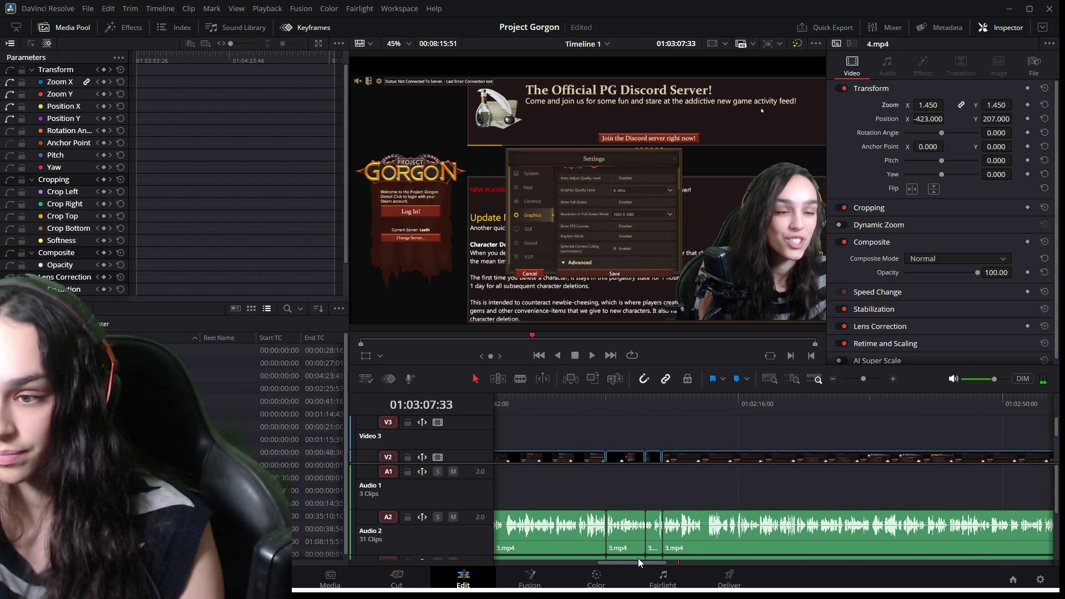
{"action": "key", "text": "space"}
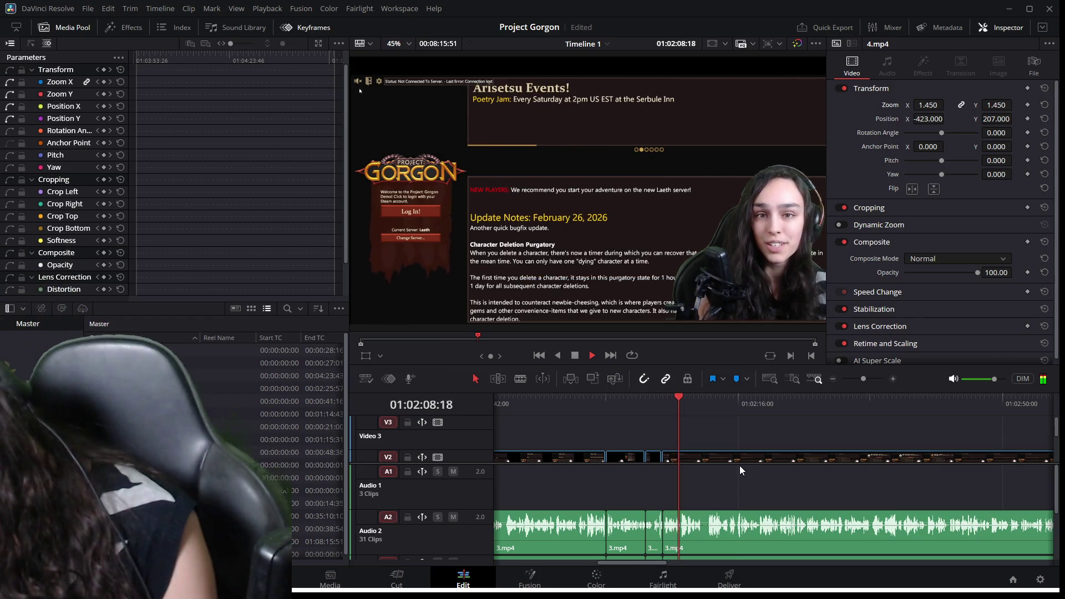
{"action": "key", "text": "space"}
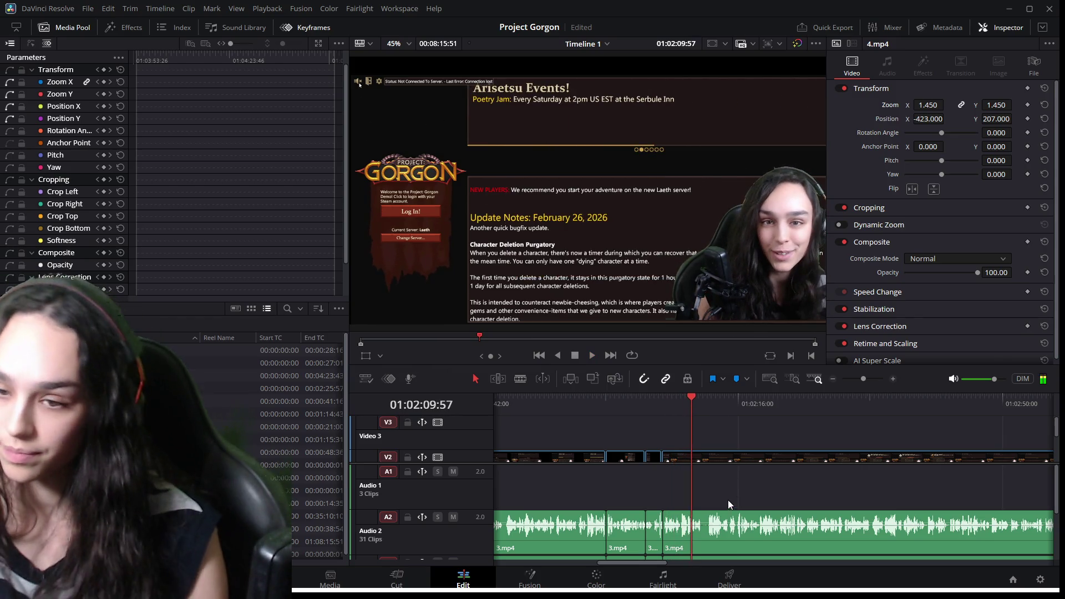
{"action": "scroll", "coordinate": [728, 500], "scroll_direction": "up", "scroll_amount": 5}
{"action": "mouse_move", "coordinate": [672, 401]}
{"action": "left_mouse_down"}
{"action": "mouse_move", "coordinate": [601, 401]}
{"action": "mouse_move", "coordinate": [652, 402]}
{"action": "left_mouse_up"}
{"action": "key", "text": "space"}
{"action": "key", "text": "ctrl+minus"}
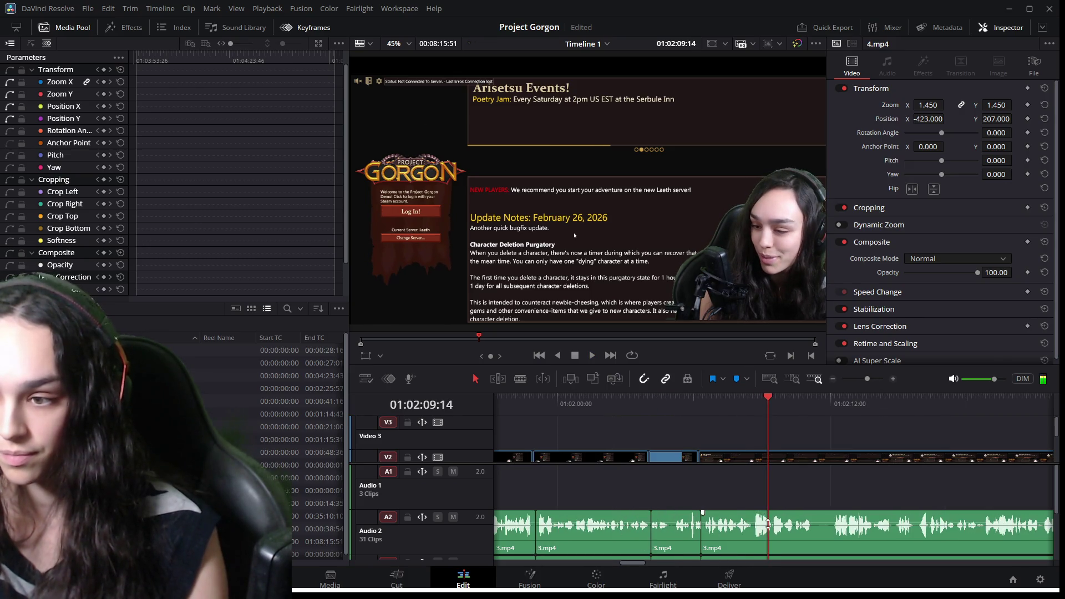
{"action": "scroll", "coordinate": [879, 532], "scroll_direction": "down", "scroll_amount": 10}
{"action": "scroll", "coordinate": [879, 531], "scroll_direction": "up", "scroll_amount": 8}
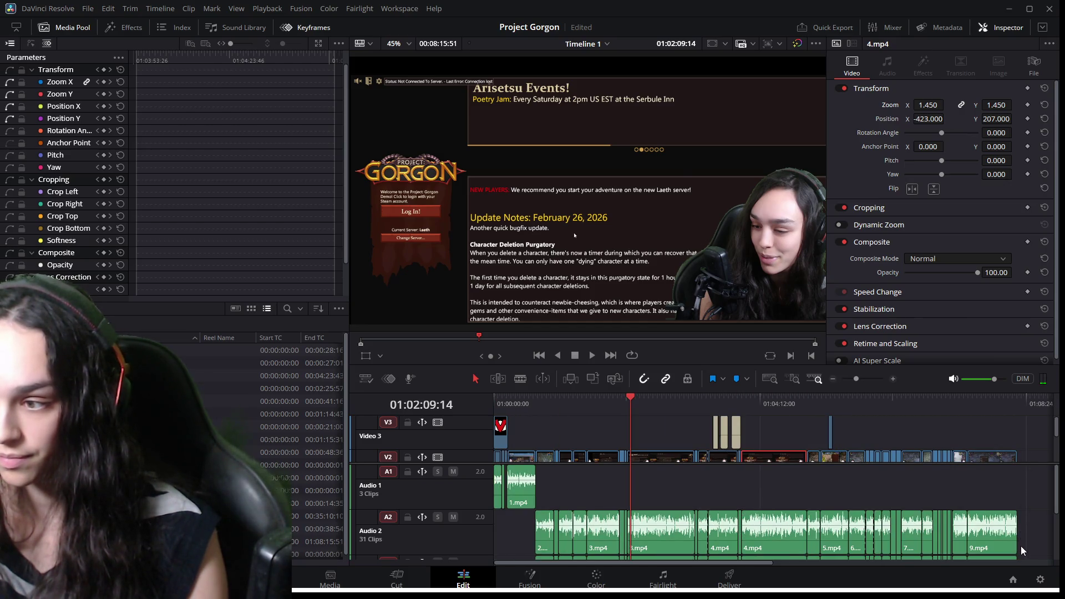
Shift all clips from the playhead onward about three seconds later, leaving a gap after 01:02:09.
{"action": "left_click_drag", "start_coordinate": [867, 364], "coordinate": [867, 229]}
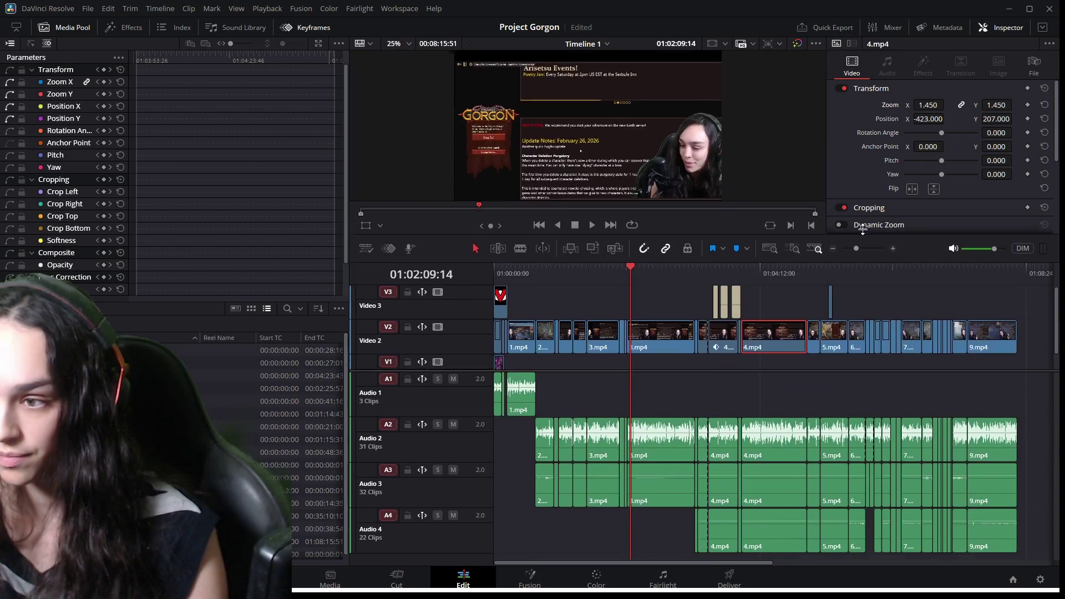
{"action": "mouse_move", "coordinate": [1027, 542]}
{"action": "left_mouse_down"}
{"action": "mouse_move", "coordinate": [651, 437]}
{"action": "mouse_move", "coordinate": [639, 275]}
{"action": "left_mouse_up"}
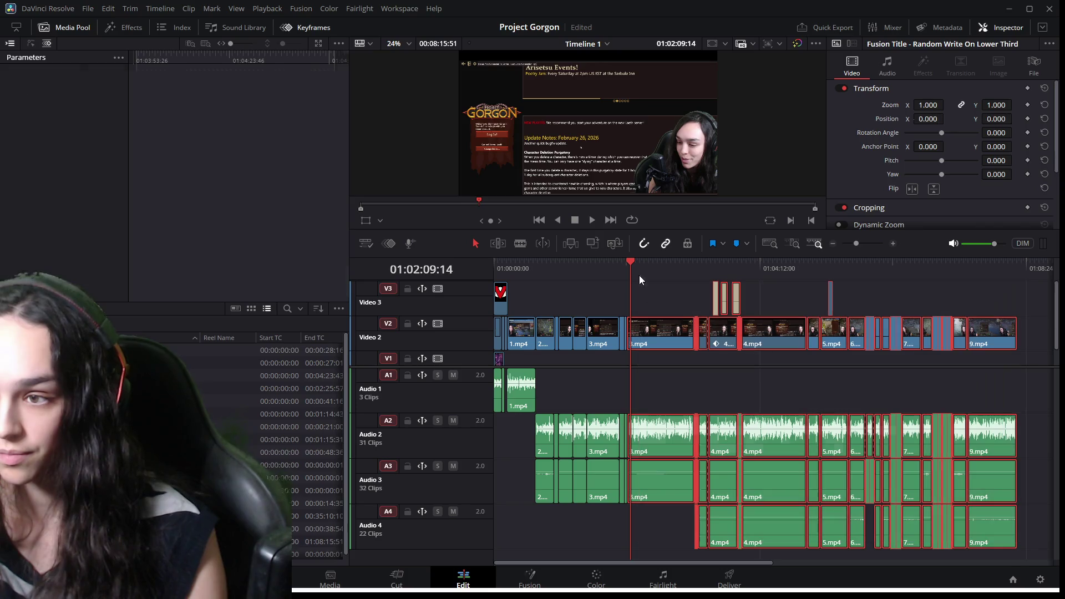
{"action": "left_click_drag", "start_coordinate": [650, 332], "coordinate": [664, 334]}
{"action": "left_click", "coordinate": [678, 298]}
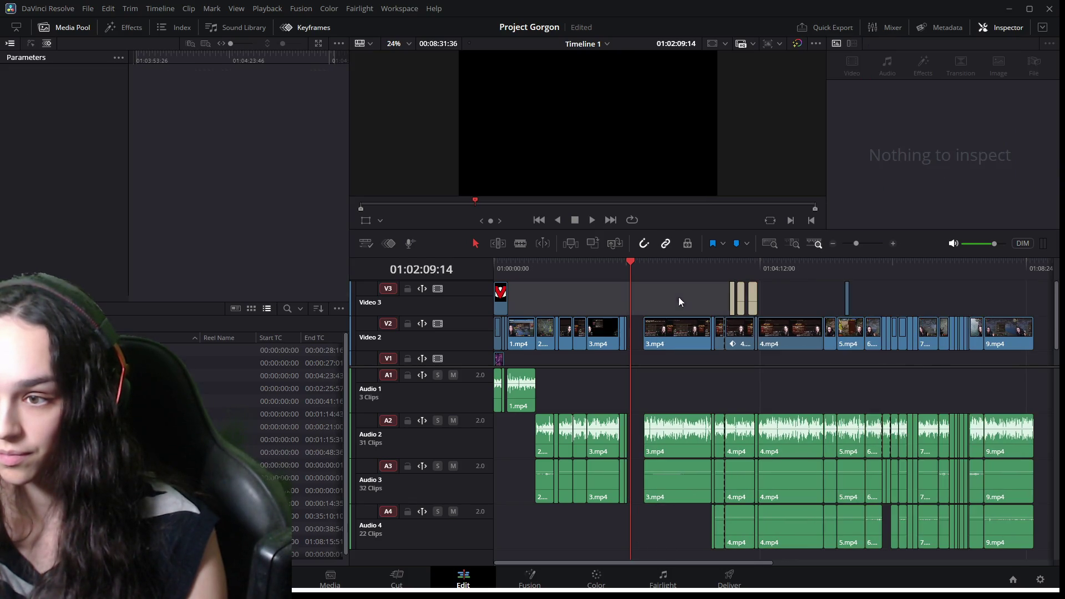
Select the 3.mp4 clip on Video 2 to show its transform properties.
{"action": "scroll", "coordinate": [660, 348], "scroll_direction": "up", "scroll_amount": 2}
{"action": "left_click", "coordinate": [840, 279]}
{"action": "scroll", "coordinate": [792, 377], "scroll_direction": "up", "scroll_amount": 4}
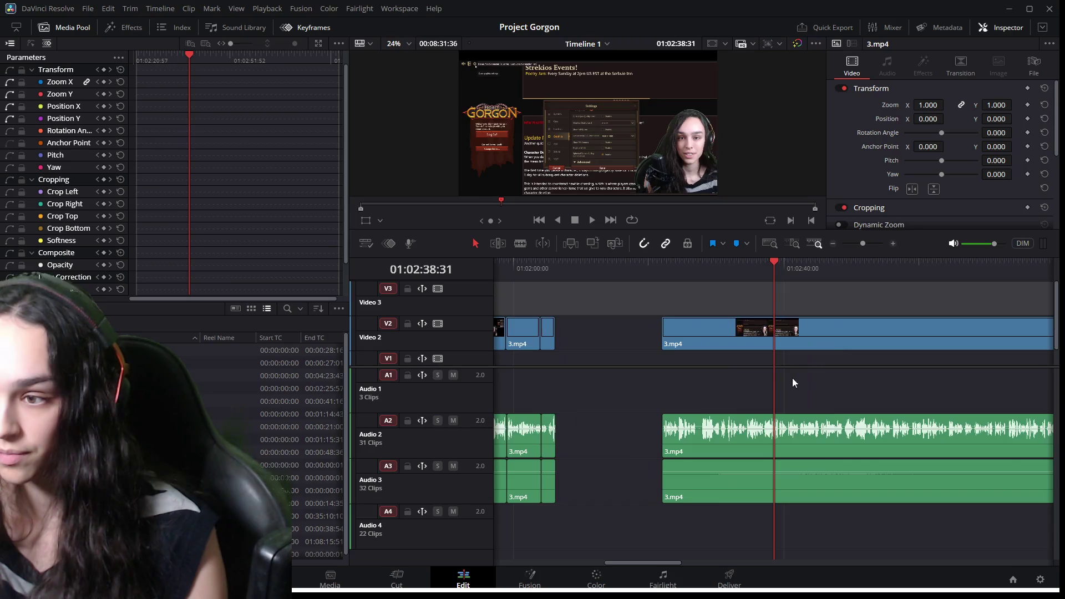
Play the start of 3.mp4, enlarge the viewer, zoom the timeline in and park the playhead at the speech start.
{"action": "left_click", "coordinate": [725, 278]}
{"action": "left_click_drag", "start_coordinate": [725, 279], "coordinate": [647, 279]}
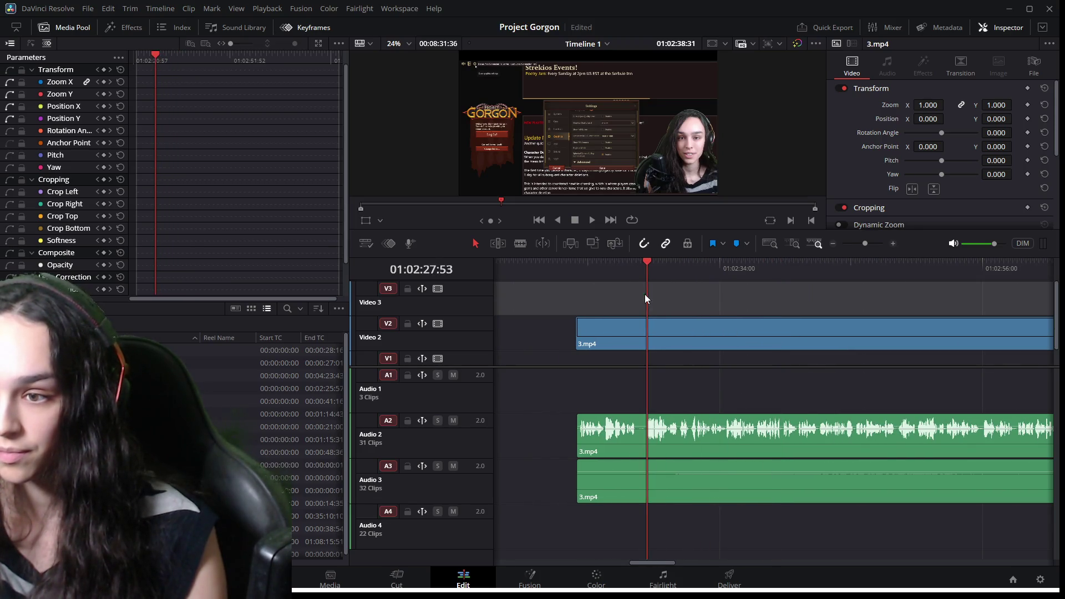
{"action": "key", "text": "space"}
{"action": "scroll", "coordinate": [645, 419], "scroll_direction": "up", "scroll_amount": 3}
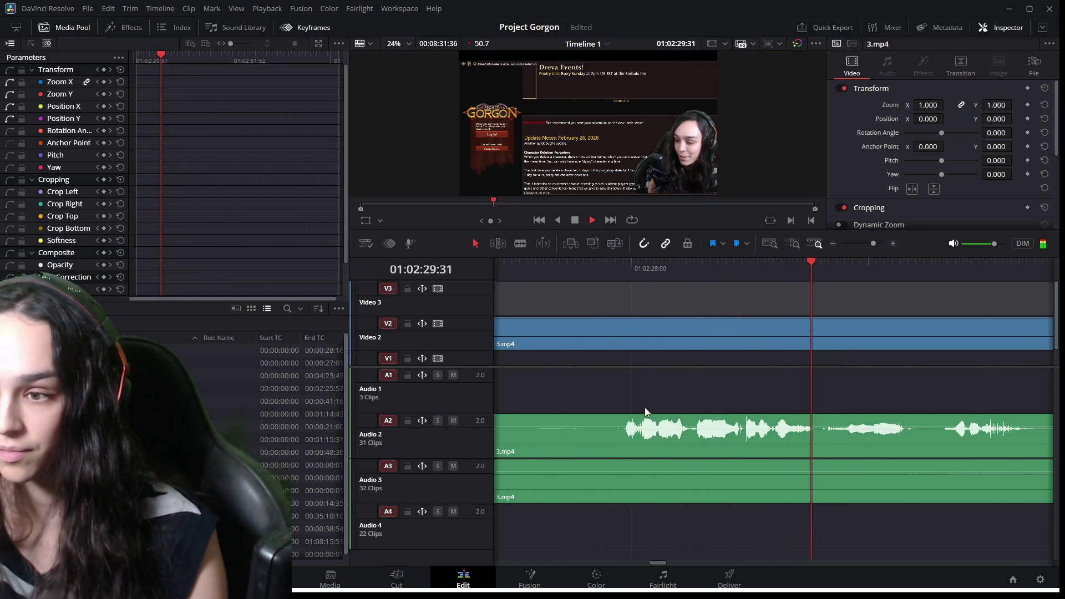
{"action": "key", "text": "space"}
{"action": "scroll", "coordinate": [649, 561], "scroll_direction": "left", "scroll_amount": 3}
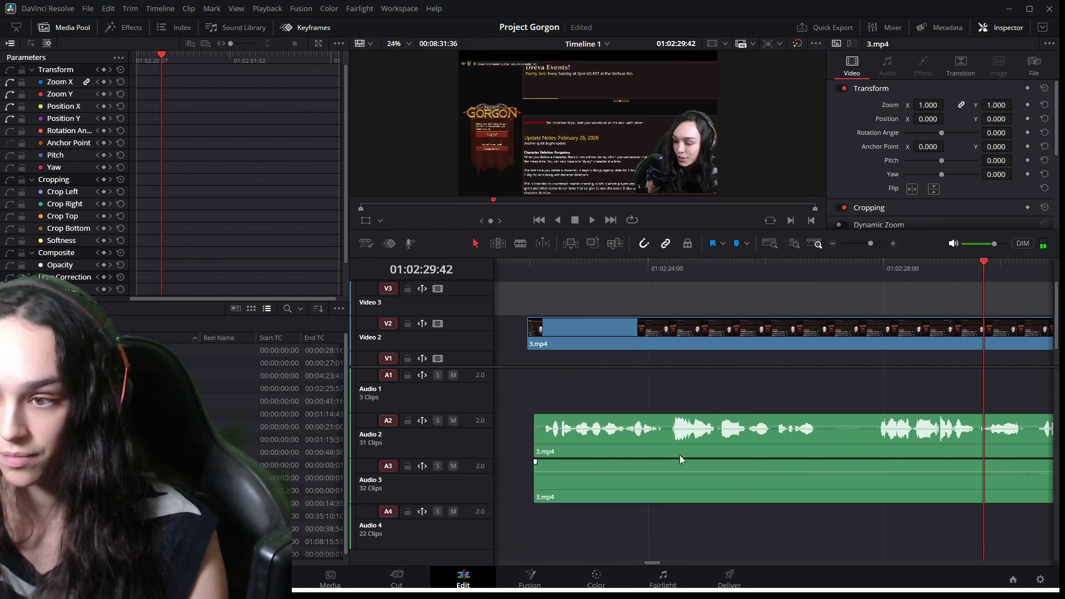
{"action": "left_click", "coordinate": [674, 271]}
{"action": "key", "text": "space"}
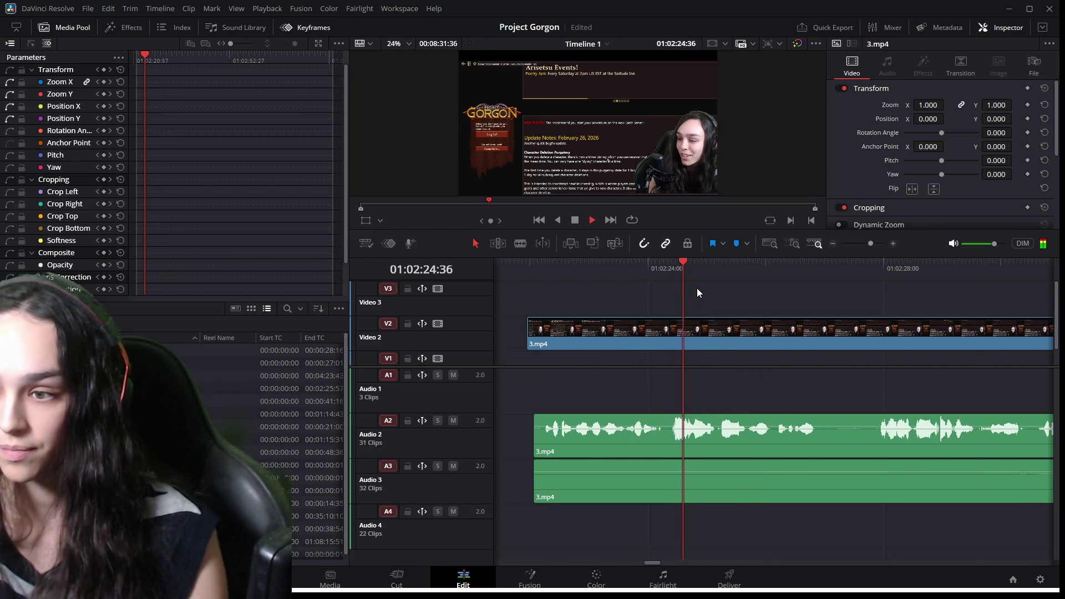
{"action": "left_click_drag", "start_coordinate": [686, 228], "coordinate": [683, 366]}
{"action": "key", "text": "ctrl+equal"}
{"action": "left_click", "coordinate": [693, 403]}
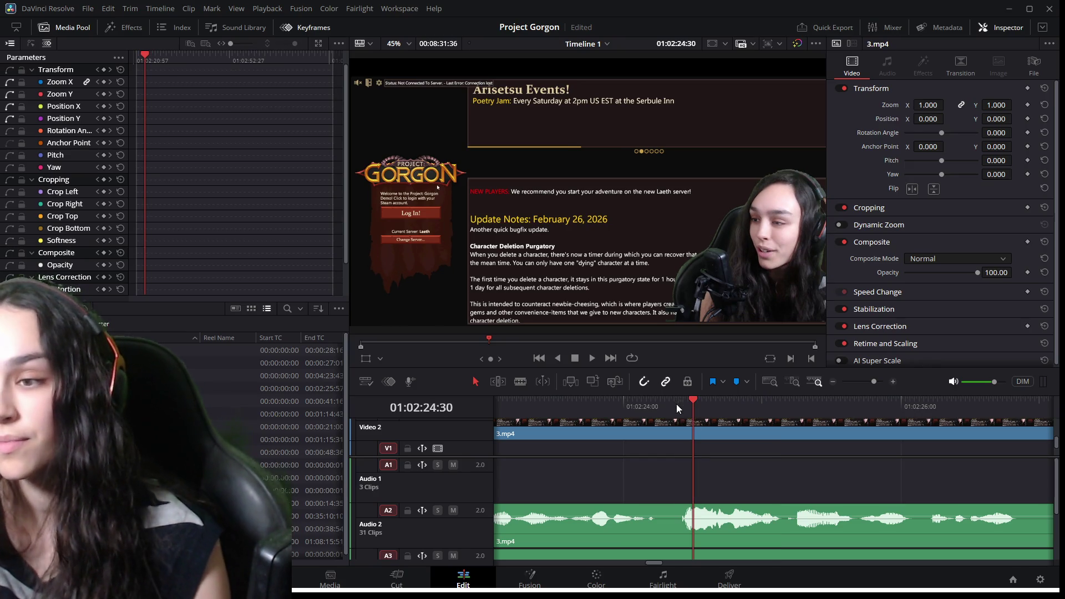
Scrub around the 3.mp4 speech start to find the exact onset.
{"action": "left_click", "coordinate": [673, 406]}
{"action": "key", "text": "space"}
{"action": "left_click", "coordinate": [669, 410]}
{"action": "mouse_move", "coordinate": [670, 411]}
{"action": "left_mouse_down"}
{"action": "mouse_move", "coordinate": [638, 408]}
{"action": "mouse_move", "coordinate": [655, 413]}
{"action": "left_mouse_up"}
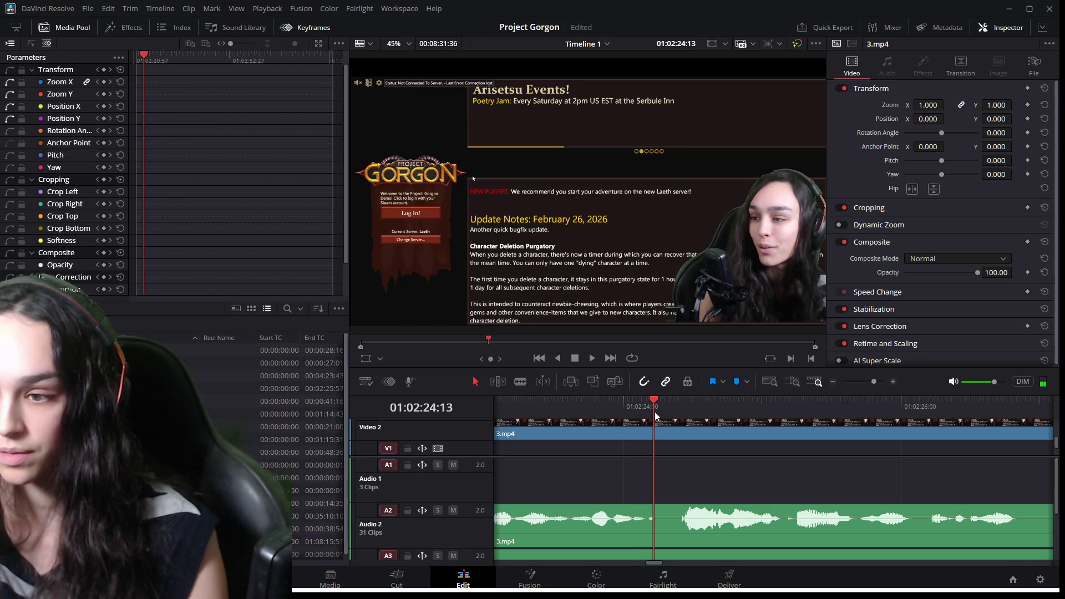
Move the 3.mp4 audio clip on Audio 2 13 frames earlier and play back to check the timing.
{"action": "scroll", "coordinate": [787, 541], "scroll_direction": "down", "scroll_amount": 4}
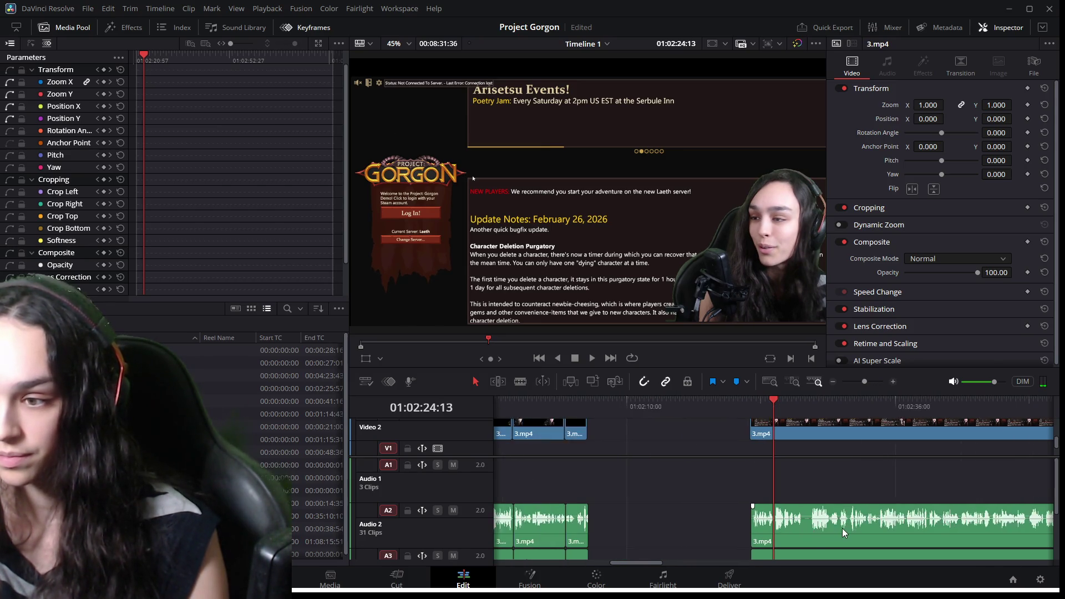
{"action": "scroll", "coordinate": [846, 530], "scroll_direction": "down", "scroll_amount": 2}
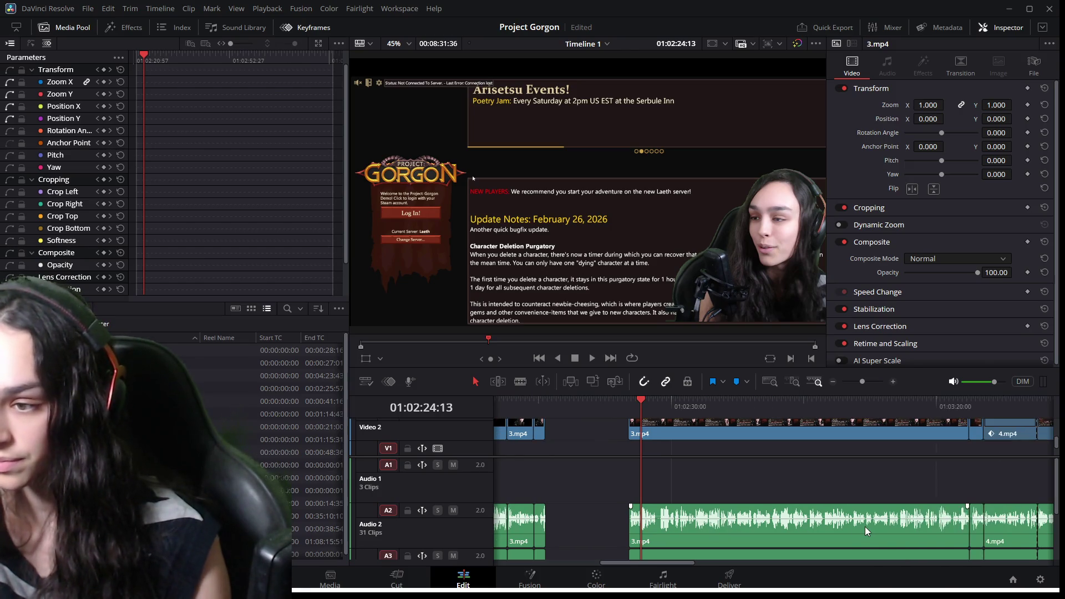
{"action": "scroll", "coordinate": [848, 524], "scroll_direction": "down", "scroll_amount": 2}
{"action": "left_click", "coordinate": [798, 512]}
{"action": "scroll", "coordinate": [787, 505], "scroll_direction": "up", "scroll_amount": 2}
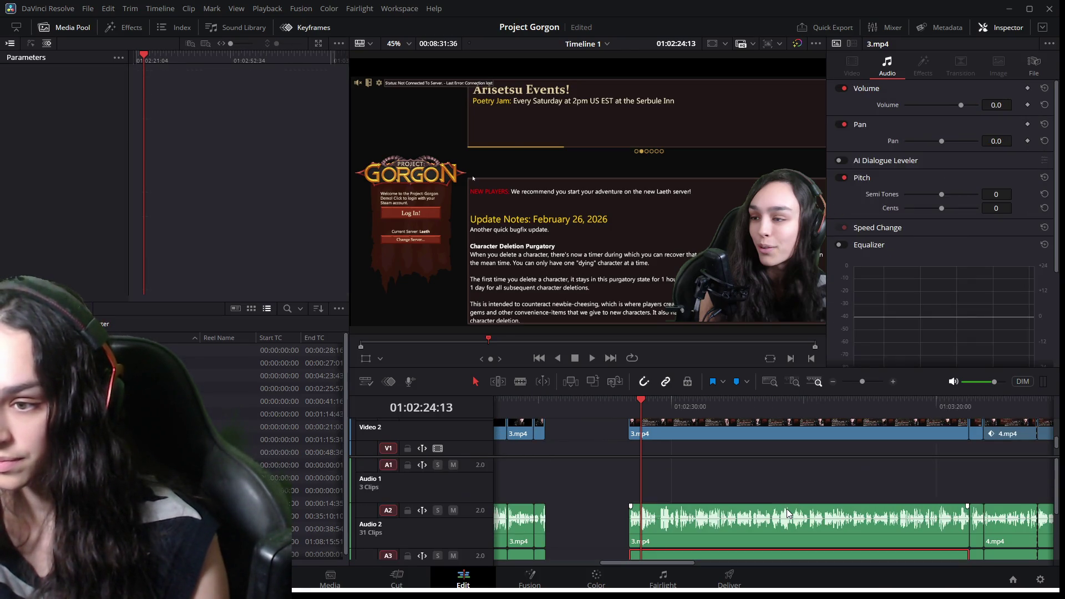
{"action": "left_click", "coordinate": [767, 527]}
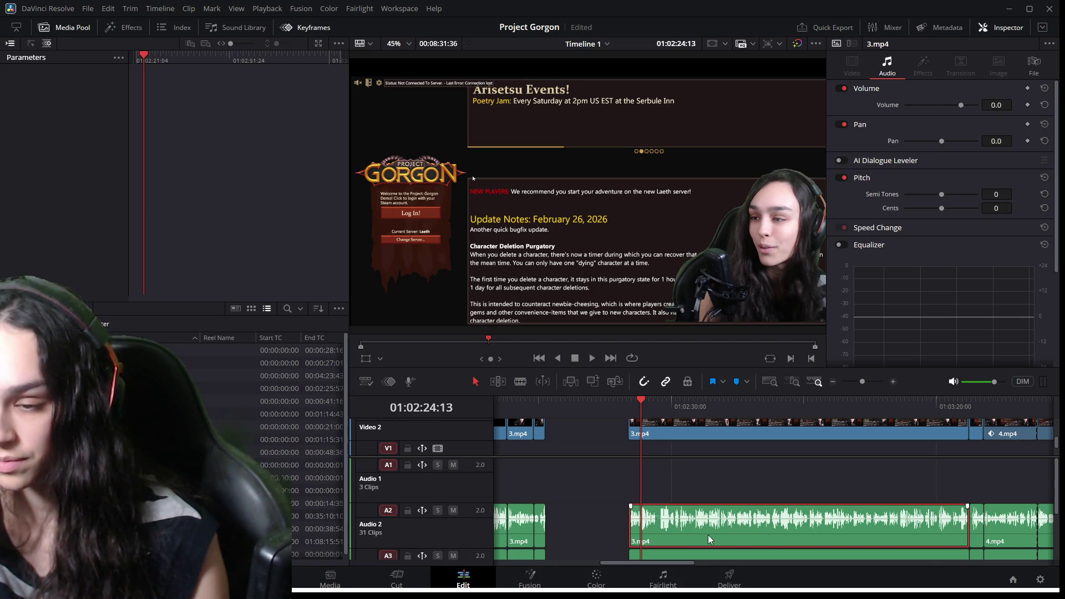
{"action": "scroll", "coordinate": [708, 535], "scroll_direction": "up", "scroll_amount": 4}
{"action": "scroll", "coordinate": [837, 527], "scroll_direction": "up", "scroll_amount": 2}
{"action": "left_click_drag", "start_coordinate": [841, 527], "coordinate": [814, 526]}
{"action": "left_click", "coordinate": [732, 411]}
{"action": "key", "text": "space"}
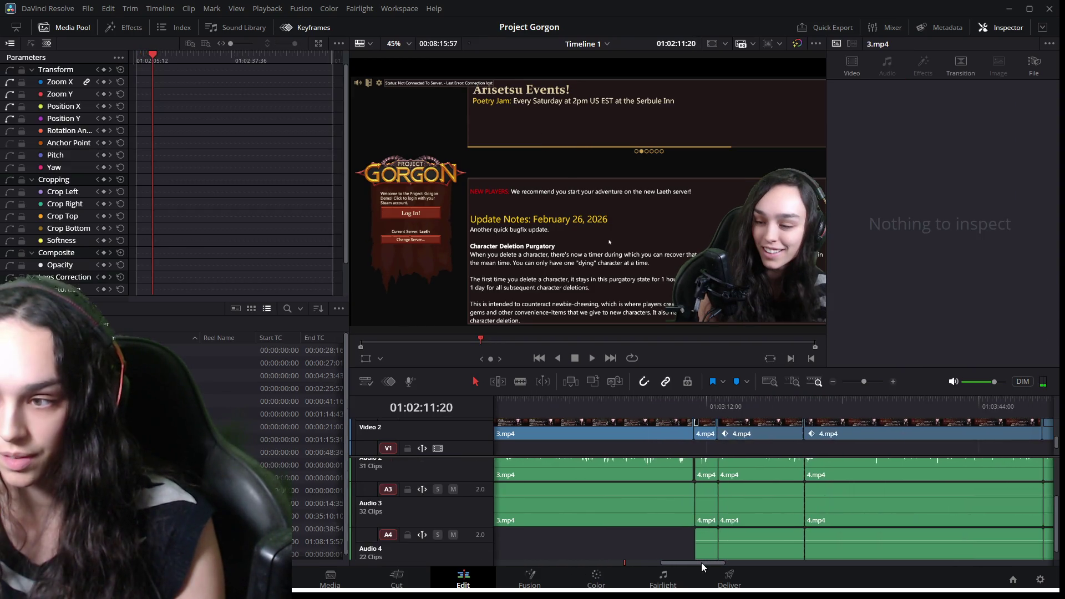
Extend the 3.mp4 audio on Audio 2 so its end meets the following 4.mp4 clip.
{"action": "left_click", "coordinate": [679, 409]}
{"action": "key", "text": "space"}
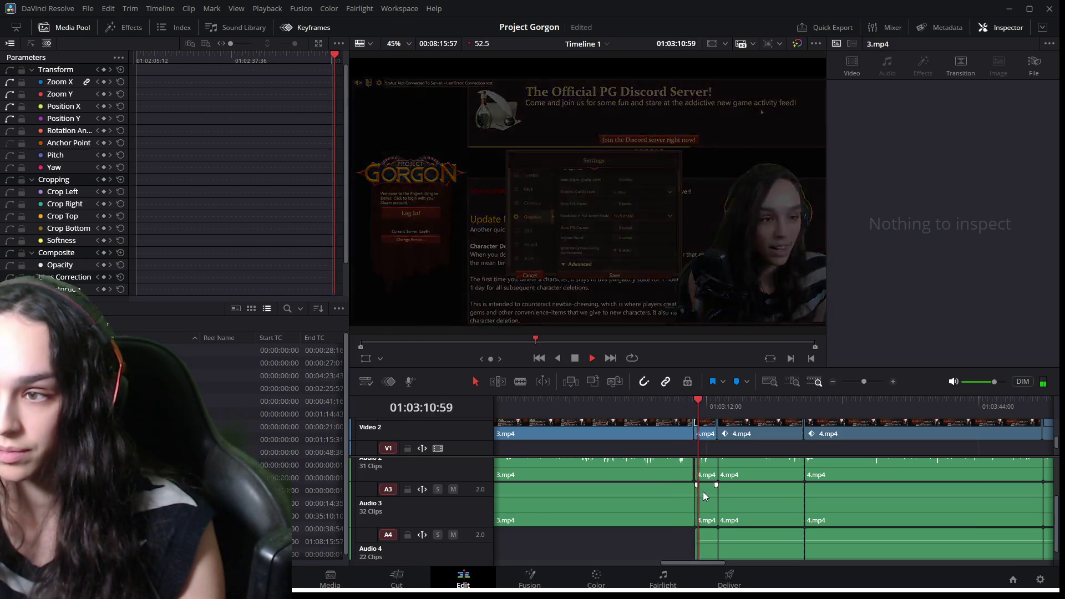
{"action": "scroll", "coordinate": [733, 514], "scroll_direction": "up", "scroll_amount": 3, "text": "alt"}
{"action": "scroll", "coordinate": [788, 516], "scroll_direction": "up", "scroll_amount": 2, "text": "alt"}
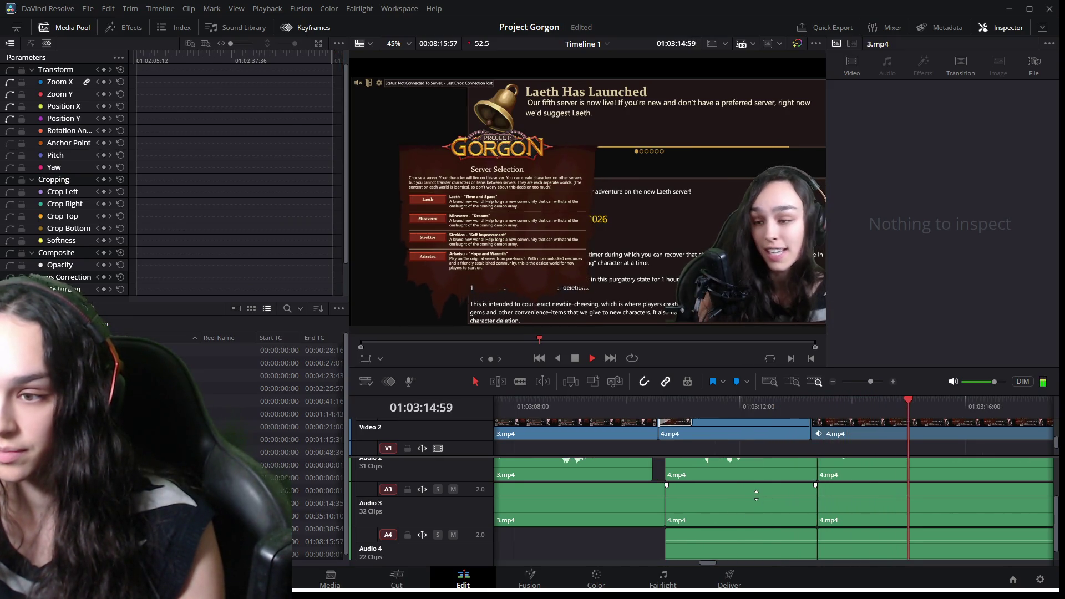
{"action": "key", "text": "space"}
{"action": "left_click", "coordinate": [629, 464]}
{"action": "left_click_drag", "start_coordinate": [651, 465], "coordinate": [659, 465]}
{"action": "left_click_drag", "start_coordinate": [653, 415], "coordinate": [633, 407]}
{"action": "key", "text": "space"}
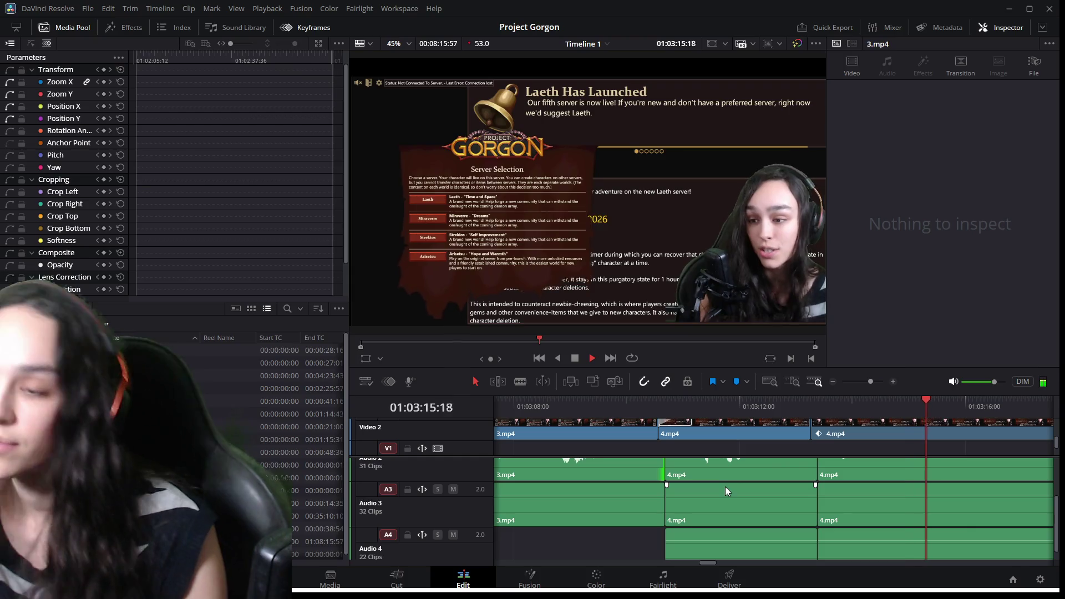
Replay and scrub the 3.mp4-to-4.mp4 cut around 01:03:10 to check the extended audio.
{"action": "key", "text": "space"}
{"action": "left_click", "coordinate": [637, 411]}
{"action": "key", "text": "space"}
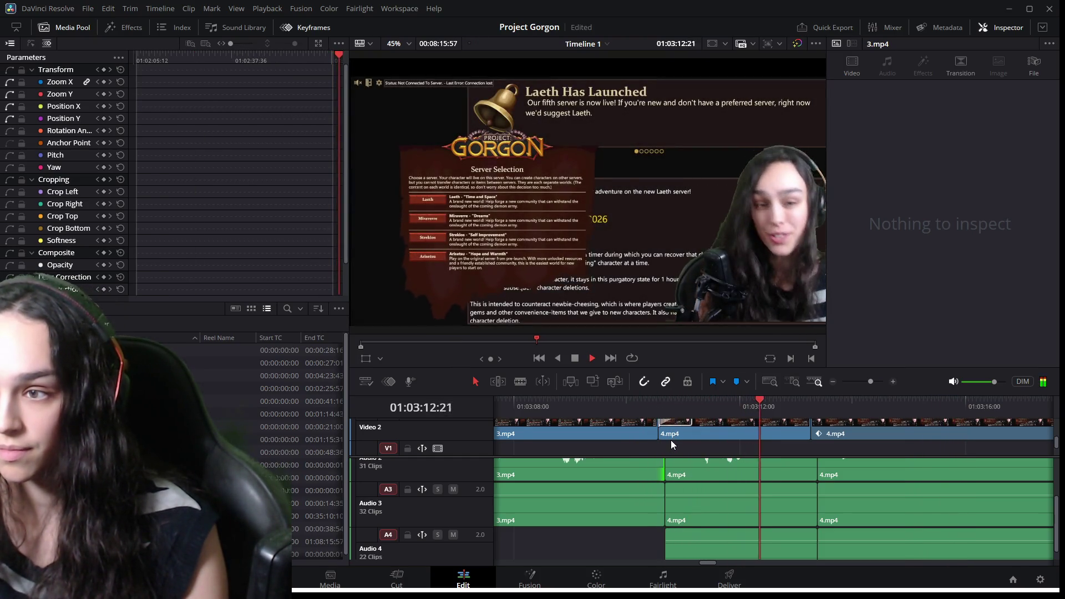
{"action": "key", "text": "space"}
{"action": "left_click", "coordinate": [666, 404]}
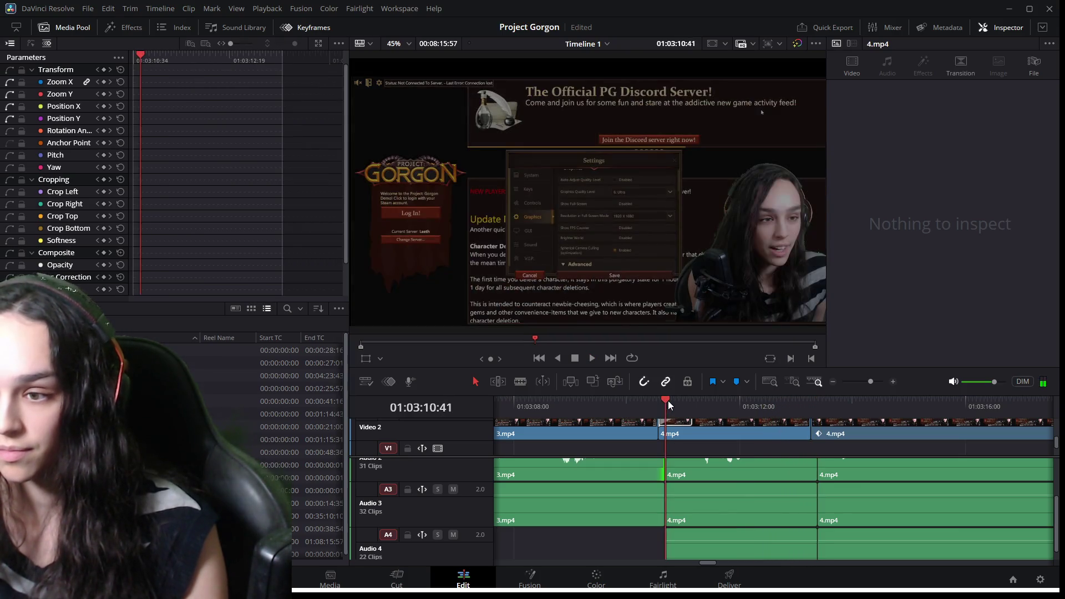
{"action": "key", "text": "space"}
{"action": "left_click_drag", "start_coordinate": [670, 400], "coordinate": [711, 400]}
{"action": "key", "text": "space"}
{"action": "key", "text": "space"}
{"action": "left_click", "coordinate": [733, 400]}
{"action": "left_click_drag", "start_coordinate": [731, 400], "coordinate": [723, 398]}
{"action": "key", "text": "space"}
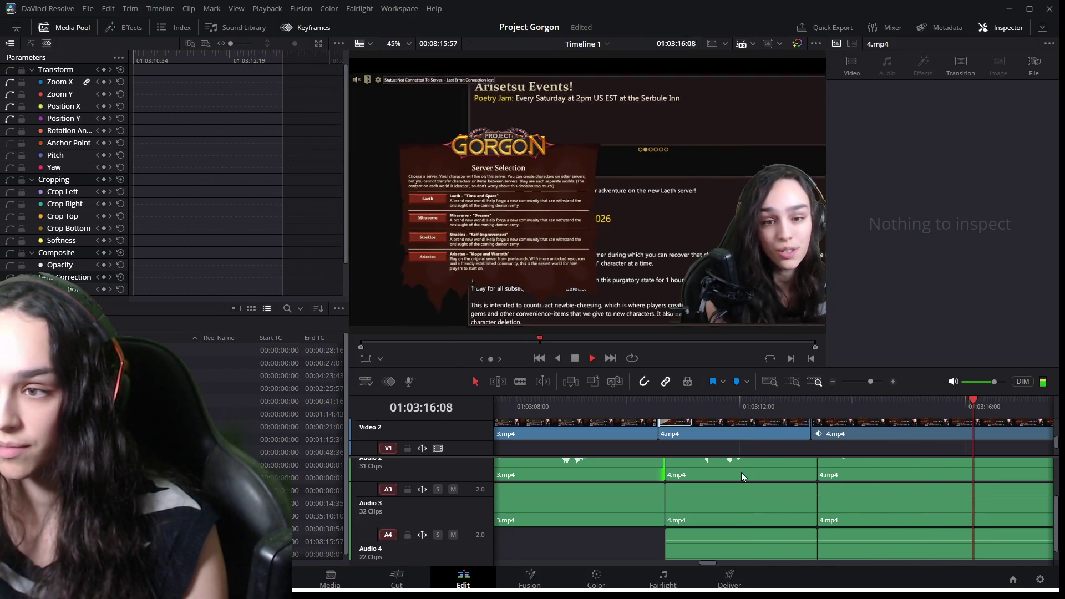
{"action": "scroll", "coordinate": [766, 472], "scroll_direction": "down", "scroll_amount": 3}
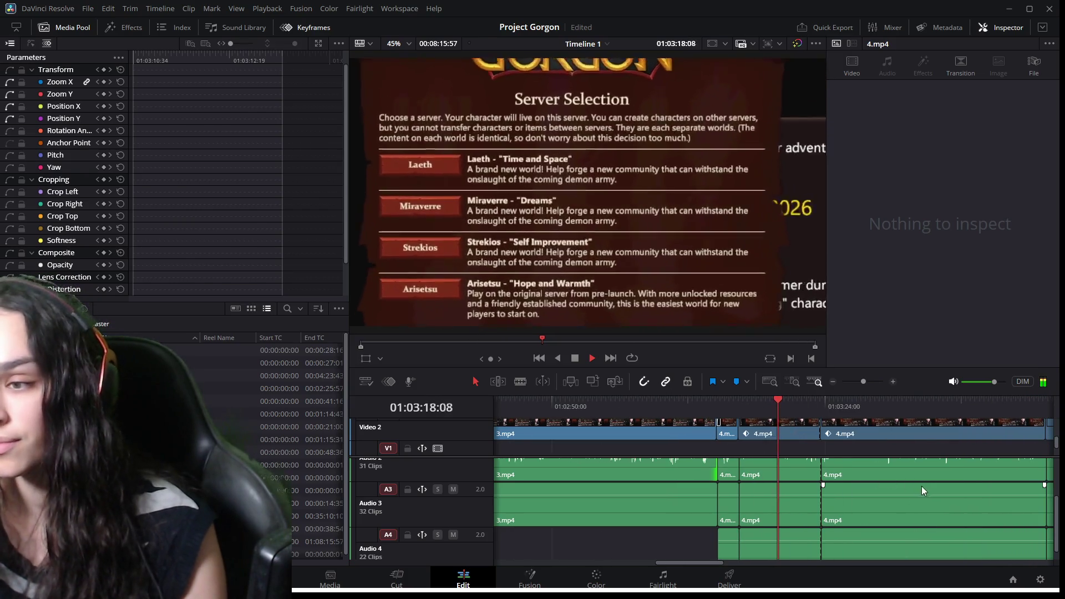
{"action": "scroll", "coordinate": [926, 493], "scroll_direction": "up", "scroll_amount": 1}
{"action": "key", "text": "space"}
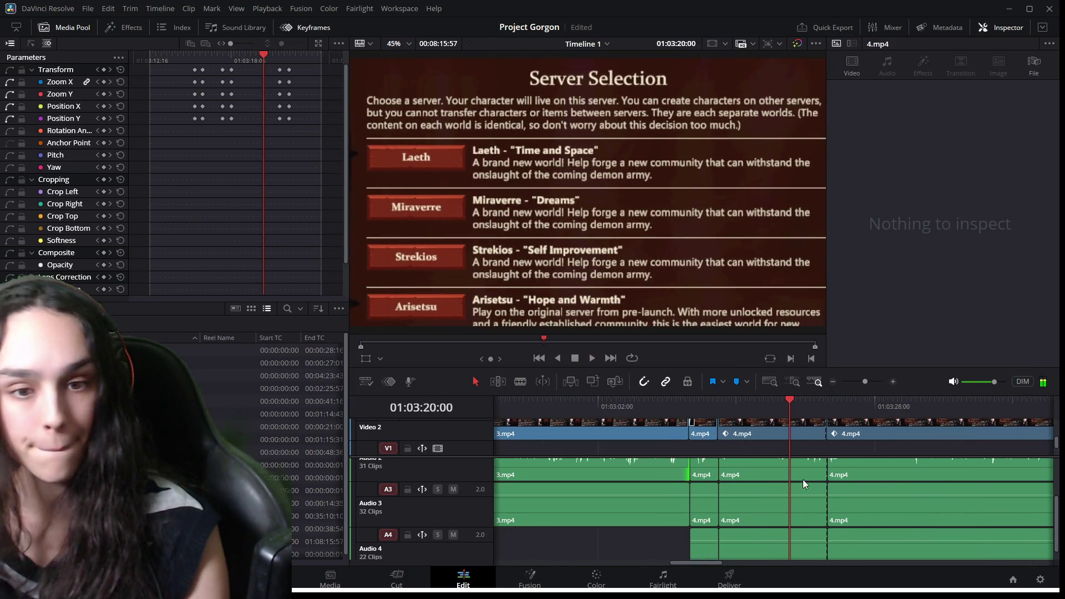
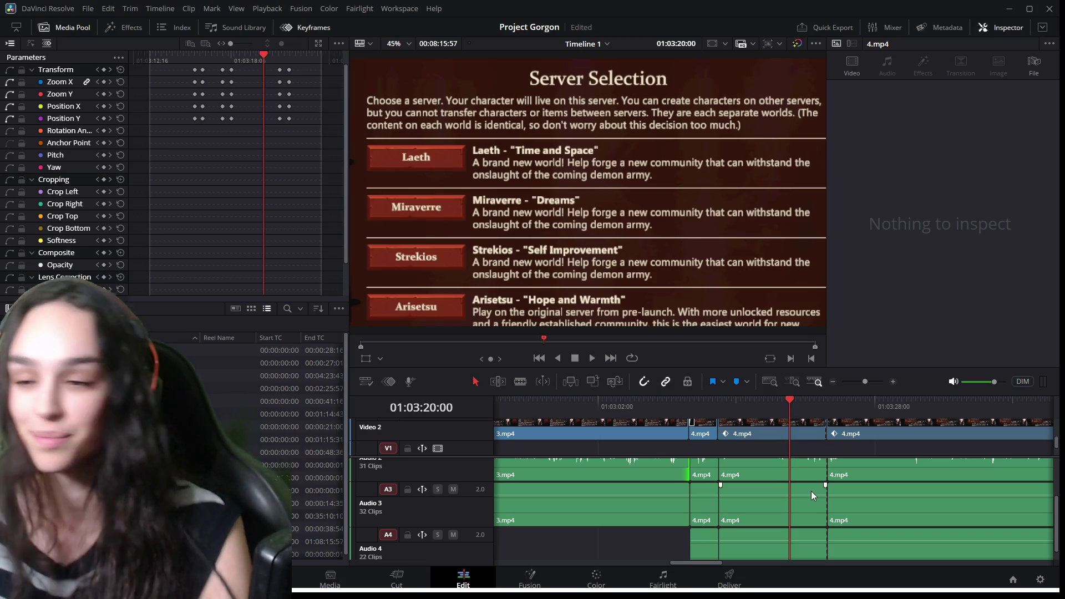
Play from 01:03:20, then replay from 01:03:22 up to the TECHNOLOGY title.
{"action": "key", "text": "space"}
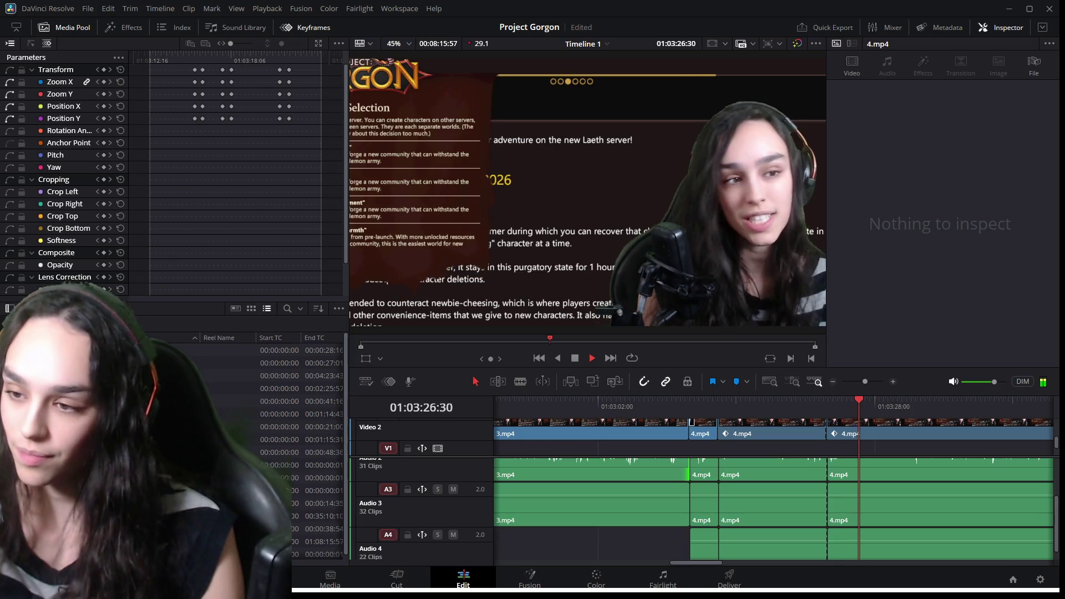
{"action": "key", "text": "space"}
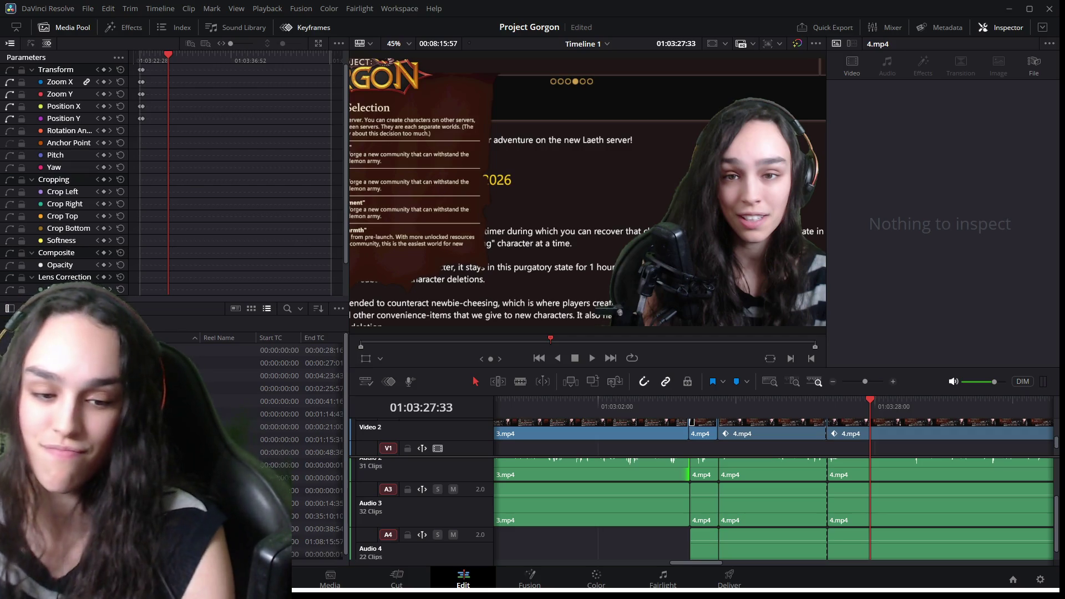
{"action": "left_click", "coordinate": [821, 405]}
{"action": "left_click", "coordinate": [811, 401]}
{"action": "key", "text": "space"}
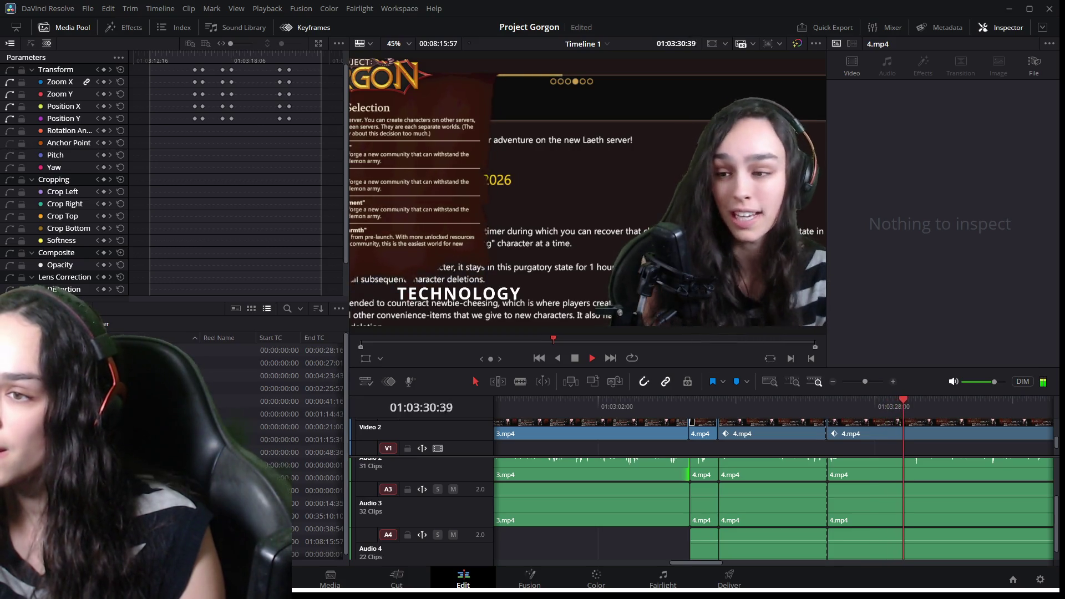
{"action": "key", "text": "space"}
Replay the stretch around 01:03:29–01:03:30 and step frame by frame toward 01:03:31.
{"action": "scroll", "coordinate": [821, 487], "scroll_direction": "up", "scroll_amount": 5}
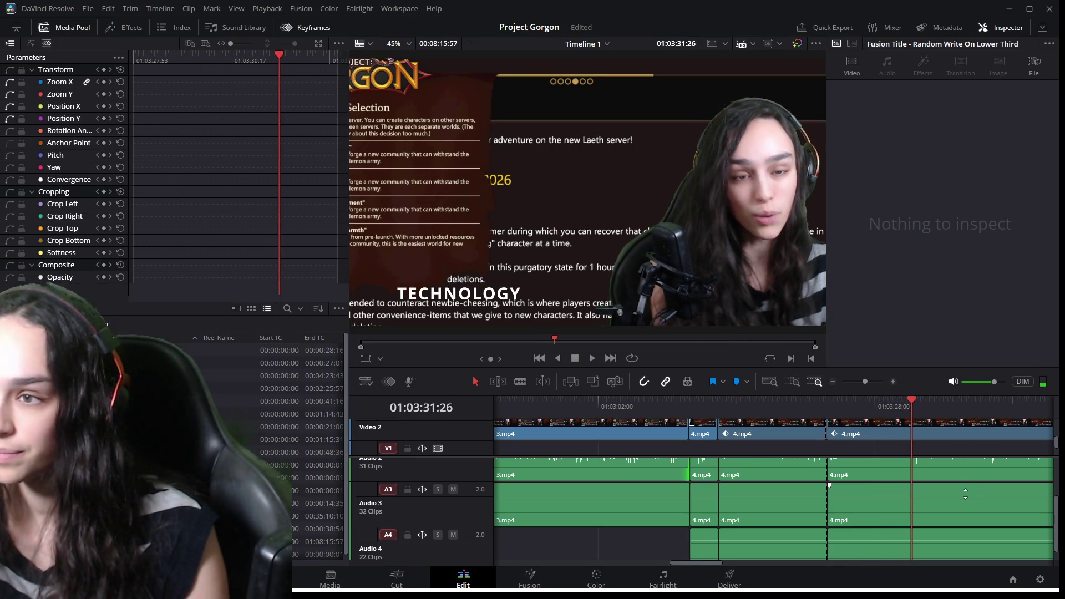
{"action": "scroll", "coordinate": [745, 480], "scroll_direction": "up", "scroll_amount": 2}
{"action": "scroll", "coordinate": [745, 480], "scroll_direction": "left", "scroll_amount": 3}
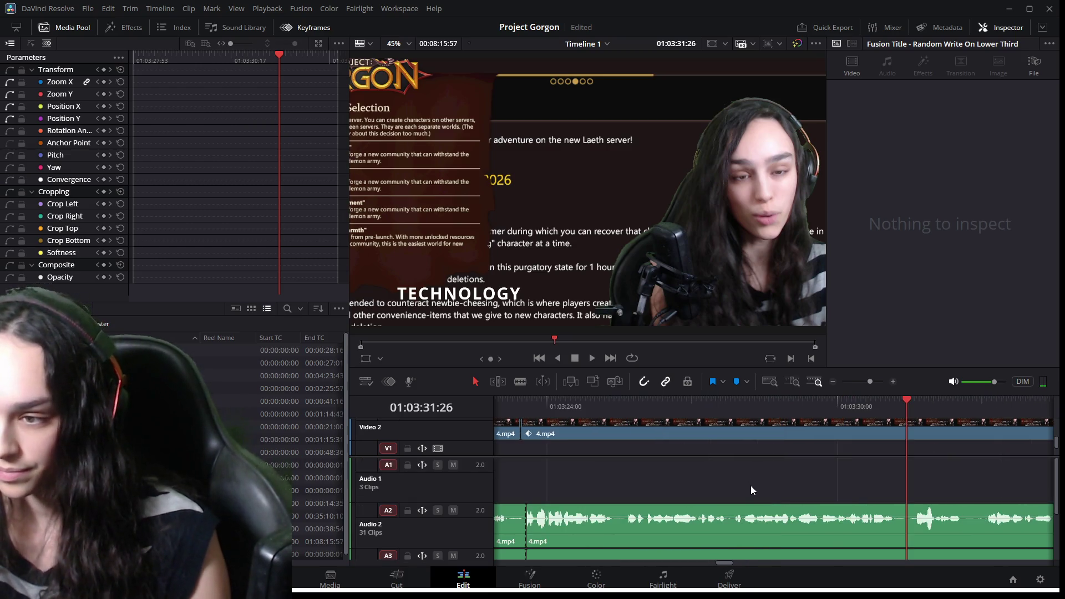
{"action": "left_click_drag", "start_coordinate": [814, 408], "coordinate": [765, 406]}
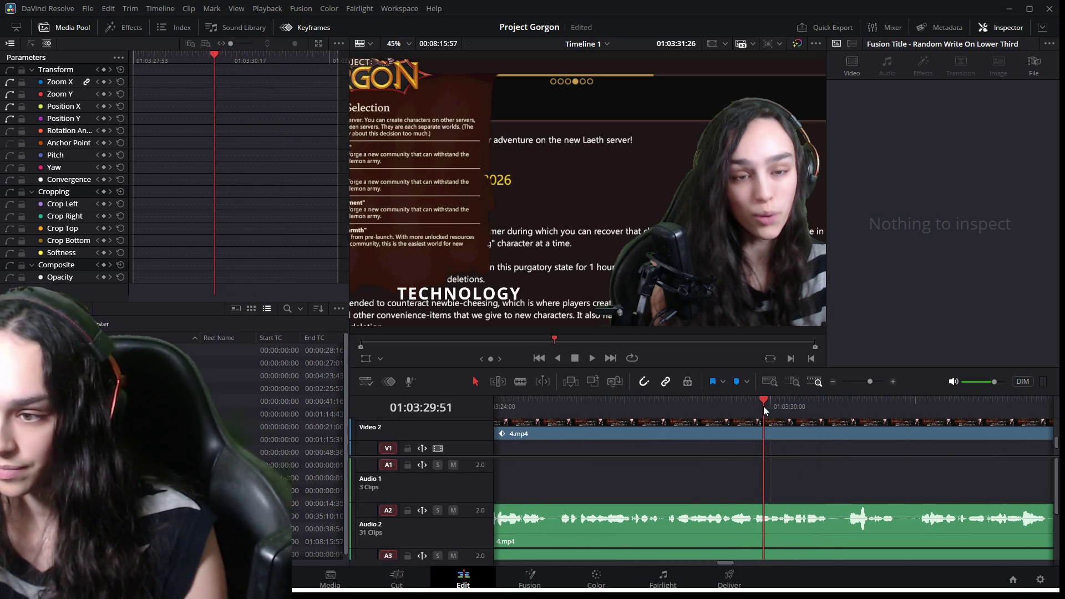
{"action": "key", "text": "space"}
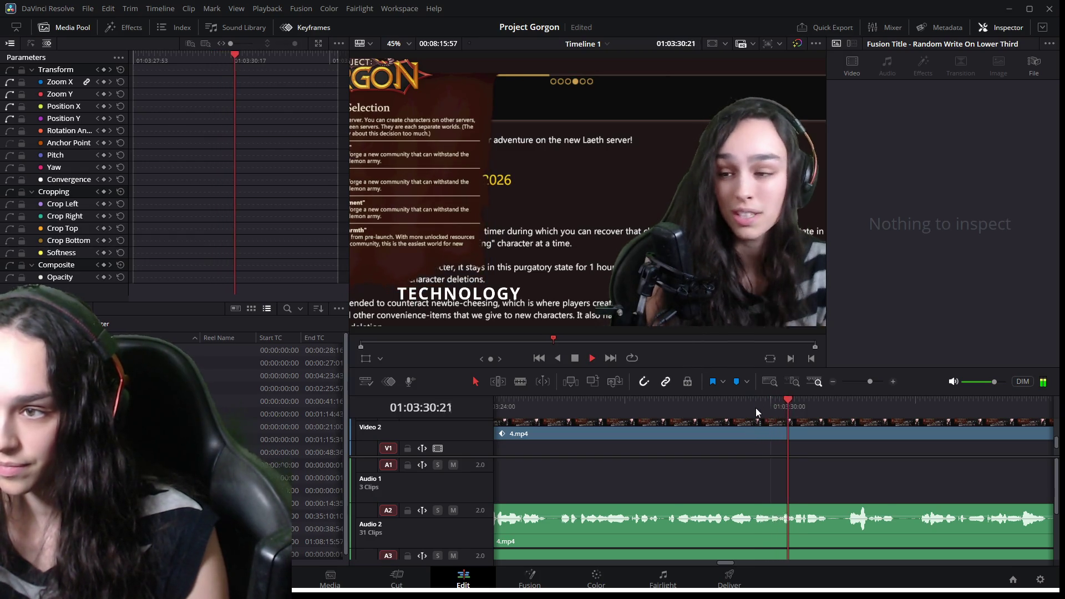
{"action": "key", "text": "space"}
{"action": "left_click", "coordinate": [784, 402]}
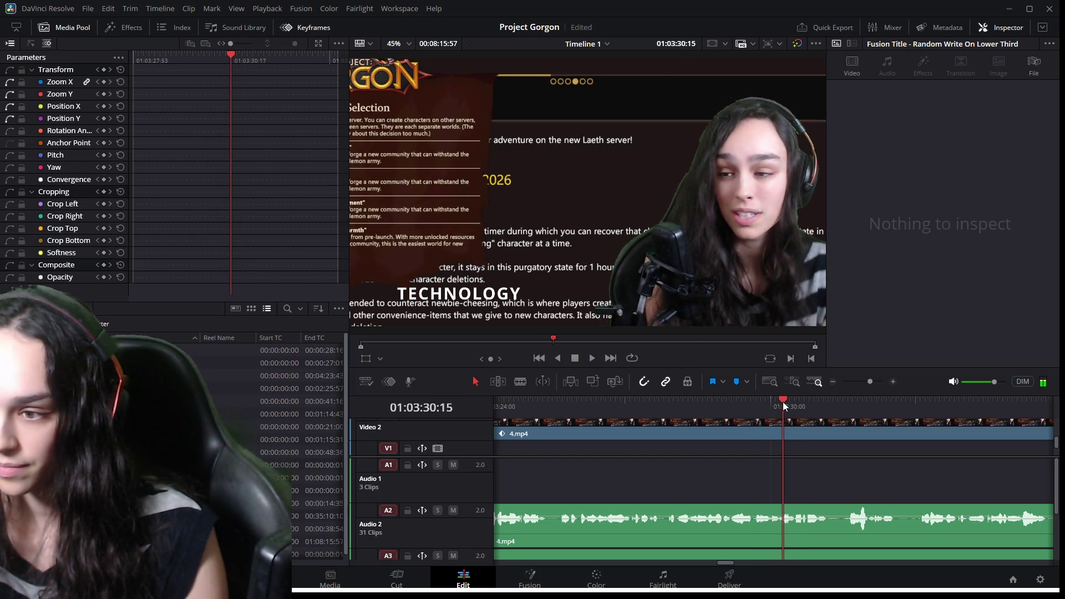
{"action": "key", "text": "space"}
{"action": "key", "text": "space"}
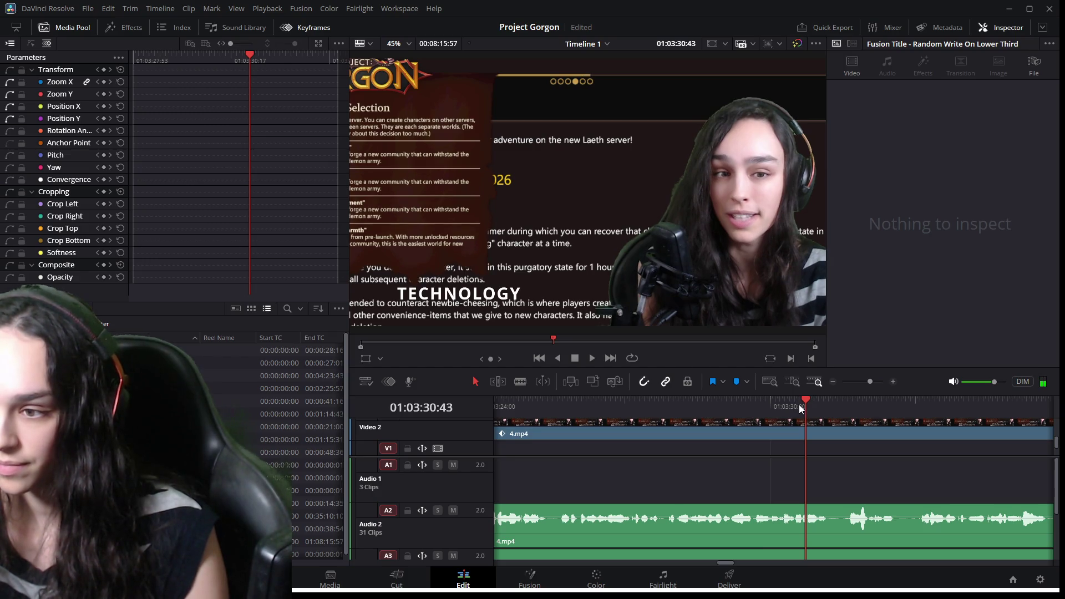
{"action": "key", "text": "space"}
{"action": "left_click", "coordinate": [797, 407]}
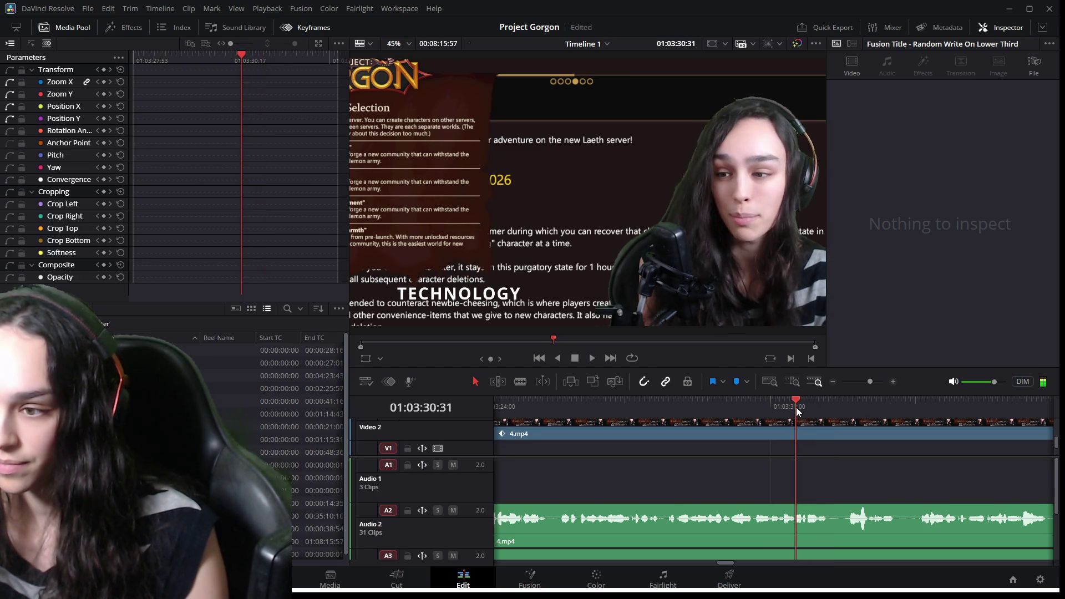
{"action": "mouse_move", "coordinate": [797, 407]}
{"action": "left_mouse_down"}
{"action": "mouse_move", "coordinate": [854, 422]}
{"action": "mouse_move", "coordinate": [840, 424]}
{"action": "left_mouse_up"}
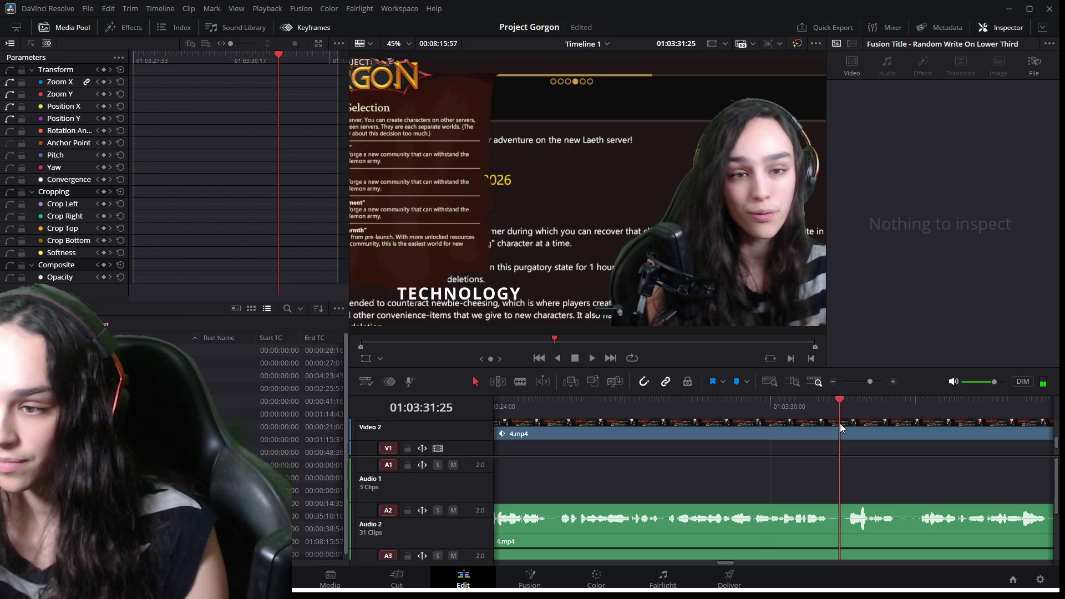
Try shifting the selected clips later in time, then undo the move.
{"action": "scroll", "coordinate": [801, 534], "scroll_direction": "down", "scroll_amount": 2}
{"action": "scroll", "coordinate": [801, 530], "scroll_direction": "down", "scroll_amount": 3}
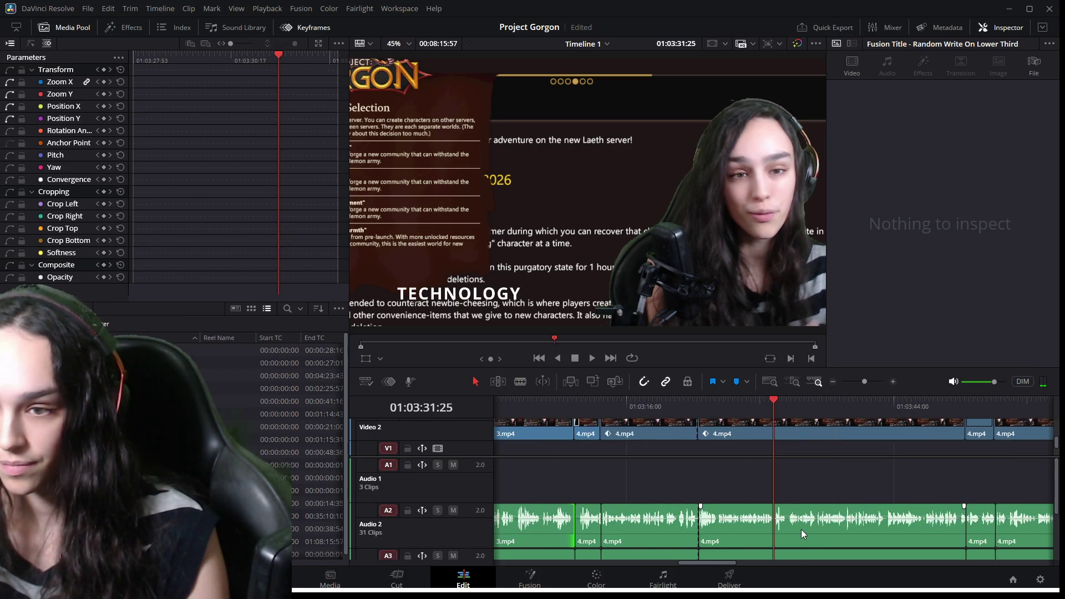
{"action": "scroll", "coordinate": [801, 529], "scroll_direction": "down", "scroll_amount": 3}
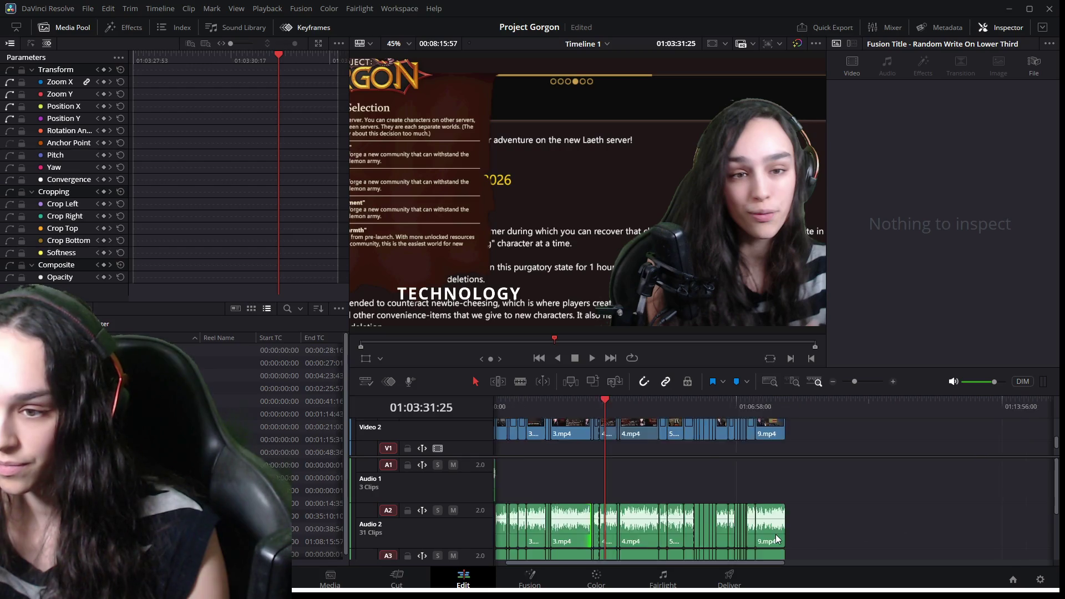
{"action": "scroll", "coordinate": [825, 524], "scroll_direction": "down", "scroll_amount": 3}
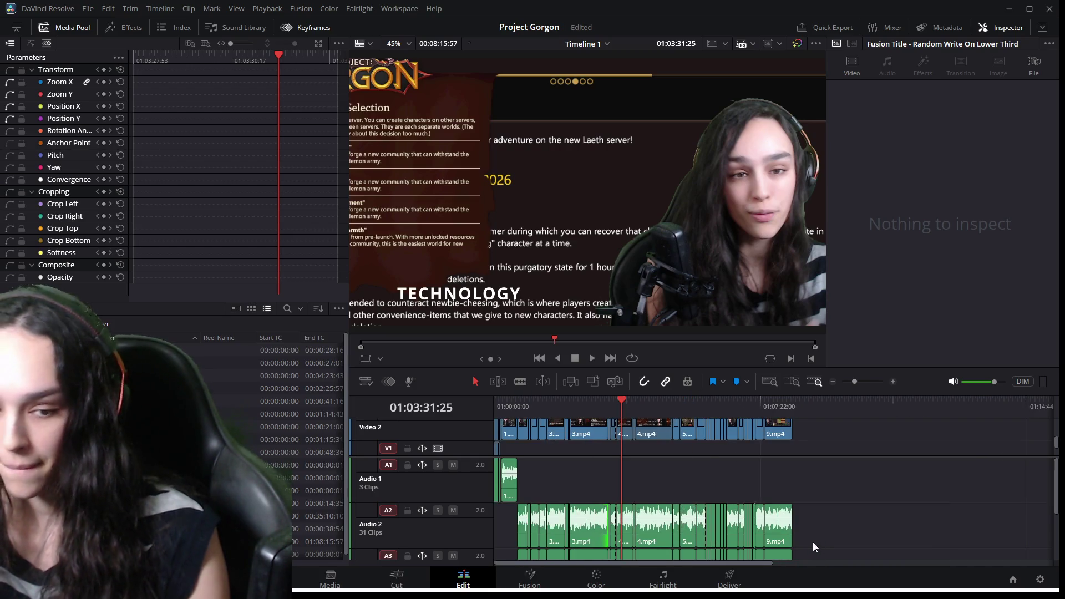
{"action": "scroll", "coordinate": [813, 541], "scroll_direction": "down", "scroll_amount": 3}
{"action": "mouse_move", "coordinate": [813, 541]}
{"action": "left_mouse_down"}
{"action": "mouse_move", "coordinate": [690, 489]}
{"action": "mouse_move", "coordinate": [640, 484]}
{"action": "mouse_move", "coordinate": [628, 432]}
{"action": "left_mouse_up"}
{"action": "scroll", "coordinate": [637, 483], "scroll_direction": "up", "scroll_amount": 5}
{"action": "scroll", "coordinate": [835, 509], "scroll_direction": "left", "scroll_amount": 5}
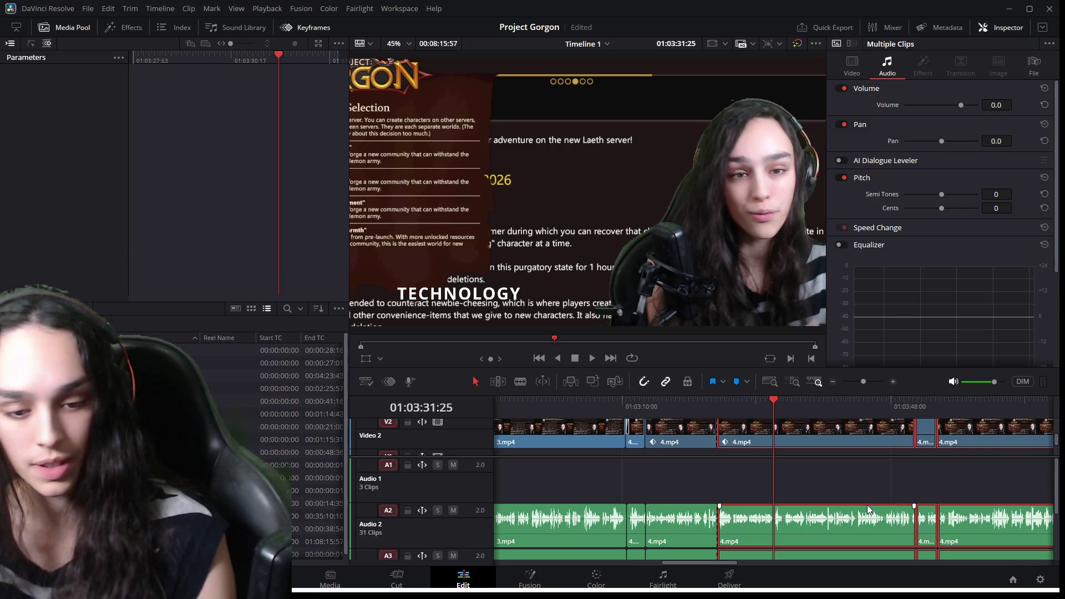
{"action": "left_click_drag", "start_coordinate": [797, 439], "coordinate": [810, 442]}
{"action": "scroll", "coordinate": [809, 479], "scroll_direction": "up", "scroll_amount": 3}
{"action": "key", "text": "ctrl+z"}
Play from 01:03:31:50 onward and bring the playhead back to about 01:03:33.
{"action": "left_click", "coordinate": [796, 414]}
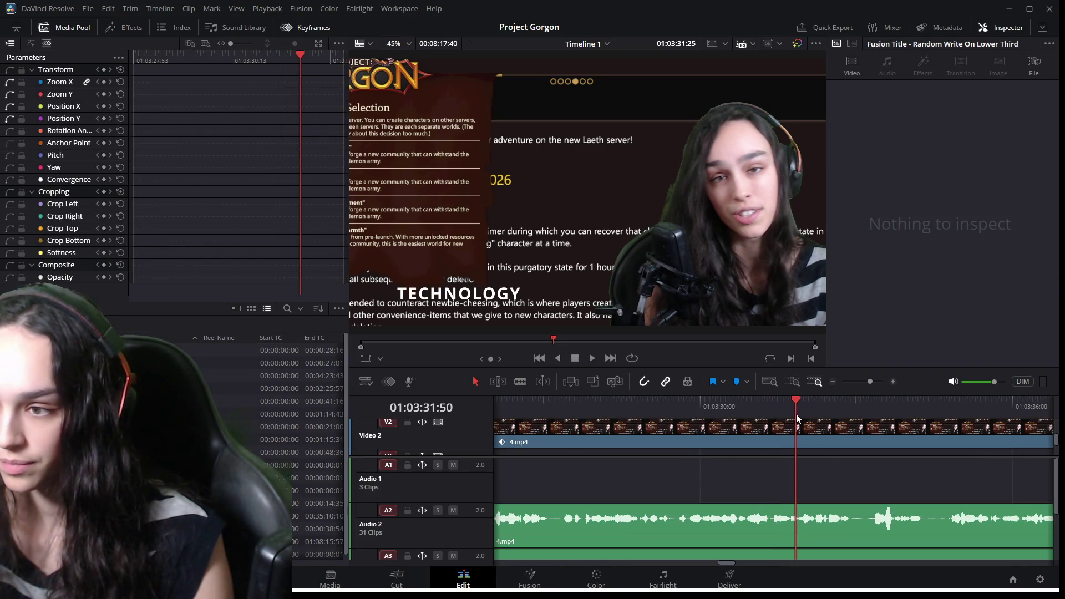
{"action": "key", "text": "space"}
{"action": "key", "text": "space"}
{"action": "scroll", "coordinate": [849, 533], "scroll_direction": "up", "scroll_amount": 2}
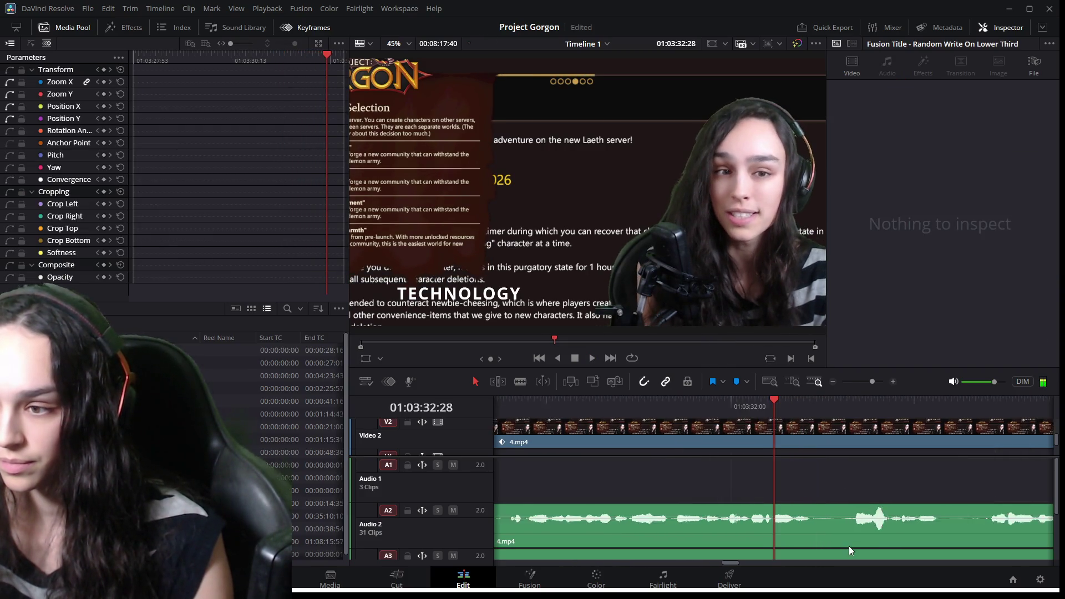
{"action": "key", "text": "space"}
{"action": "mouse_move", "coordinate": [864, 407]}
{"action": "left_mouse_down"}
{"action": "mouse_move", "coordinate": [817, 407]}
{"action": "mouse_move", "coordinate": [843, 407]}
{"action": "left_mouse_up"}
{"action": "scroll", "coordinate": [797, 514], "scroll_direction": "down", "scroll_amount": 2}
{"action": "scroll", "coordinate": [797, 513], "scroll_direction": "down", "scroll_amount": 2}
Select the Audio 2 and Audio 3 clips at the playhead.
{"action": "left_click", "coordinate": [797, 514]}
{"action": "scroll", "coordinate": [822, 514], "scroll_direction": "down", "scroll_amount": 2}
{"action": "left_click", "coordinate": [814, 511]}
{"action": "scroll", "coordinate": [803, 521], "scroll_direction": "up", "scroll_amount": 2}
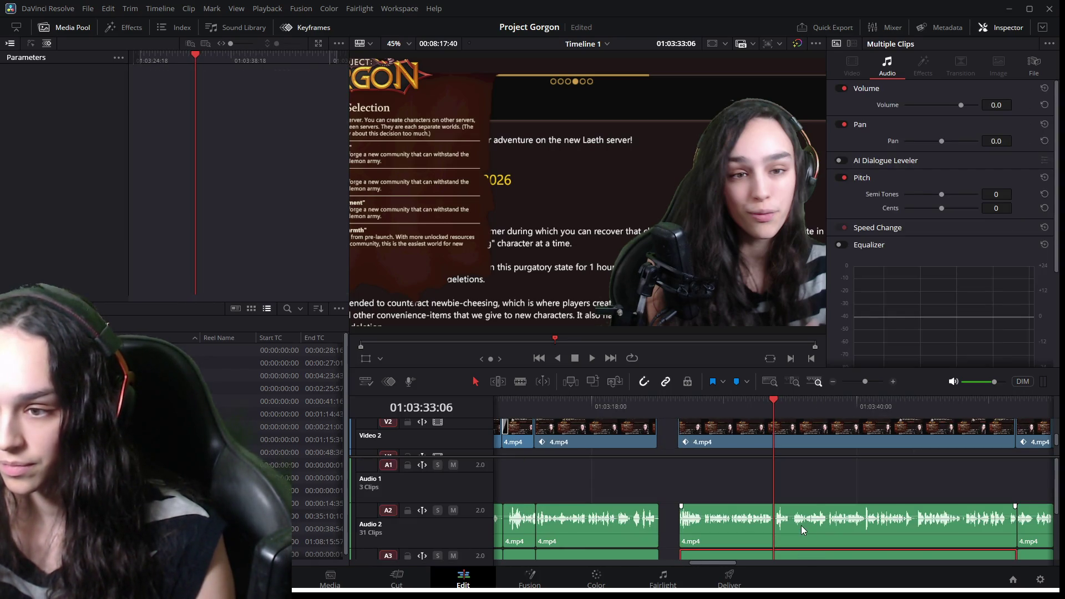
{"action": "scroll", "coordinate": [804, 522], "scroll_direction": "down", "scroll_amount": 2}
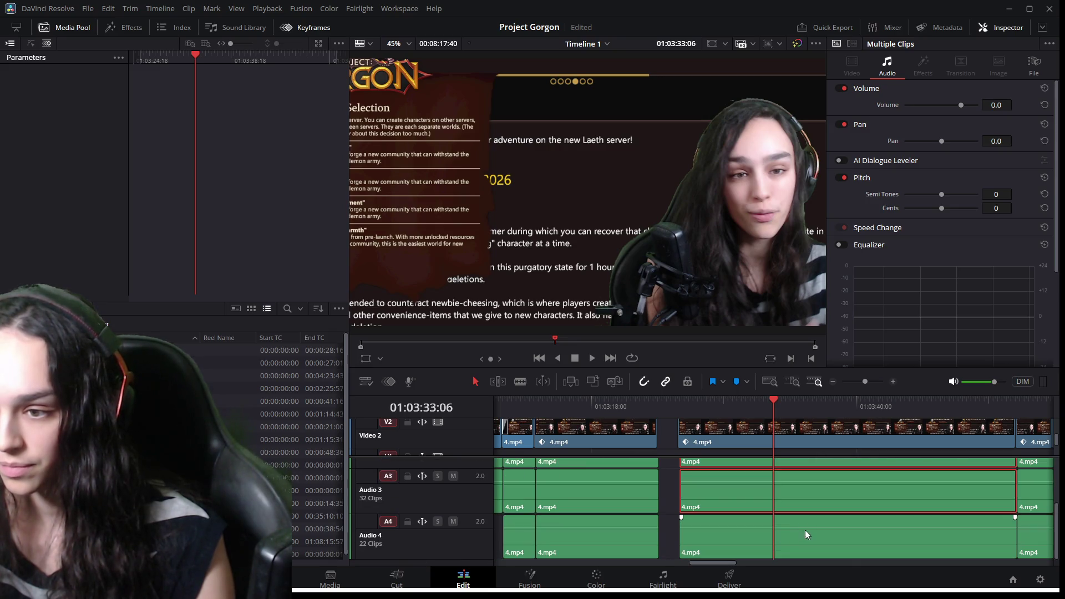
{"action": "scroll", "coordinate": [809, 501], "scroll_direction": "up", "scroll_amount": 2}
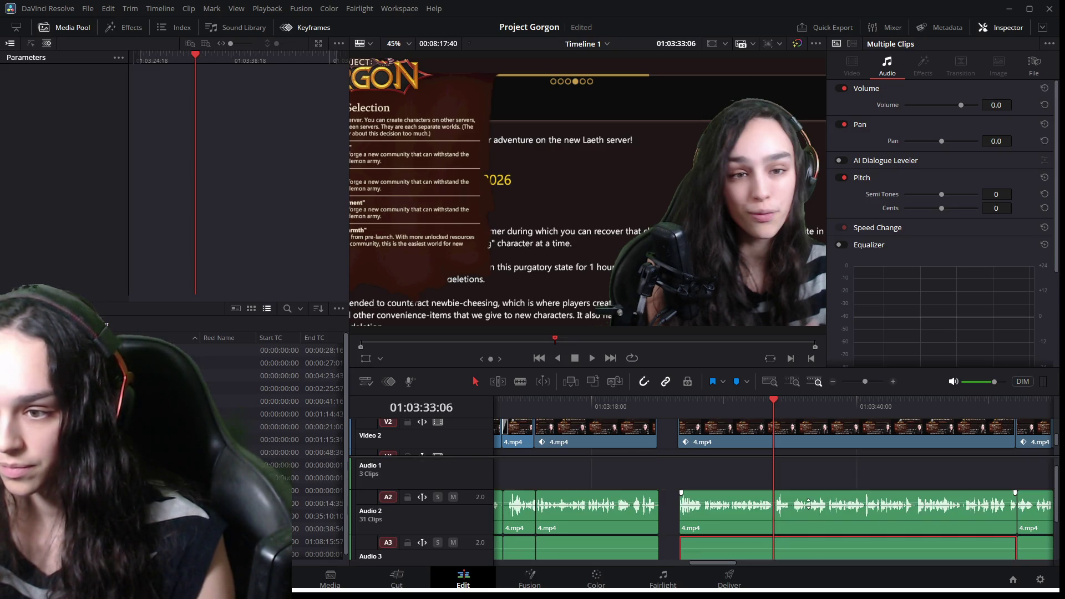
{"action": "scroll", "coordinate": [810, 508], "scroll_direction": "down", "scroll_amount": 2}
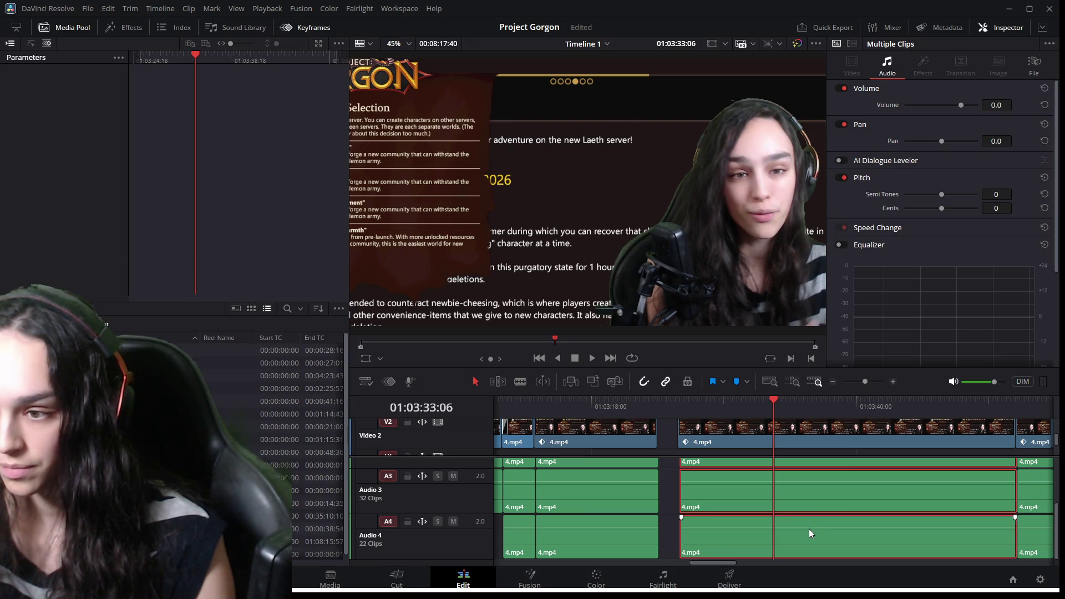
{"action": "scroll", "coordinate": [808, 528], "scroll_direction": "up", "scroll_amount": 2}
{"action": "scroll", "coordinate": [805, 529], "scroll_direction": "up", "scroll_amount": 3}
{"action": "scroll", "coordinate": [801, 529], "scroll_direction": "up", "scroll_amount": 1}
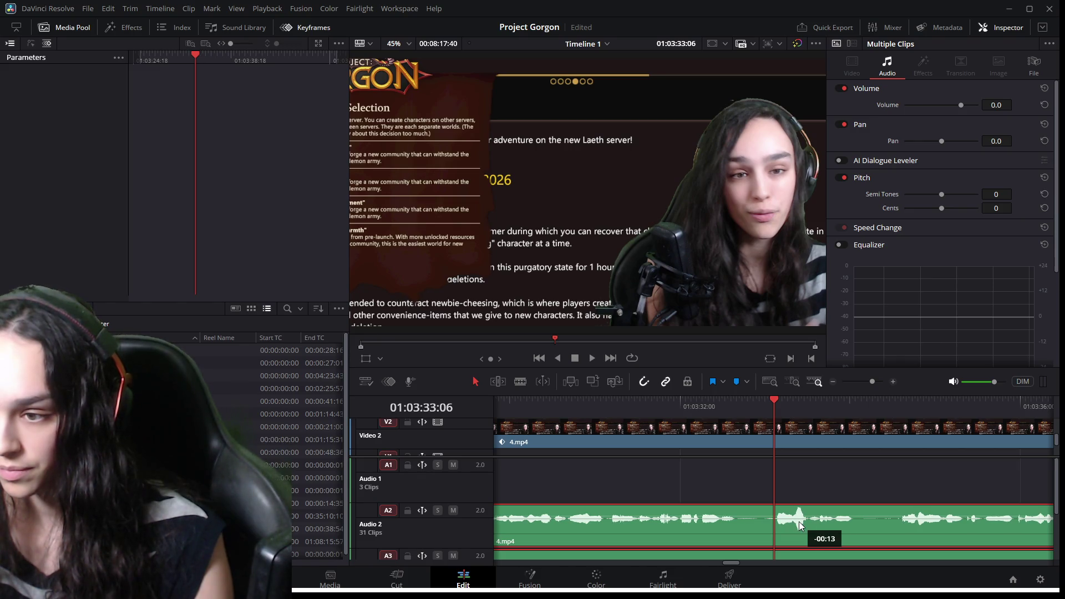
{"action": "scroll", "coordinate": [783, 532], "scroll_direction": "down", "scroll_amount": 2}
{"action": "scroll", "coordinate": [781, 531], "scroll_direction": "down", "scroll_amount": 1}
{"action": "scroll", "coordinate": [783, 497], "scroll_direction": "up", "scroll_amount": 2}
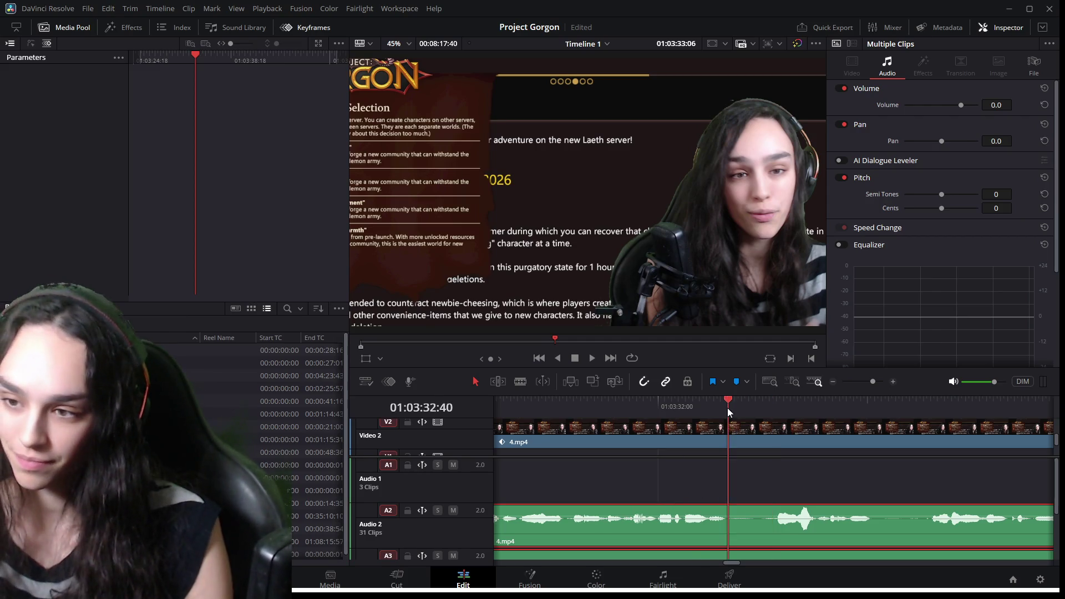
Replay the audio from 01:03:32 to 01:03:37 and select the overlaid 4.mp4 clip.
{"action": "left_click", "coordinate": [693, 409]}
{"action": "key", "text": "space"}
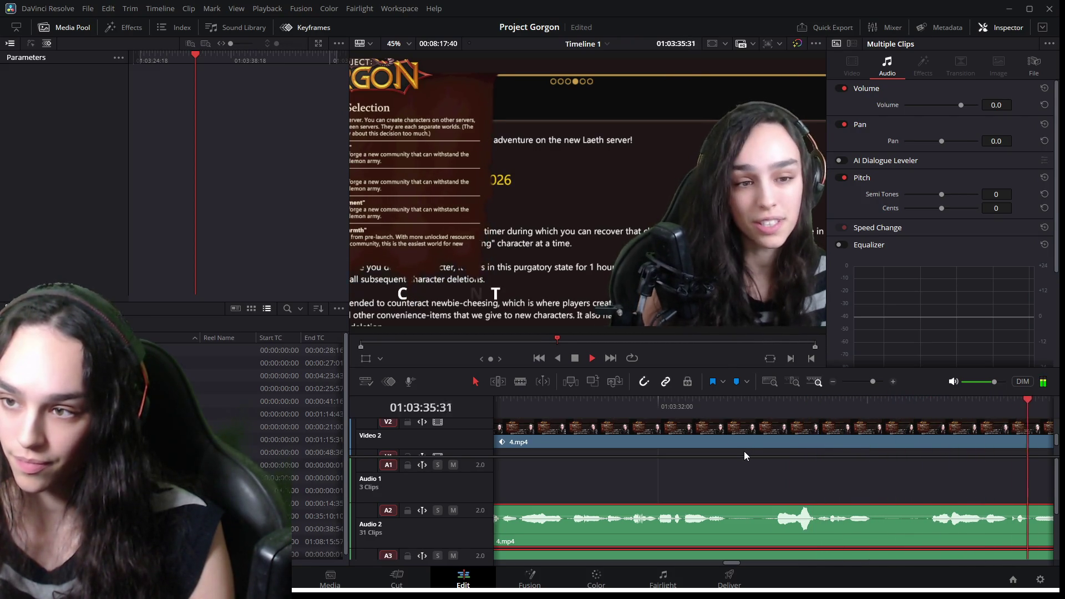
{"action": "key", "text": "space"}
{"action": "left_click", "coordinate": [871, 424]}
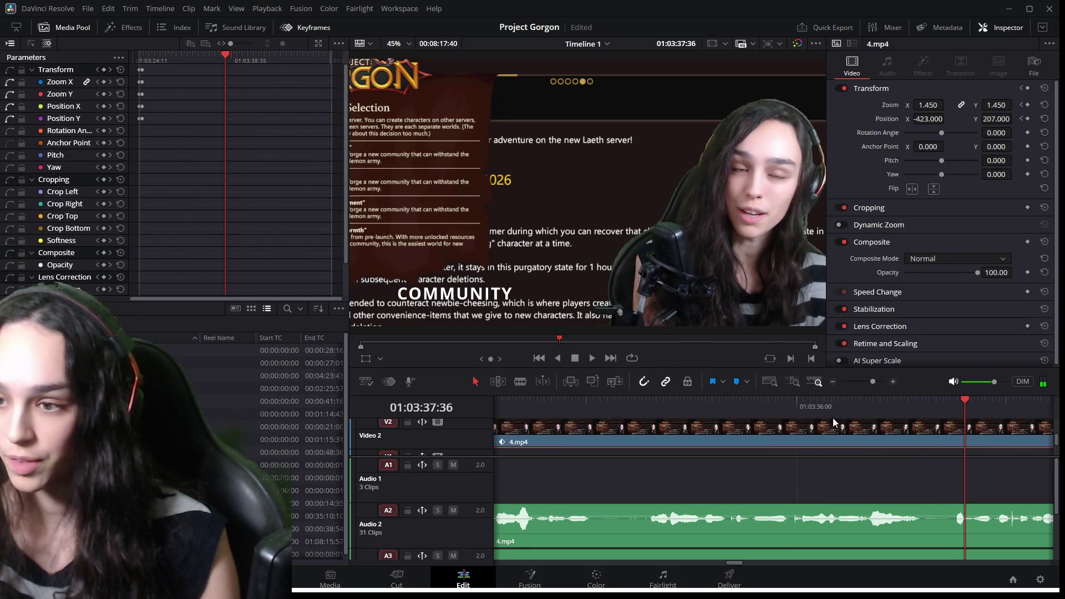
{"action": "mouse_move", "coordinate": [838, 405]}
{"action": "left_mouse_down"}
{"action": "mouse_move", "coordinate": [879, 416]}
{"action": "mouse_move", "coordinate": [872, 423]}
{"action": "left_mouse_up"}
{"action": "scroll", "coordinate": [857, 501], "scroll_direction": "down", "scroll_amount": 2}
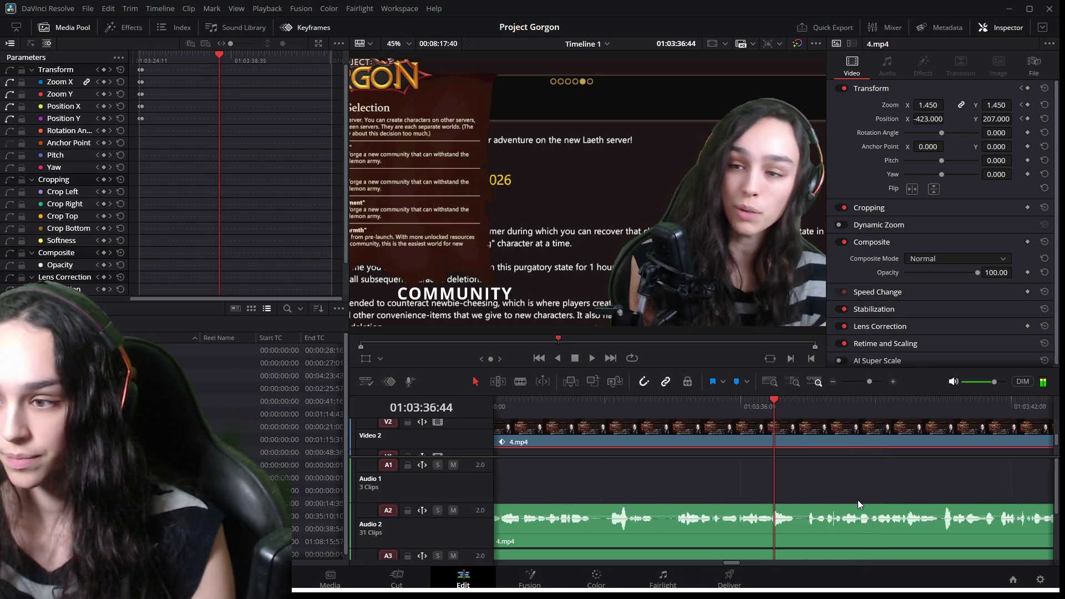
{"action": "key", "text": "space"}
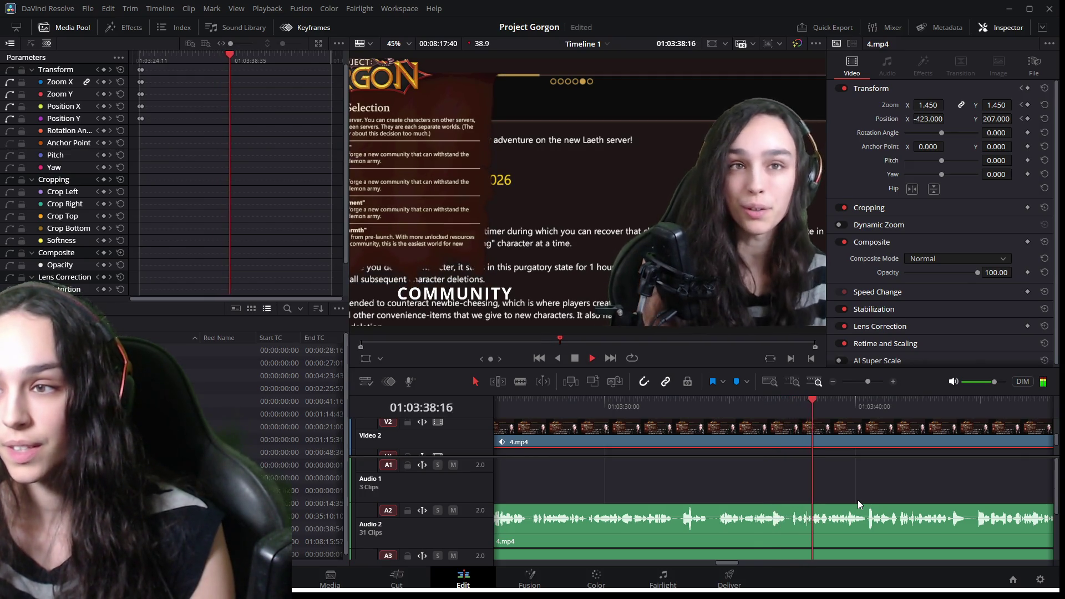
{"action": "key", "text": "space"}
{"action": "scroll", "coordinate": [771, 521], "scroll_direction": "up", "scroll_amount": 2}
{"action": "mouse_move", "coordinate": [664, 409]}
{"action": "left_mouse_down"}
{"action": "mouse_move", "coordinate": [627, 410]}
{"action": "mouse_move", "coordinate": [877, 441]}
{"action": "left_mouse_up"}
{"action": "scroll", "coordinate": [806, 521], "scroll_direction": "down", "scroll_amount": 5}
{"action": "key", "text": "space"}
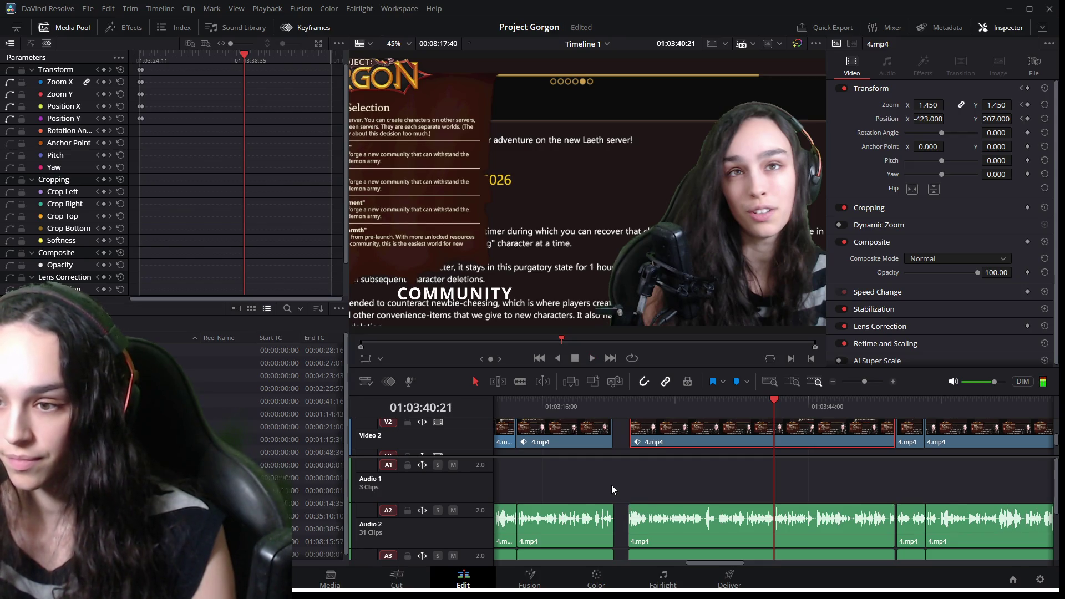
{"action": "scroll", "coordinate": [604, 484], "scroll_direction": "up", "scroll_amount": 3}
{"action": "mouse_move", "coordinate": [717, 561]}
{"action": "left_mouse_down"}
{"action": "mouse_move", "coordinate": [738, 562]}
{"action": "mouse_move", "coordinate": [723, 564]}
{"action": "left_mouse_up"}
{"action": "scroll", "coordinate": [638, 440], "scroll_direction": "up", "scroll_amount": 3}
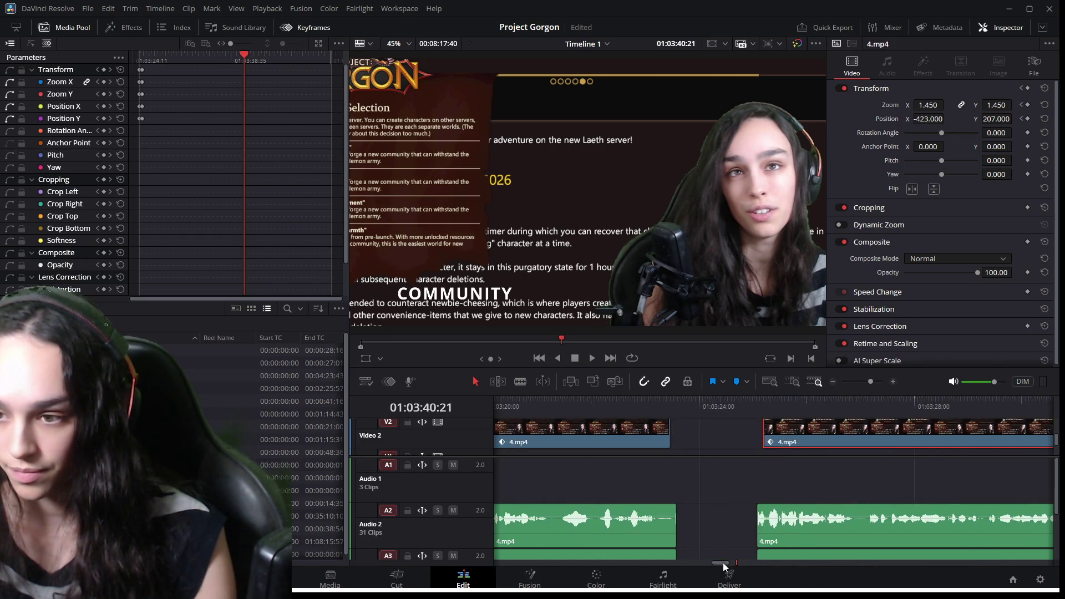
{"action": "left_click_drag", "start_coordinate": [770, 434], "coordinate": [763, 434]}
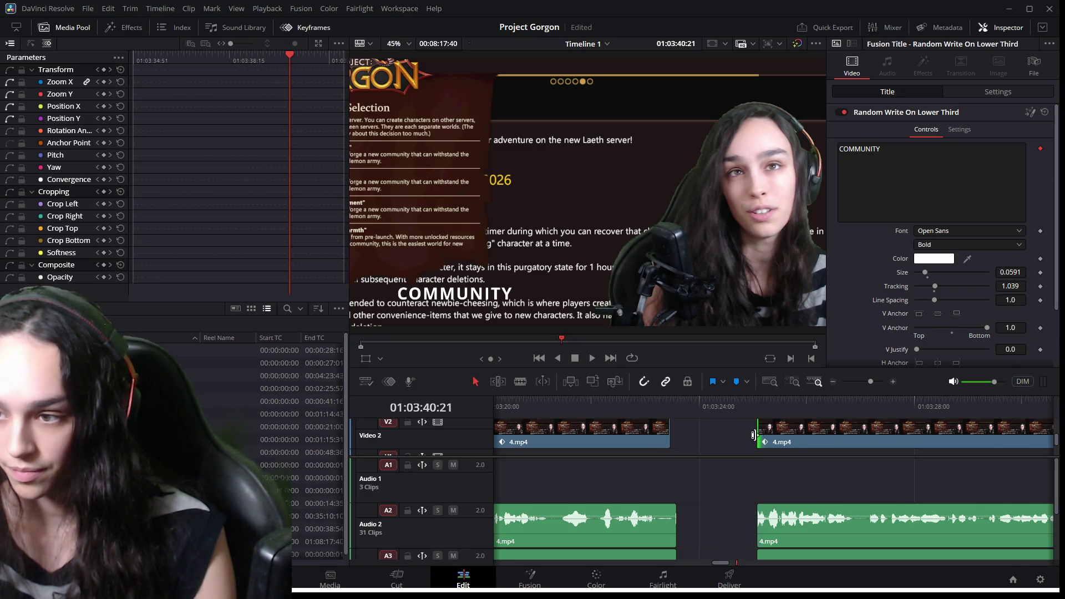
Ripple-delete the gap between the 4.mp4 clips and play back the joined edit.
{"action": "key", "text": "BackSpace"}
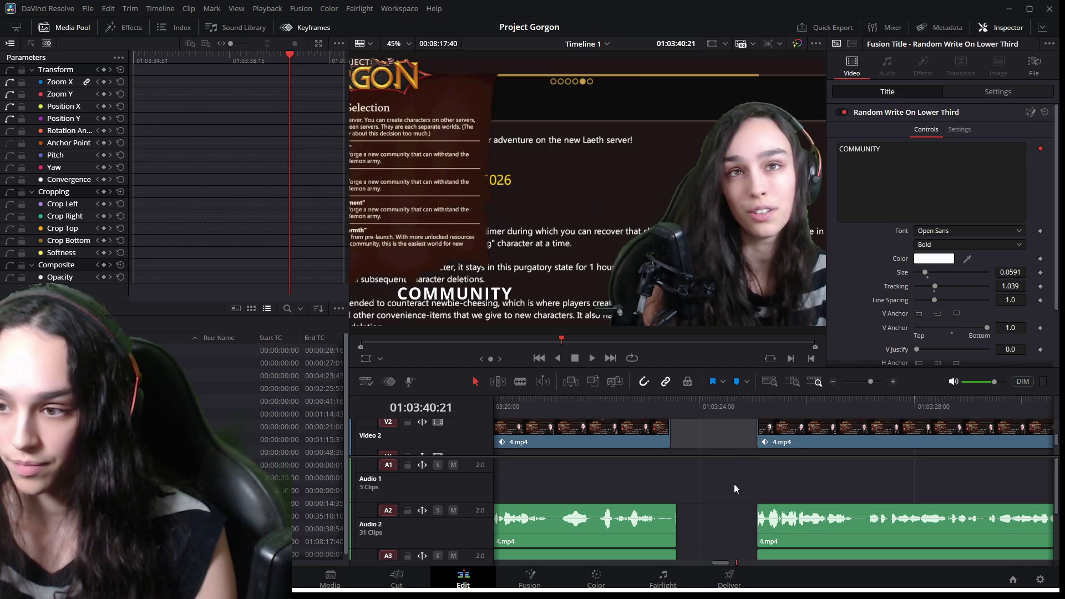
{"action": "key", "text": "ctrl+minus"}
{"action": "key", "text": "ctrl+minus"}
{"action": "key", "text": "ctrl+minus"}
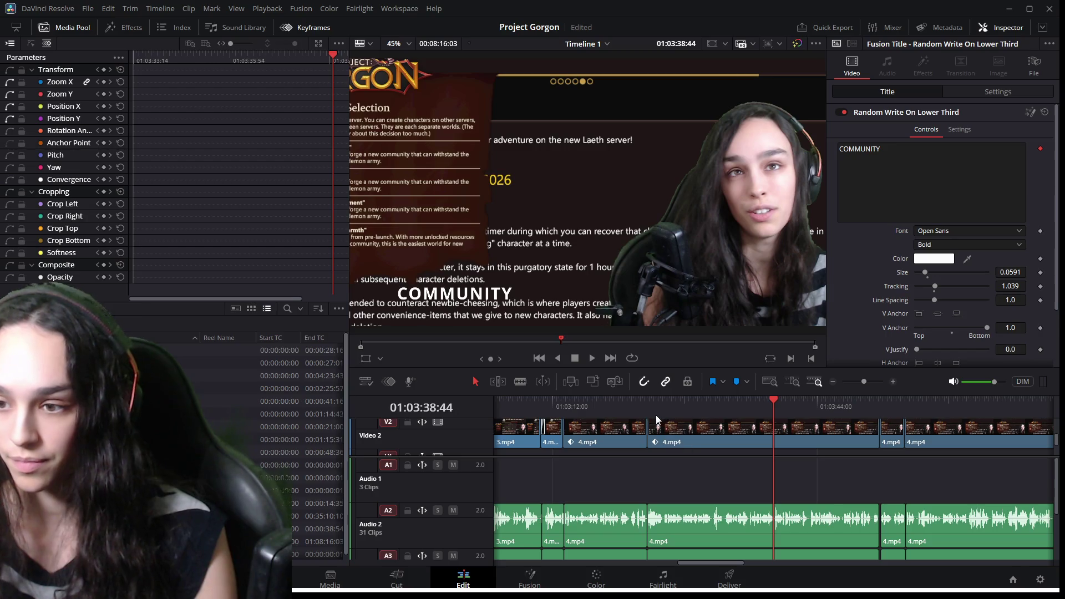
{"action": "left_click", "coordinate": [643, 410]}
{"action": "key", "text": "space"}
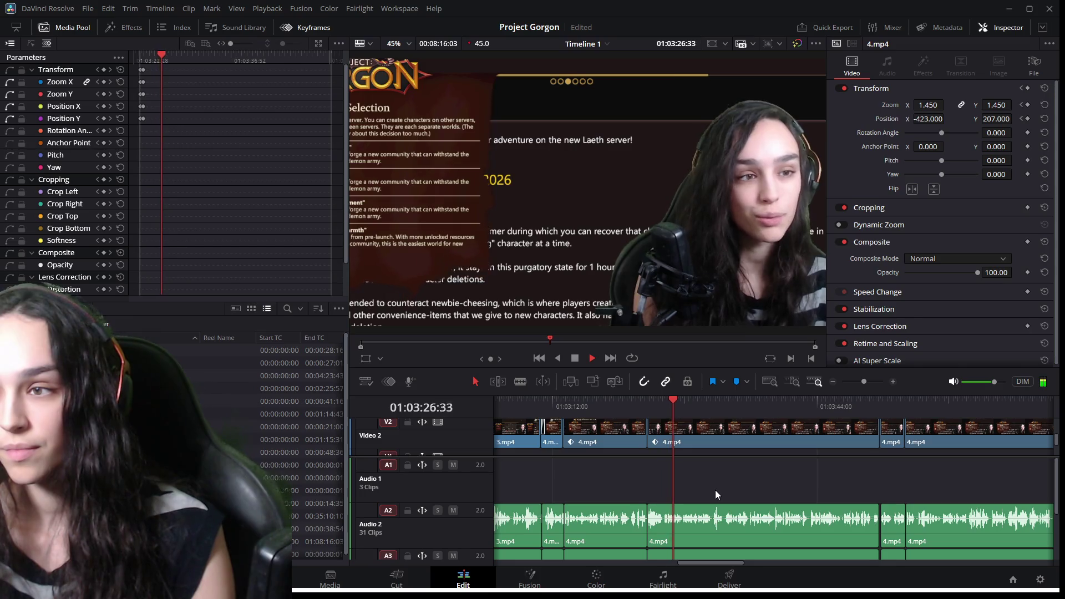
{"action": "key", "text": "space"}
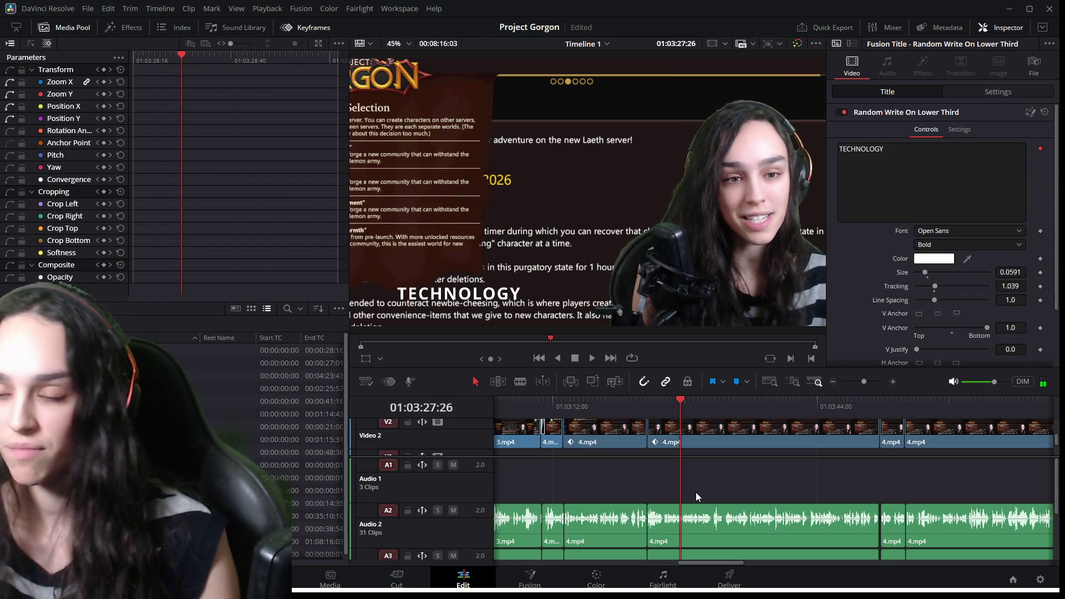
Undo the gap closure, replay the later clip, and zoom in to scrub the cut.
{"action": "key", "text": "ctrl+z"}
{"action": "left_click", "coordinate": [665, 410]}
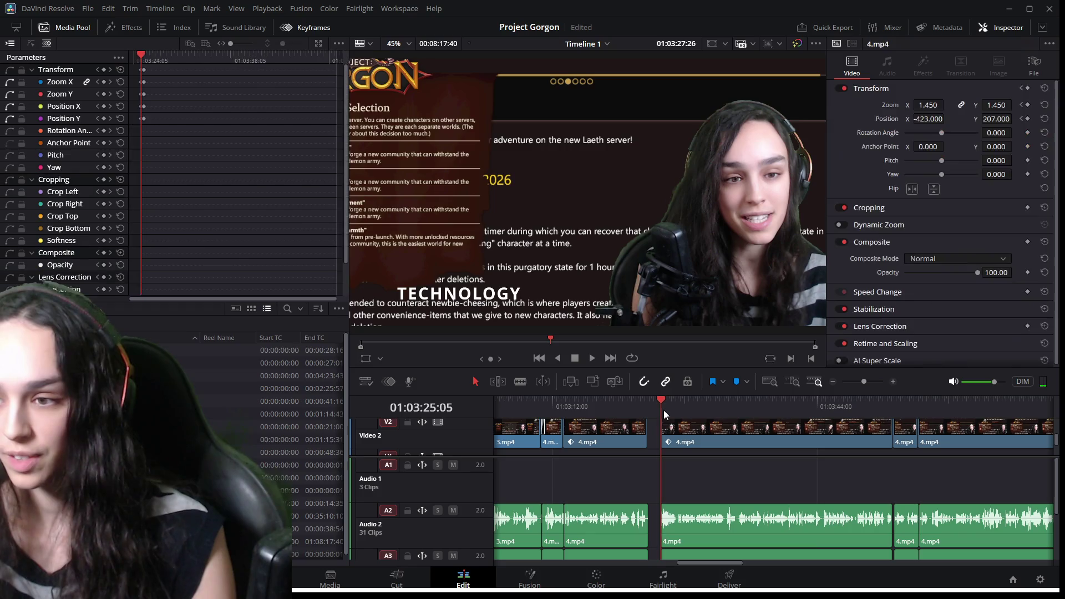
{"action": "key", "text": "space"}
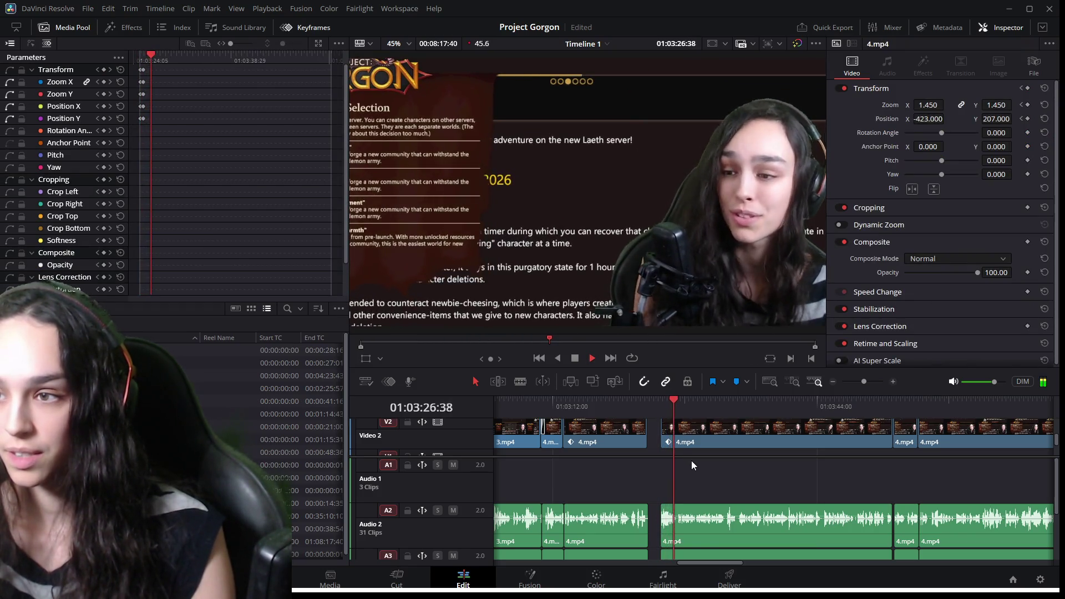
{"action": "key", "text": "space"}
{"action": "key", "text": "ctrl+equal"}
{"action": "mouse_move", "coordinate": [664, 406]}
{"action": "left_mouse_down"}
{"action": "mouse_move", "coordinate": [593, 407]}
{"action": "mouse_move", "coordinate": [800, 409]}
{"action": "mouse_move", "coordinate": [731, 408]}
{"action": "mouse_move", "coordinate": [830, 426]}
{"action": "mouse_move", "coordinate": [793, 427]}
{"action": "mouse_move", "coordinate": [803, 431]}
{"action": "left_mouse_up"}
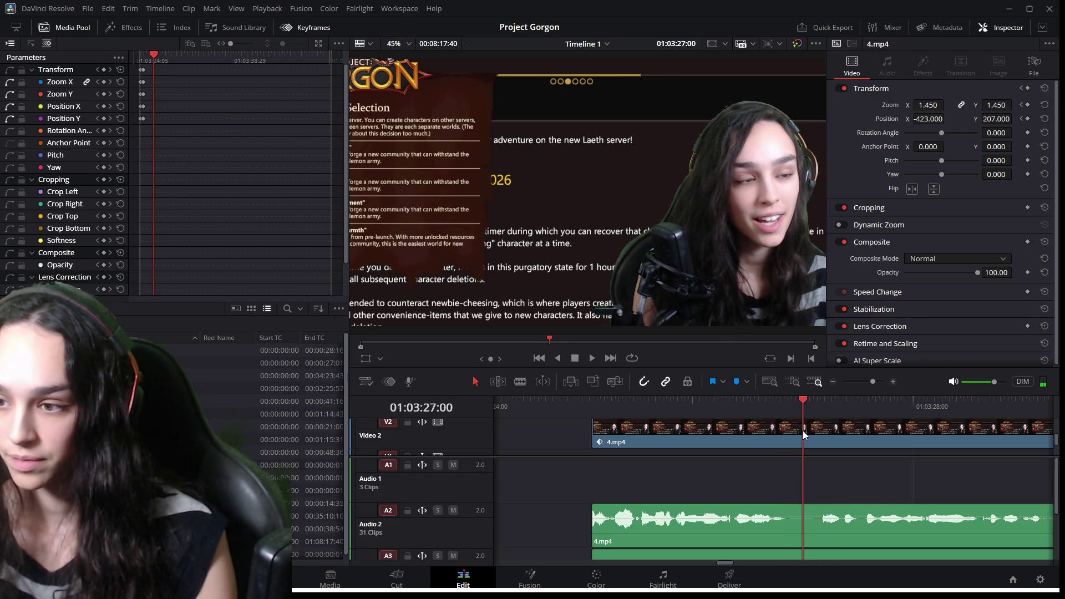
Move the later clip's audio slightly earlier and extend the V2 4.mp4 start to match.
{"action": "left_click", "coordinate": [803, 527]}
{"action": "scroll", "coordinate": [814, 523], "scroll_direction": "down", "scroll_amount": 3}
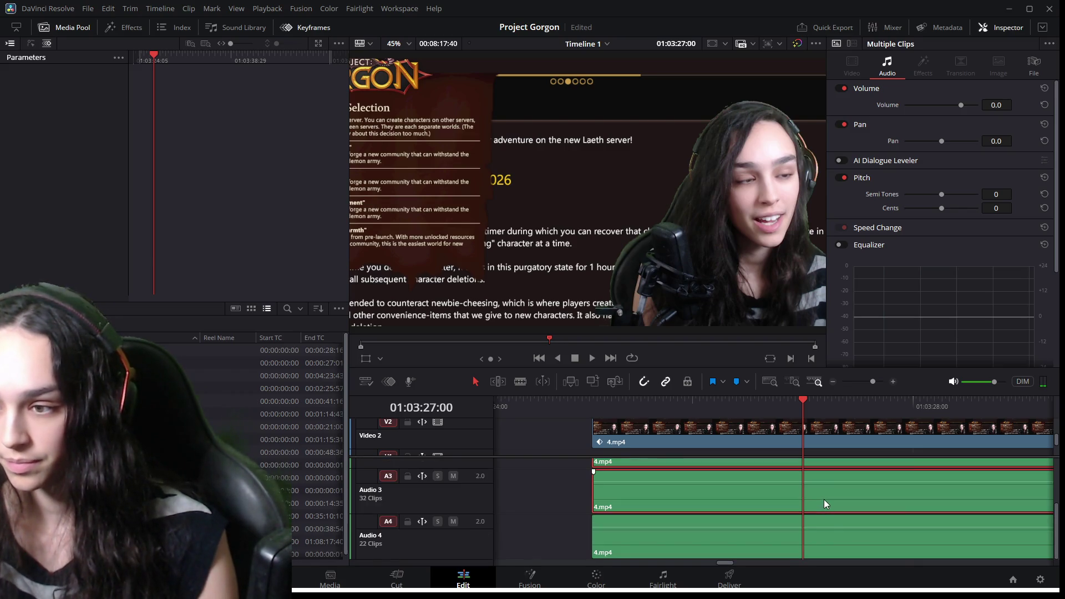
{"action": "scroll", "coordinate": [821, 516], "scroll_direction": "up", "scroll_amount": 3}
{"action": "left_click_drag", "start_coordinate": [827, 524], "coordinate": [809, 525]}
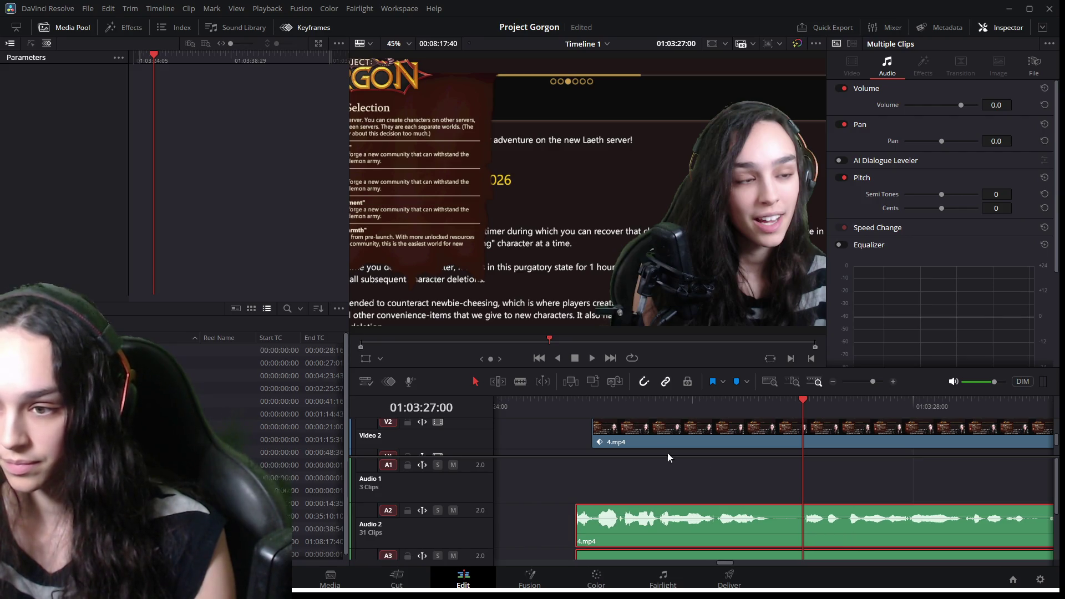
{"action": "left_click", "coordinate": [634, 438]}
{"action": "left_click_drag", "start_coordinate": [599, 428], "coordinate": [577, 428]}
Play back and scrub the adjusted cut through to the TECHNOLOGY title.
{"action": "left_click", "coordinate": [577, 411]}
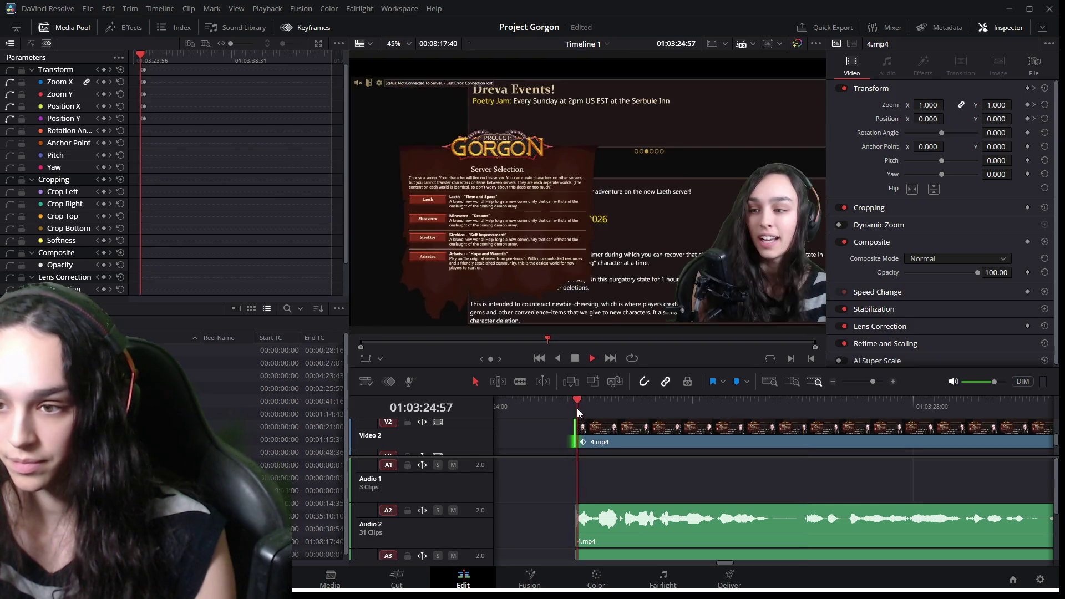
{"action": "key", "text": "space"}
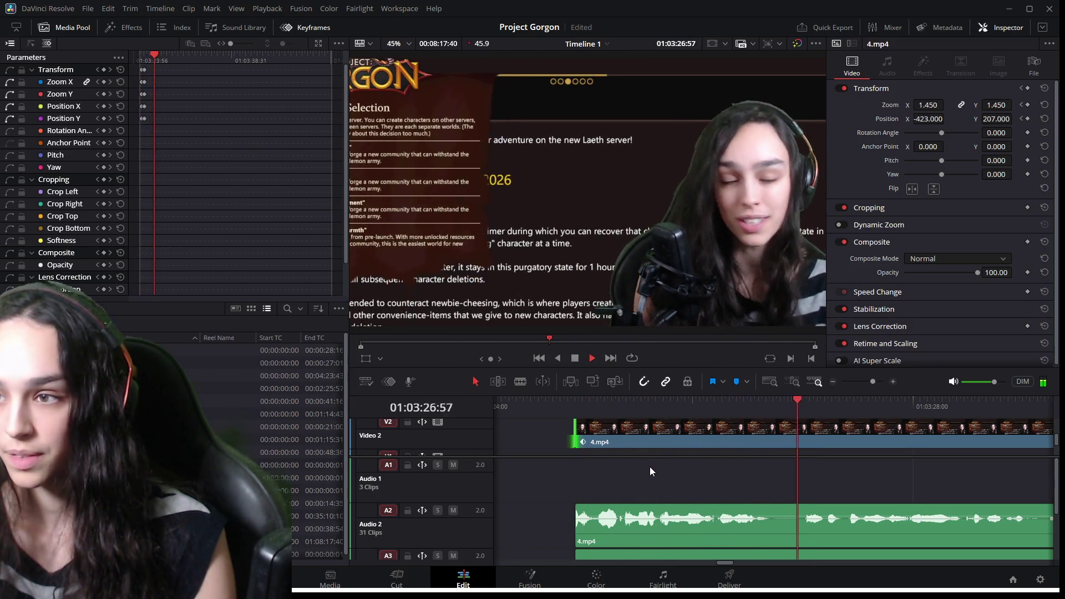
{"action": "key", "text": "space"}
{"action": "left_click", "coordinate": [735, 409]}
{"action": "mouse_move", "coordinate": [734, 437]}
{"action": "left_mouse_down"}
{"action": "mouse_move", "coordinate": [634, 438]}
{"action": "mouse_move", "coordinate": [851, 456]}
{"action": "mouse_move", "coordinate": [760, 445]}
{"action": "mouse_move", "coordinate": [780, 449]}
{"action": "left_mouse_up"}
{"action": "key", "text": "space"}
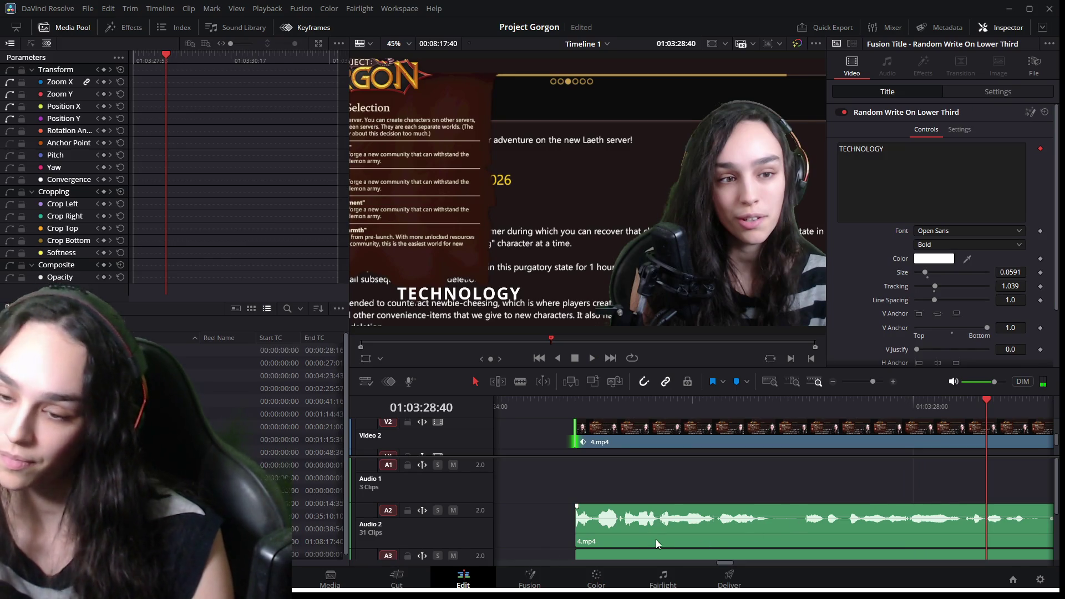
{"action": "mouse_move", "coordinate": [741, 410]}
{"action": "left_mouse_down"}
{"action": "mouse_move", "coordinate": [768, 418]}
{"action": "mouse_move", "coordinate": [750, 425]}
{"action": "mouse_move", "coordinate": [805, 438]}
{"action": "mouse_move", "coordinate": [681, 421]}
{"action": "mouse_move", "coordinate": [708, 405]}
{"action": "mouse_move", "coordinate": [770, 412]}
{"action": "mouse_move", "coordinate": [742, 417]}
{"action": "mouse_move", "coordinate": [768, 422]}
{"action": "left_mouse_up"}
{"action": "key", "text": "space"}
{"action": "key", "text": "space"}
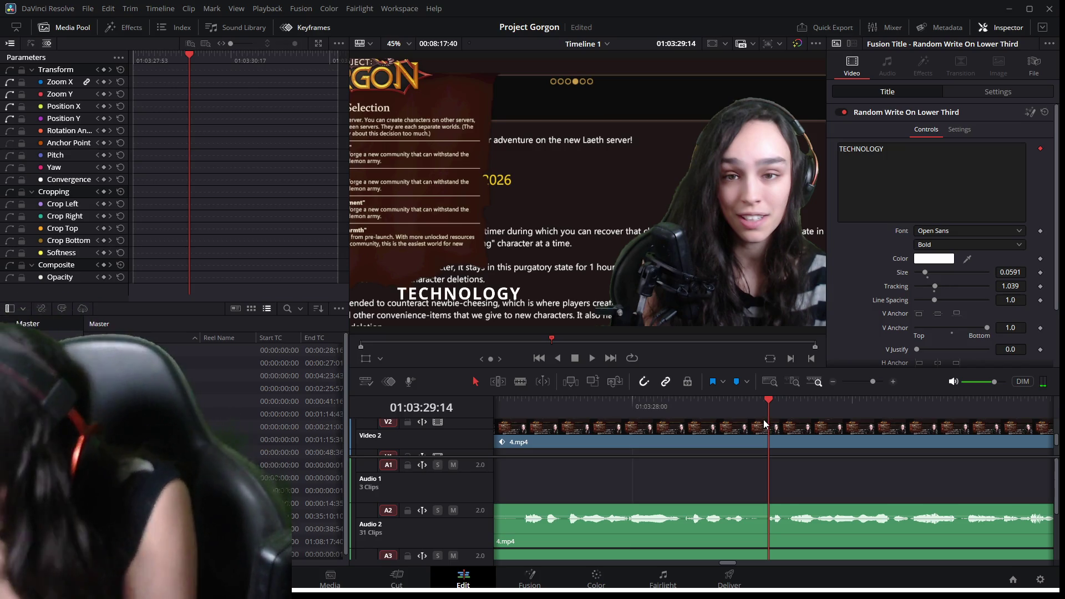
Replay the TECHNOLOGY title animating in, then save the project with Ctrl+S.
{"action": "left_click_drag", "start_coordinate": [666, 407], "coordinate": [639, 404]}
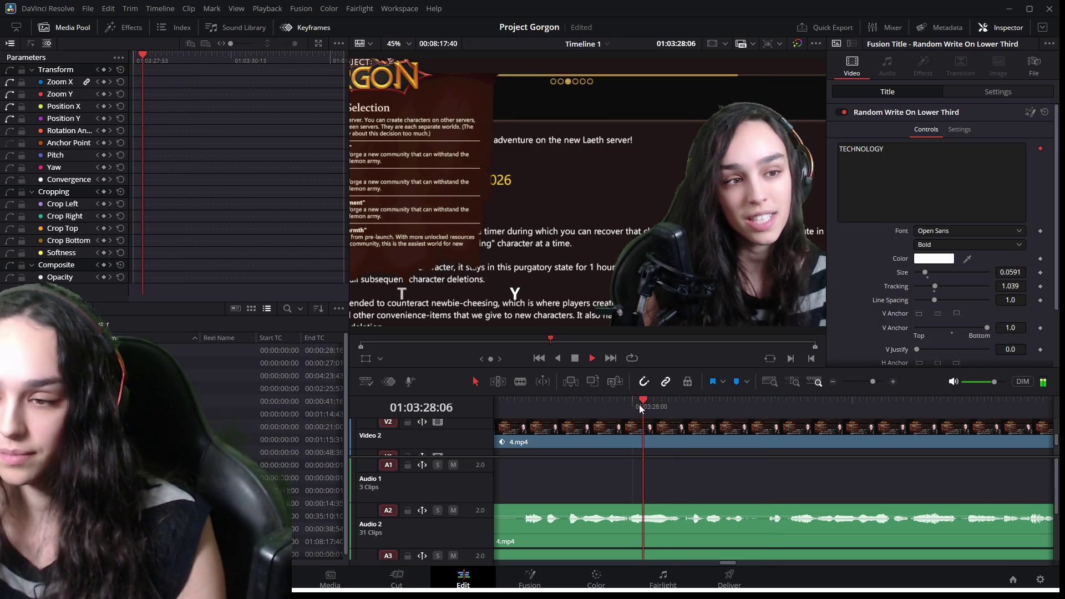
{"action": "key", "text": "space"}
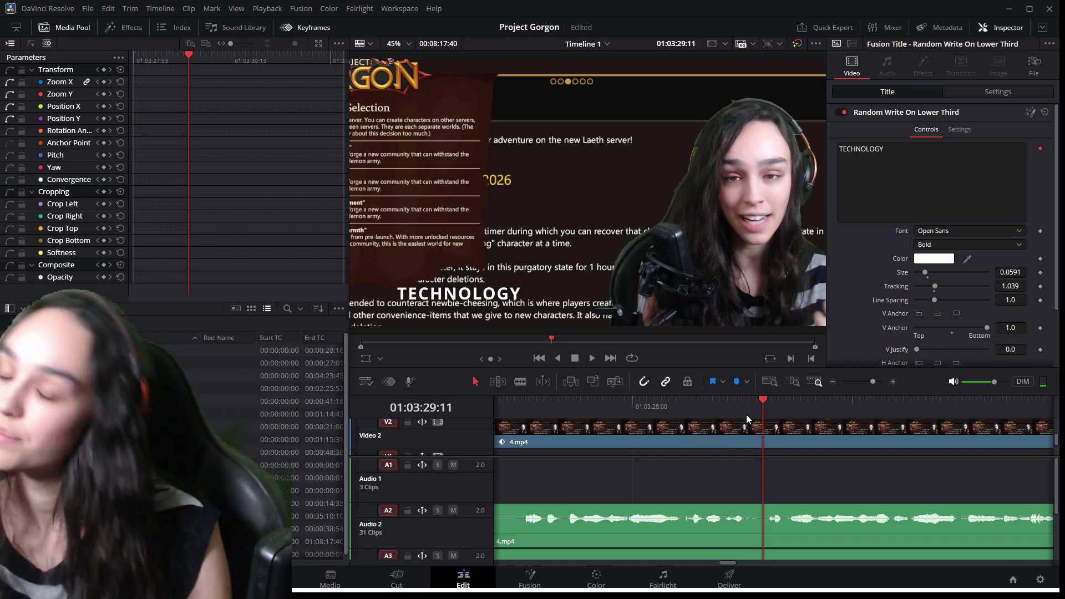
{"action": "key", "text": "space"}
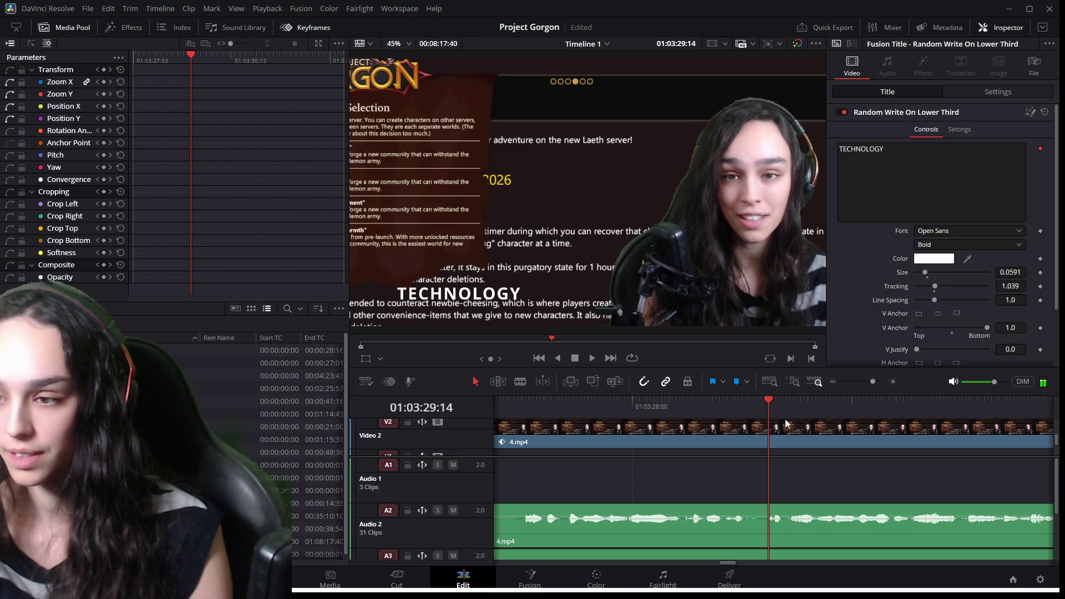
{"action": "key", "text": "space"}
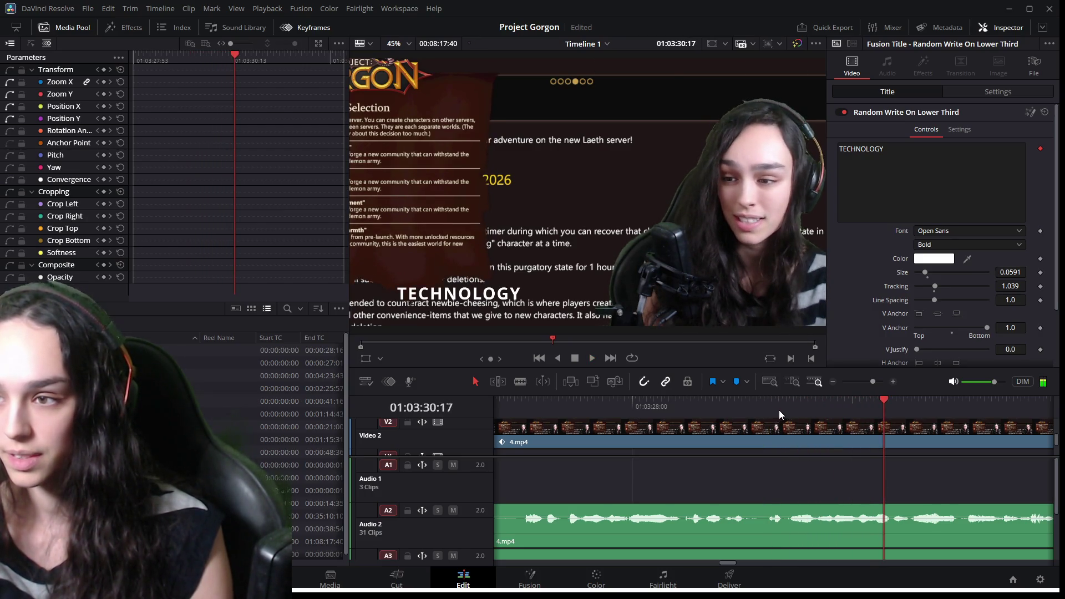
{"action": "key", "text": "ctrl+s"}
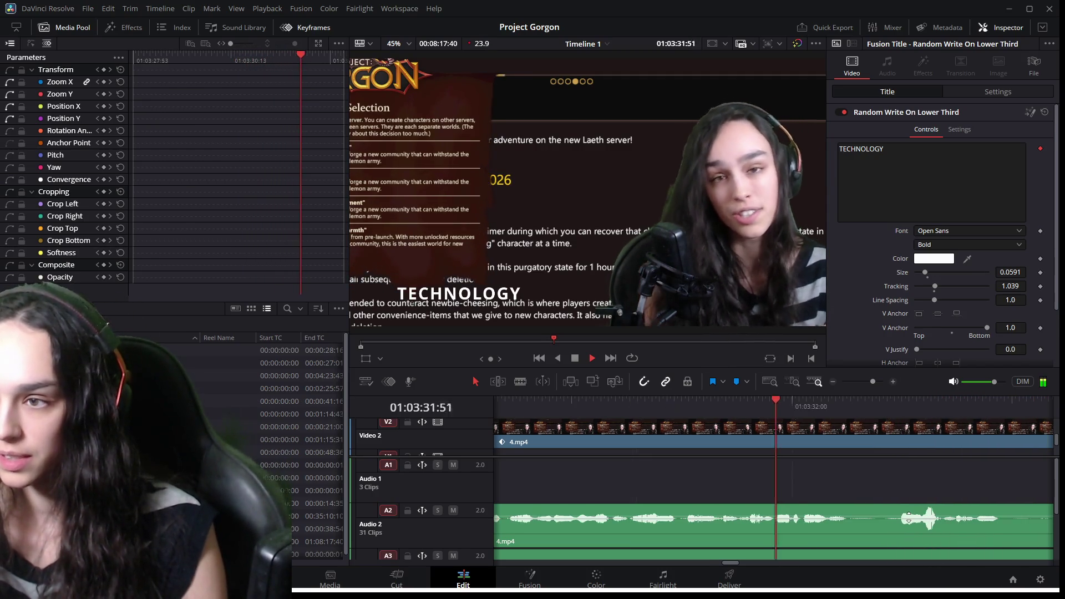
Scrub ahead to find the next cut point and select the audio clip there.
{"action": "key", "text": "space"}
{"action": "mouse_move", "coordinate": [863, 412]}
{"action": "left_mouse_down"}
{"action": "mouse_move", "coordinate": [889, 411]}
{"action": "mouse_move", "coordinate": [857, 404]}
{"action": "mouse_move", "coordinate": [917, 426]}
{"action": "left_mouse_up"}
{"action": "mouse_move", "coordinate": [924, 426]}
{"action": "left_mouse_down"}
{"action": "mouse_move", "coordinate": [891, 435]}
{"action": "mouse_move", "coordinate": [923, 441]}
{"action": "mouse_move", "coordinate": [911, 444]}
{"action": "left_mouse_up"}
{"action": "scroll", "coordinate": [743, 538], "scroll_direction": "down", "scroll_amount": 2}
{"action": "scroll", "coordinate": [742, 538], "scroll_direction": "down", "scroll_amount": 2}
{"action": "left_click", "coordinate": [779, 520]}
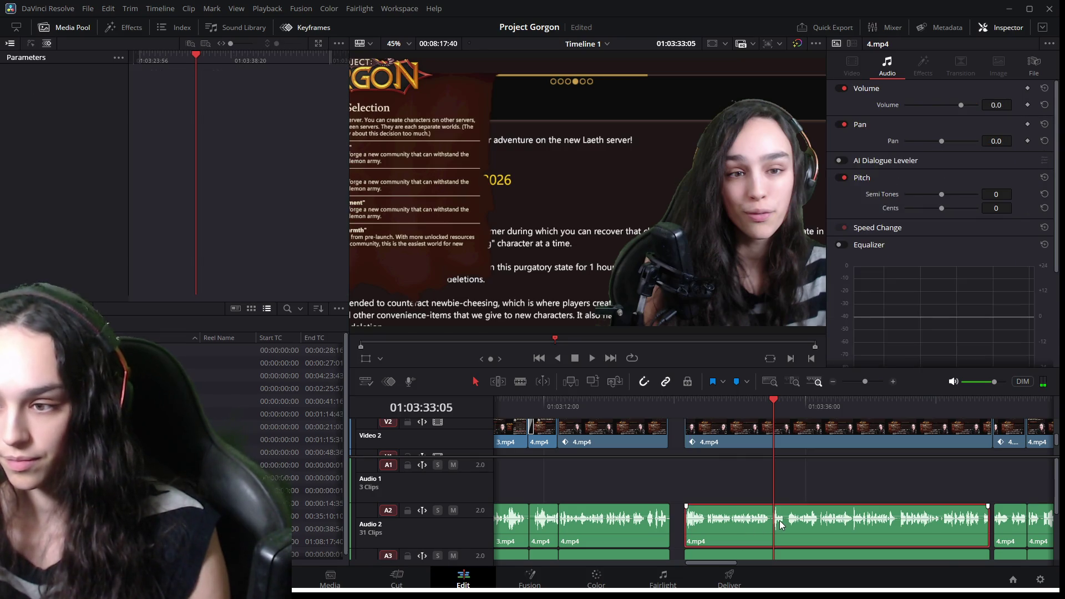
Add the A3 and A4 clips to the selection and shift the audio slightly later.
{"action": "scroll", "coordinate": [780, 520], "scroll_direction": "down", "scroll_amount": 2}
{"action": "left_click", "coordinate": [797, 497], "text": "ctrl"}
{"action": "left_click", "coordinate": [795, 528], "text": "ctrl"}
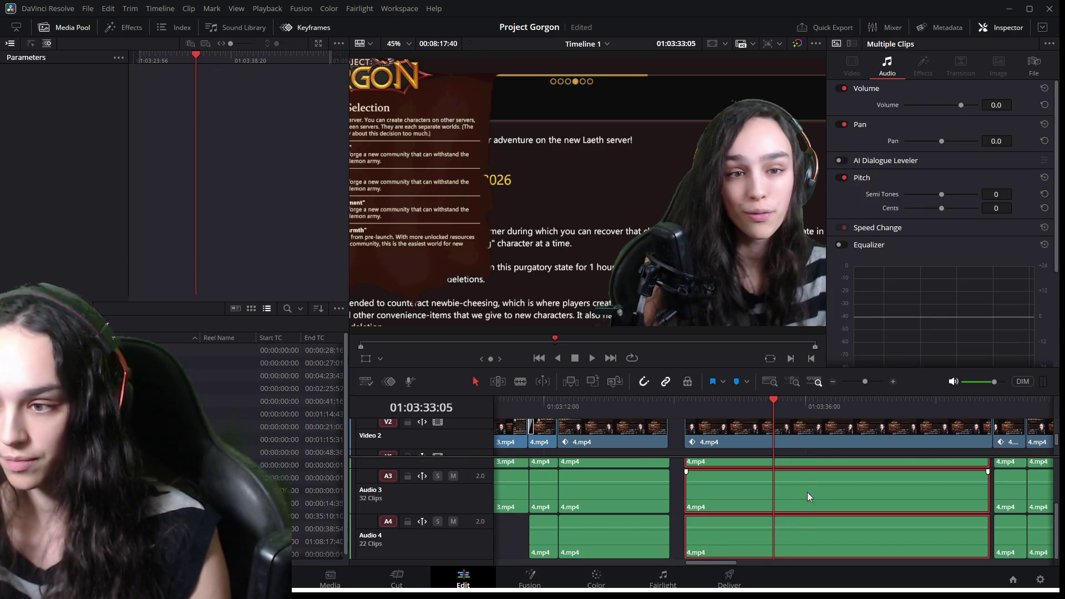
{"action": "scroll", "coordinate": [807, 492], "scroll_direction": "up", "scroll_amount": 2}
{"action": "scroll", "coordinate": [794, 485], "scroll_direction": "left", "scroll_amount": 2}
{"action": "scroll", "coordinate": [793, 484], "scroll_direction": "right", "scroll_amount": 1}
{"action": "scroll", "coordinate": [816, 489], "scroll_direction": "up", "scroll_amount": 1}
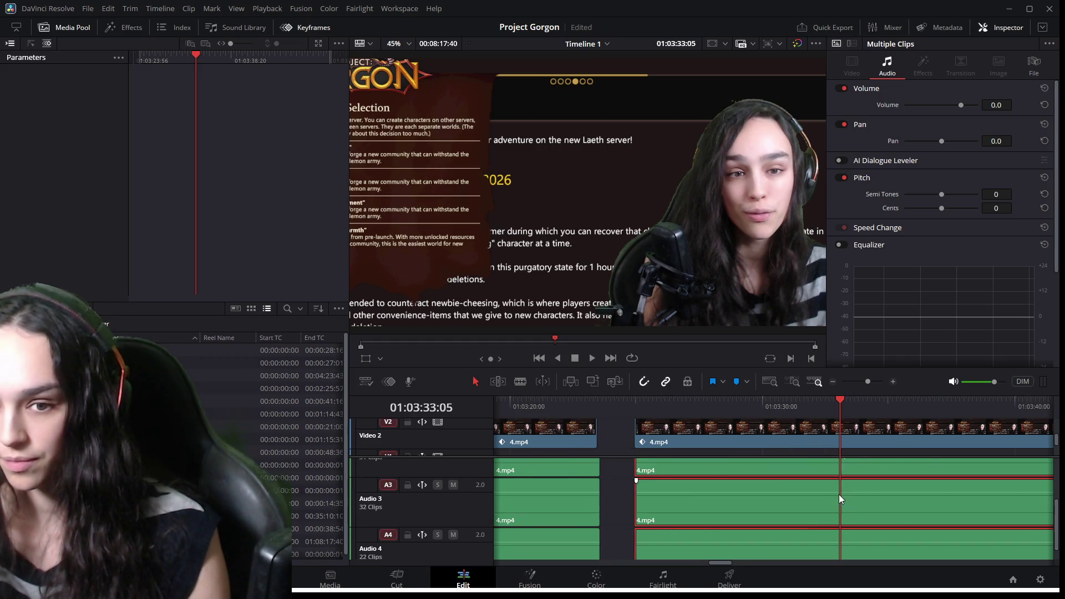
{"action": "scroll", "coordinate": [839, 494], "scroll_direction": "up", "scroll_amount": 4}
{"action": "left_click_drag", "start_coordinate": [784, 488], "coordinate": [810, 489]}
Play back and scrub over the adjusted audio cut to check sync.
{"action": "left_click", "coordinate": [747, 407]}
{"action": "key", "text": "space"}
{"action": "mouse_move", "coordinate": [747, 407]}
{"action": "left_mouse_down"}
{"action": "mouse_move", "coordinate": [825, 405]}
{"action": "mouse_move", "coordinate": [876, 417]}
{"action": "mouse_move", "coordinate": [628, 412]}
{"action": "left_mouse_up"}
{"action": "key", "text": "space"}
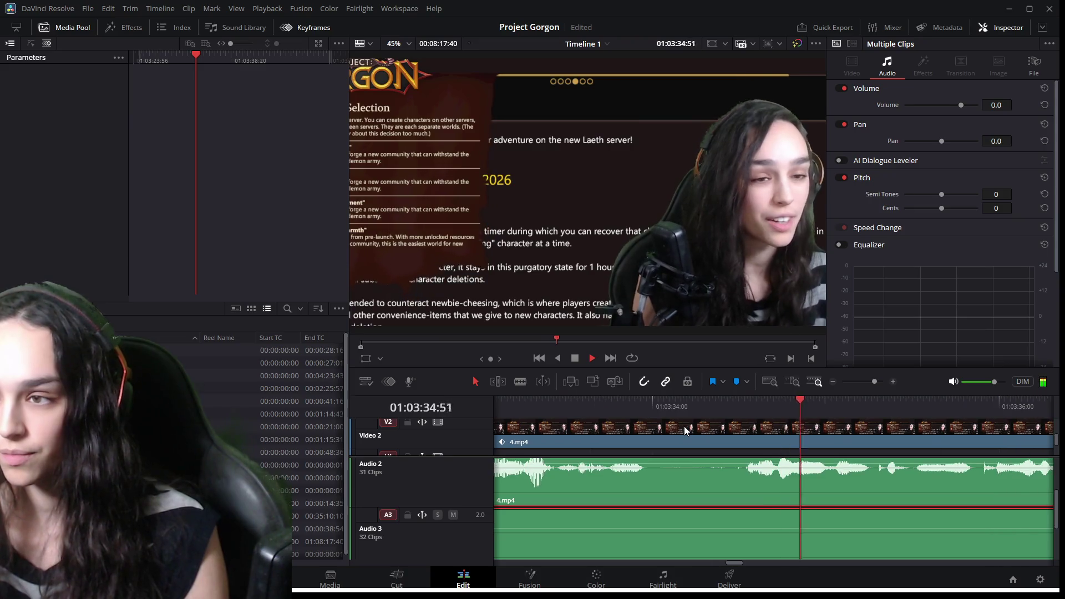
{"action": "mouse_move", "coordinate": [637, 411]}
{"action": "left_mouse_down"}
{"action": "mouse_move", "coordinate": [613, 407]}
{"action": "mouse_move", "coordinate": [650, 414]}
{"action": "left_mouse_up"}
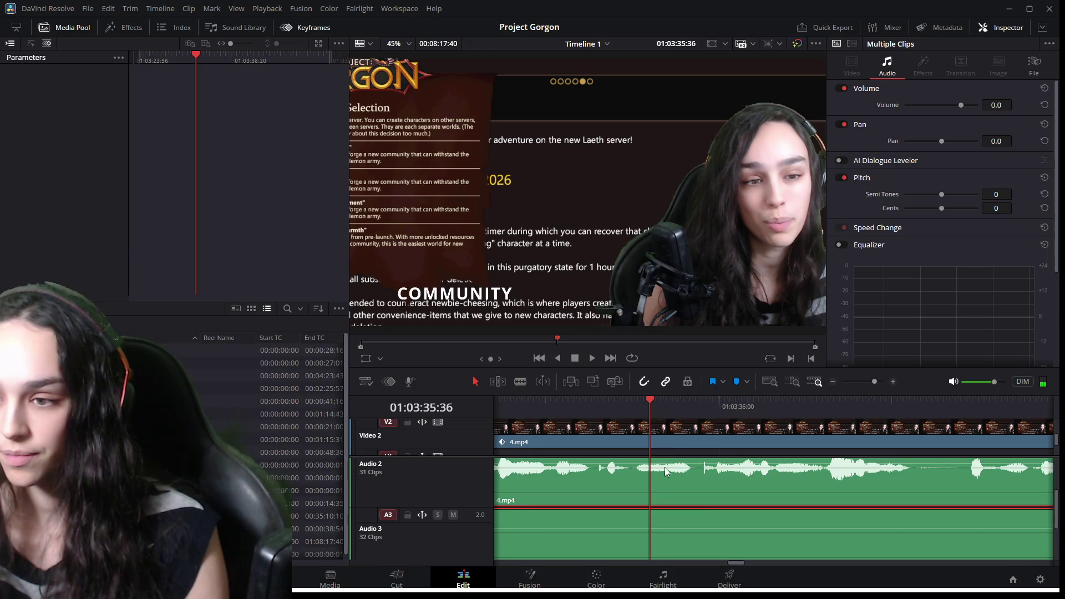
{"action": "left_click", "coordinate": [608, 415]}
{"action": "key", "text": "space"}
Nudge the audio clip one frame earlier and replay to check timing.
{"action": "left_click_drag", "start_coordinate": [695, 445], "coordinate": [701, 484]}
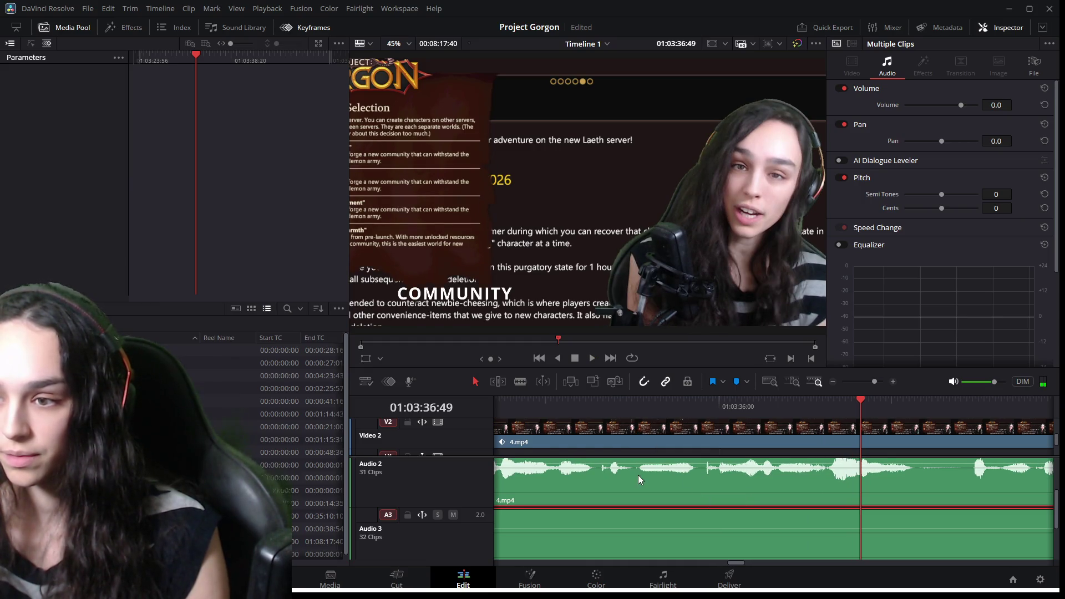
{"action": "scroll", "coordinate": [638, 478], "scroll_direction": "down", "scroll_amount": 2}
{"action": "scroll", "coordinate": [638, 478], "scroll_direction": "up", "scroll_amount": 2}
{"action": "key", "text": "space"}
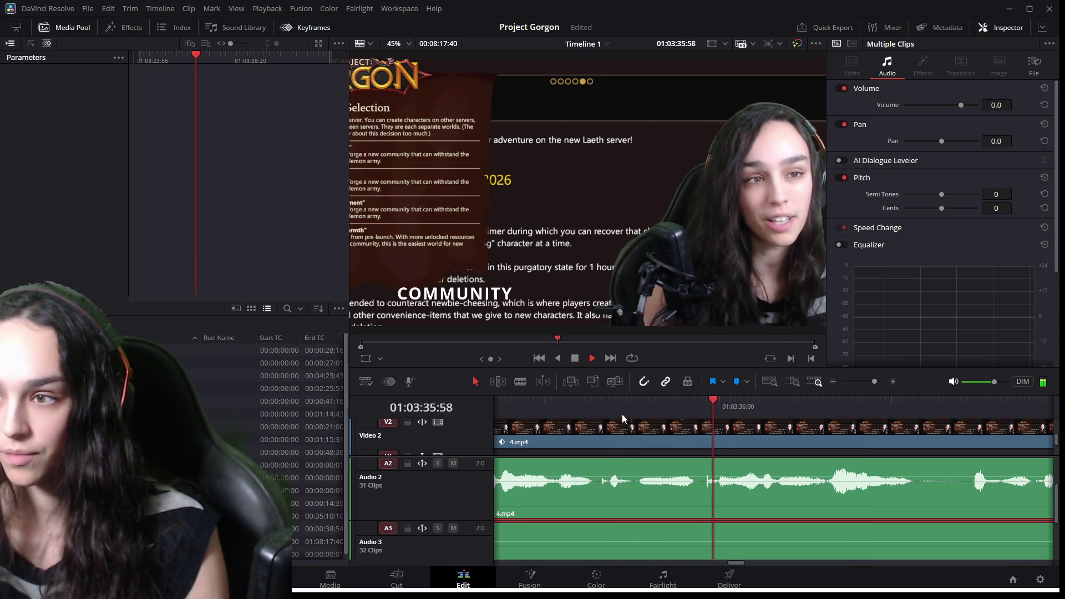
{"action": "key", "text": "space"}
Shift the Audio 2 clip three frames later and replay the section.
{"action": "mouse_move", "coordinate": [832, 414]}
{"action": "left_mouse_down"}
{"action": "mouse_move", "coordinate": [860, 421]}
{"action": "mouse_move", "coordinate": [846, 424]}
{"action": "left_mouse_up"}
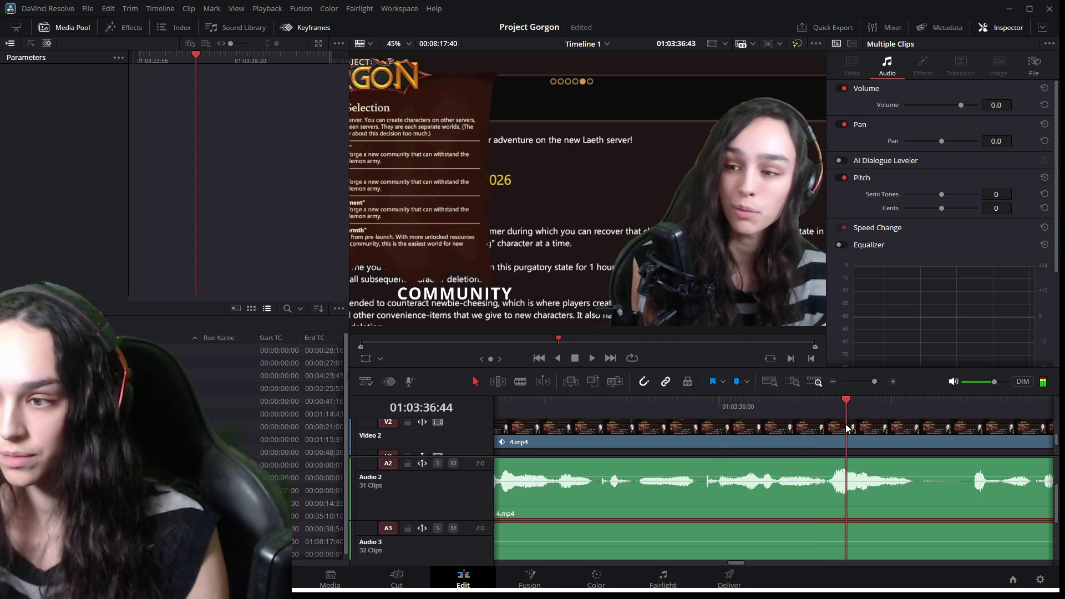
{"action": "left_click_drag", "start_coordinate": [871, 498], "coordinate": [878, 499]}
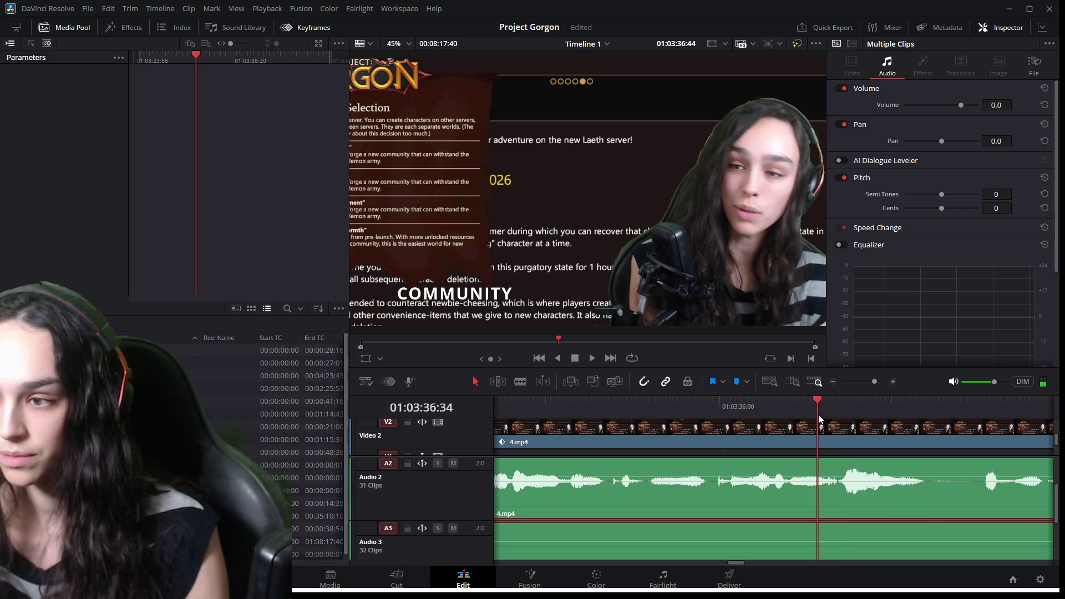
{"action": "key", "text": "space"}
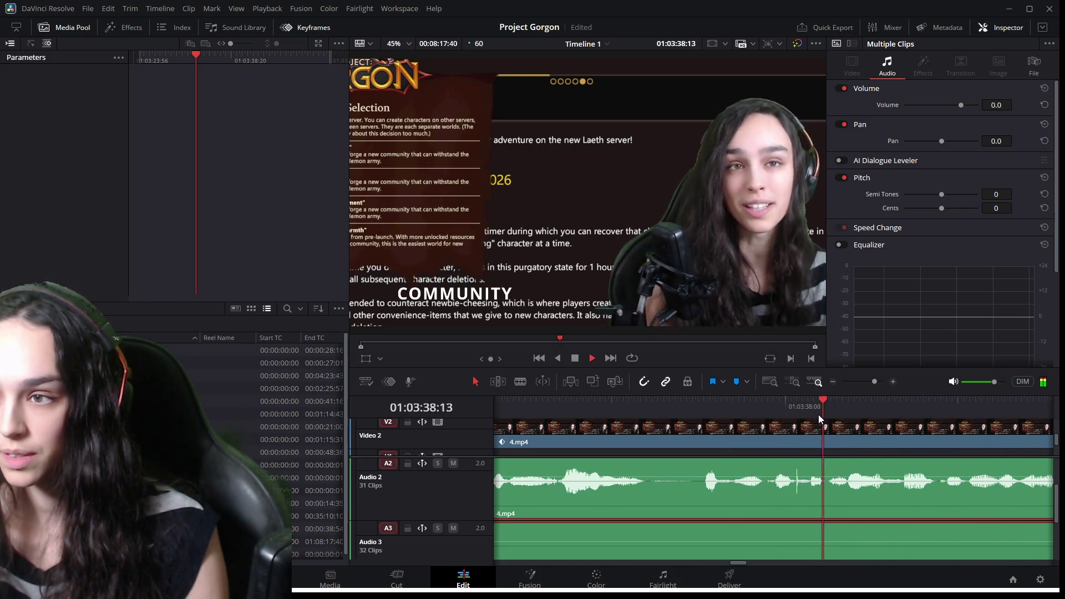
{"action": "key", "text": "space"}
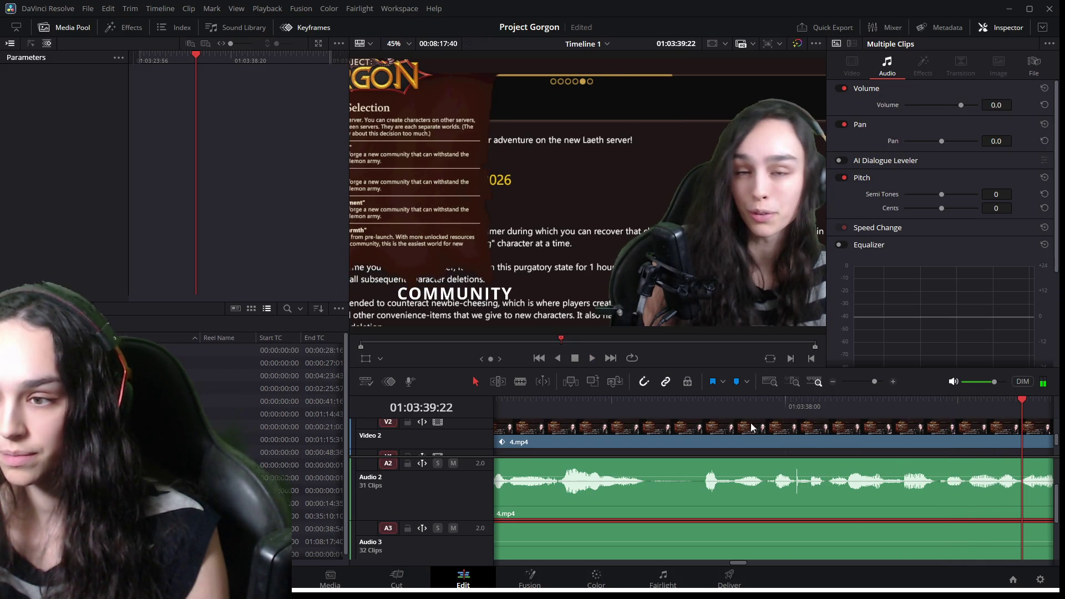
{"action": "left_click", "coordinate": [707, 415]}
{"action": "key", "text": "space"}
{"action": "key", "text": "space"}
Trim the Audio 2 cut back two frames and replay it around 01:03:38.
{"action": "left_click_drag", "start_coordinate": [904, 408], "coordinate": [895, 411]}
{"action": "left_click_drag", "start_coordinate": [905, 472], "coordinate": [896, 471]}
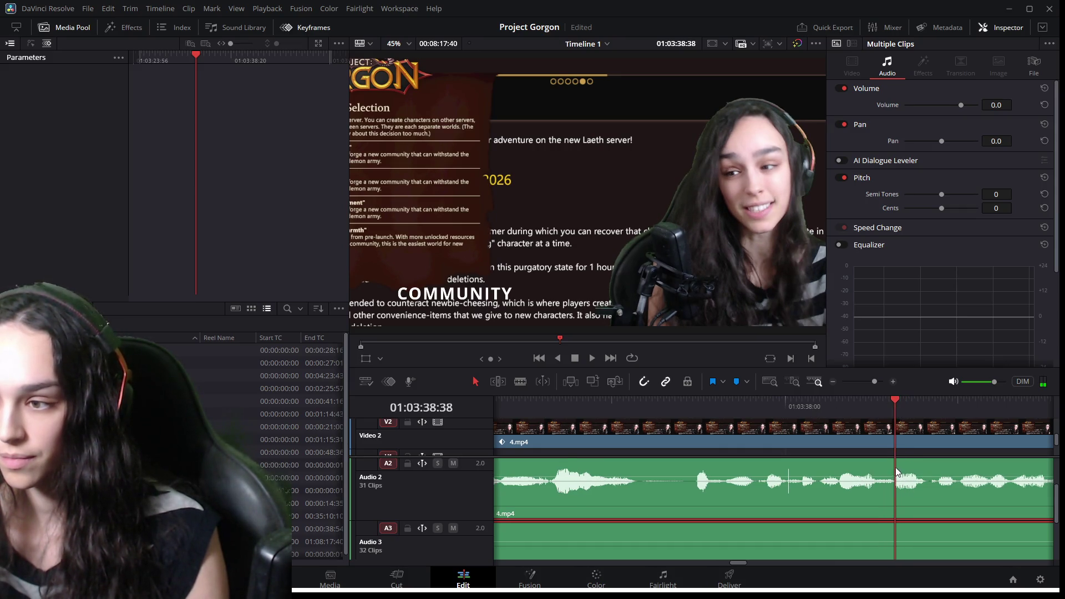
{"action": "left_click", "coordinate": [865, 413]}
{"action": "key", "text": "space"}
{"action": "left_click", "coordinate": [800, 408]}
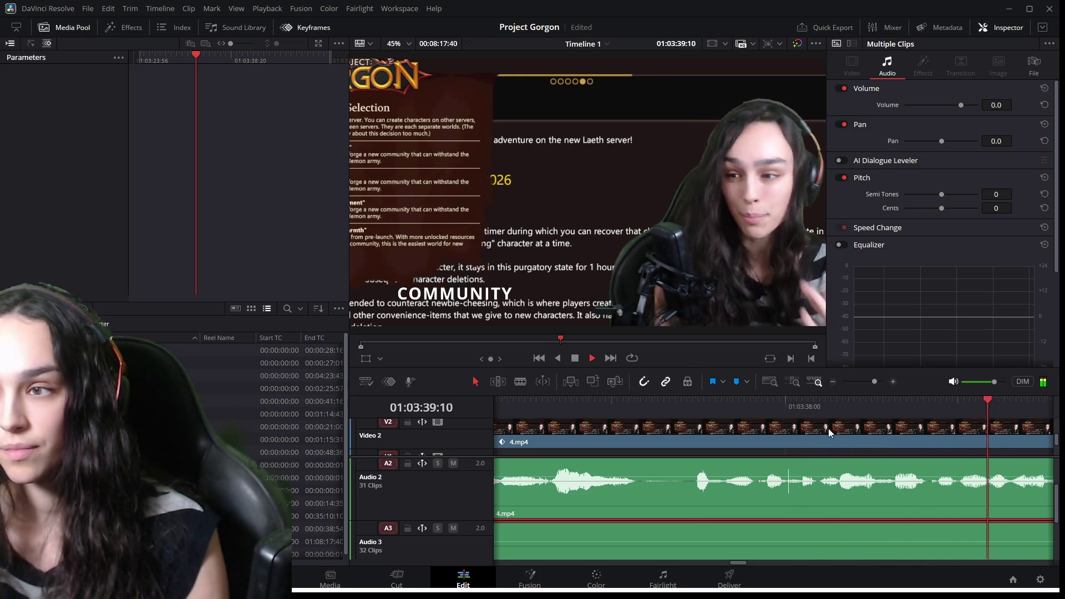
{"action": "left_click_drag", "start_coordinate": [833, 413], "coordinate": [876, 418]}
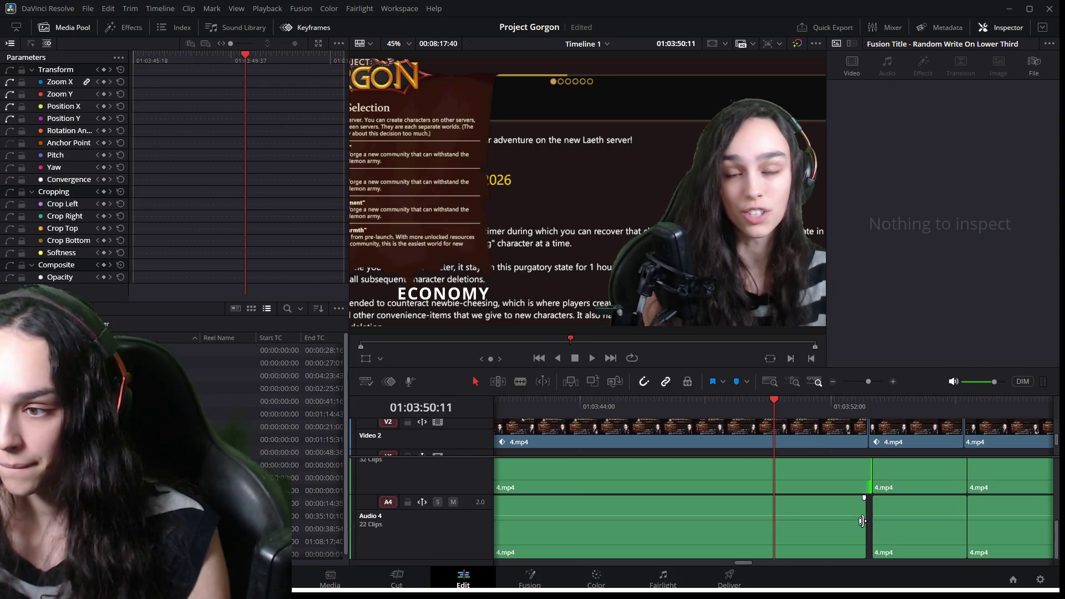
Extend the Audio 4 clip and ripple-delete the gap so later clips shift left.
{"action": "left_click_drag", "start_coordinate": [850, 528], "coordinate": [864, 529]}
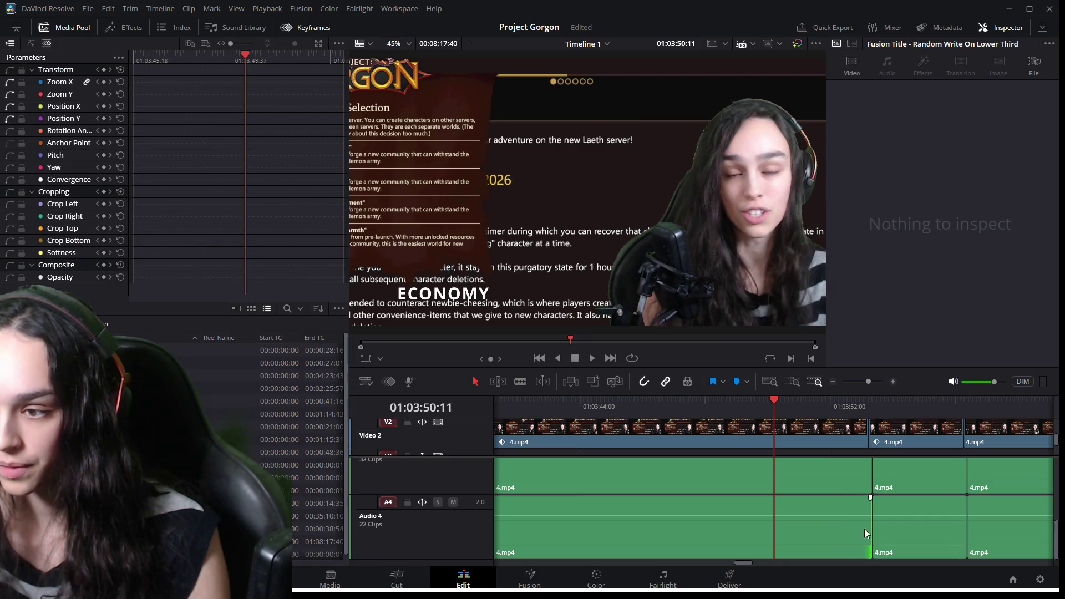
{"action": "scroll", "coordinate": [751, 561], "scroll_direction": "down", "scroll_amount": 5}
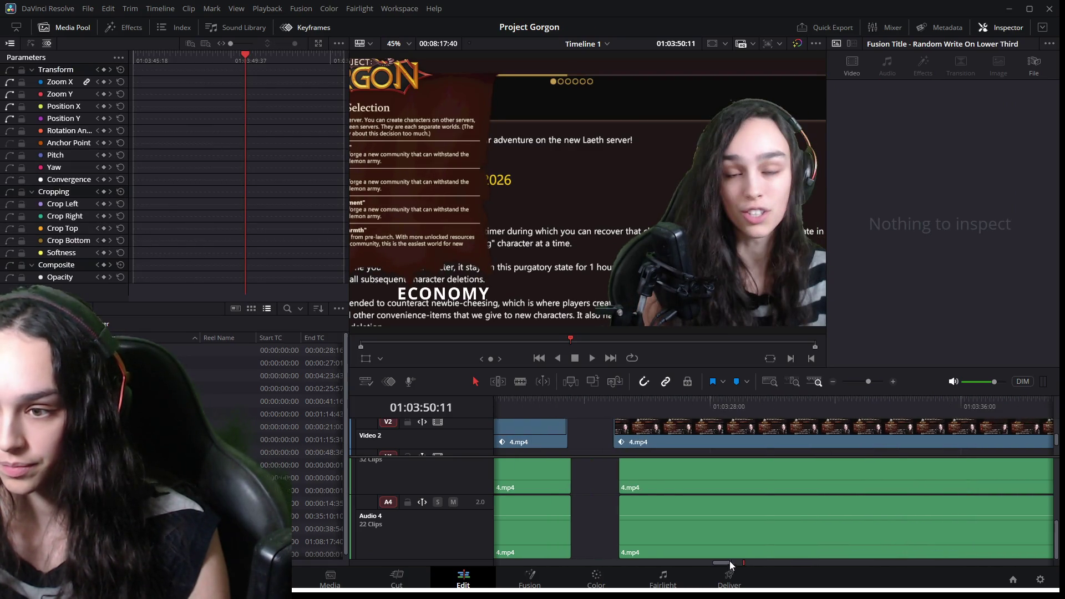
{"action": "scroll", "coordinate": [791, 528], "scroll_direction": "down", "scroll_amount": 1}
{"action": "scroll", "coordinate": [718, 502], "scroll_direction": "up", "scroll_amount": 3}
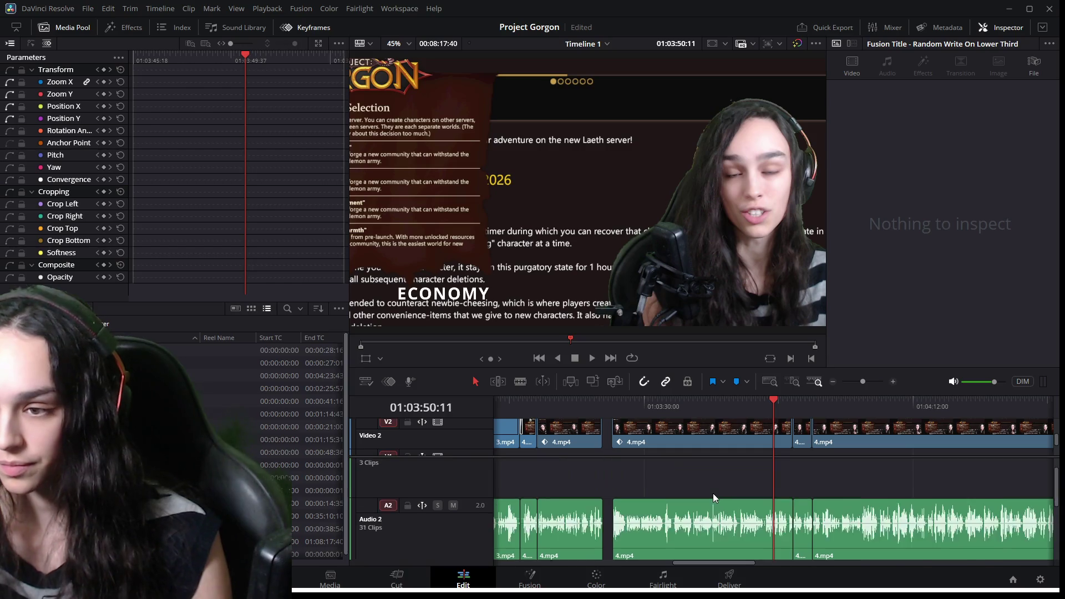
{"action": "scroll", "coordinate": [702, 509], "scroll_direction": "up", "scroll_amount": 1}
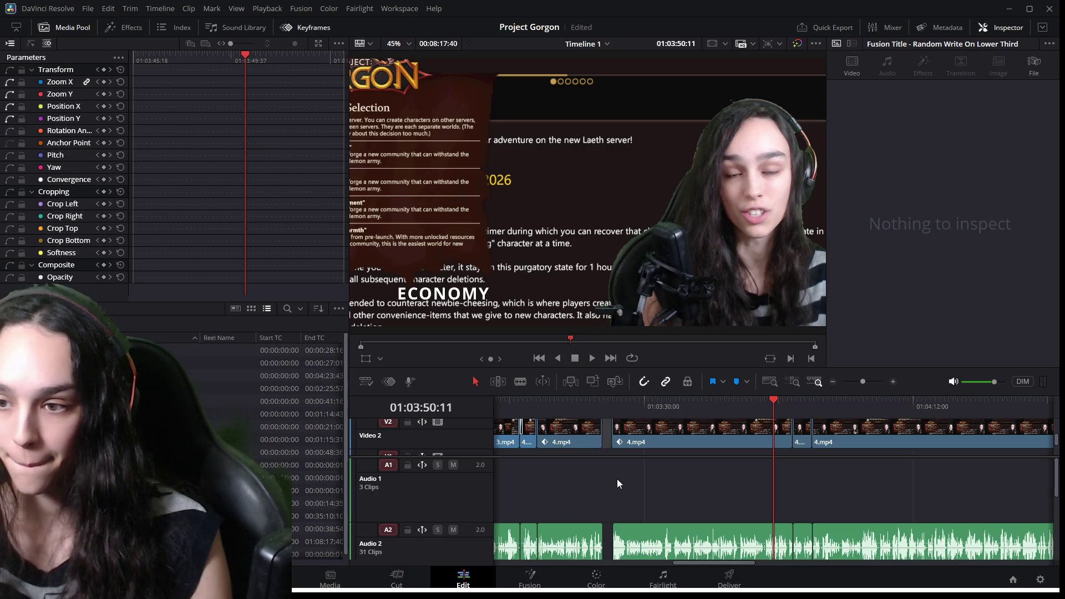
{"action": "key", "text": "BackSpace"}
{"action": "scroll", "coordinate": [604, 465], "scroll_direction": "up", "scroll_amount": 2}
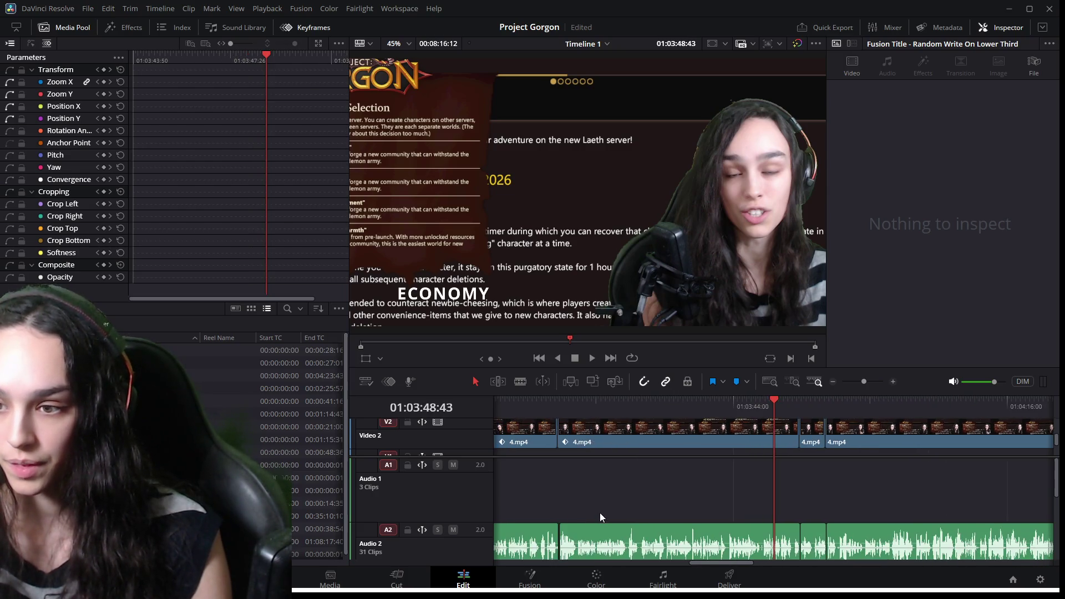
{"action": "scroll", "coordinate": [797, 507], "scroll_direction": "down", "scroll_amount": 3}
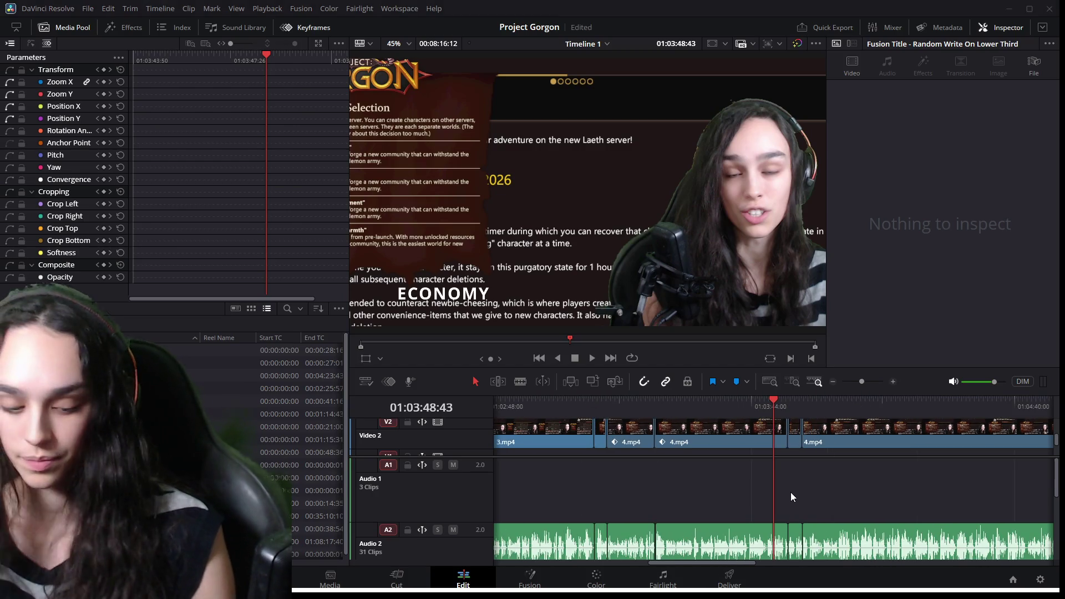
Play back the earlier edits up to the next cut.
{"action": "left_click", "coordinate": [594, 411]}
{"action": "key", "text": "space"}
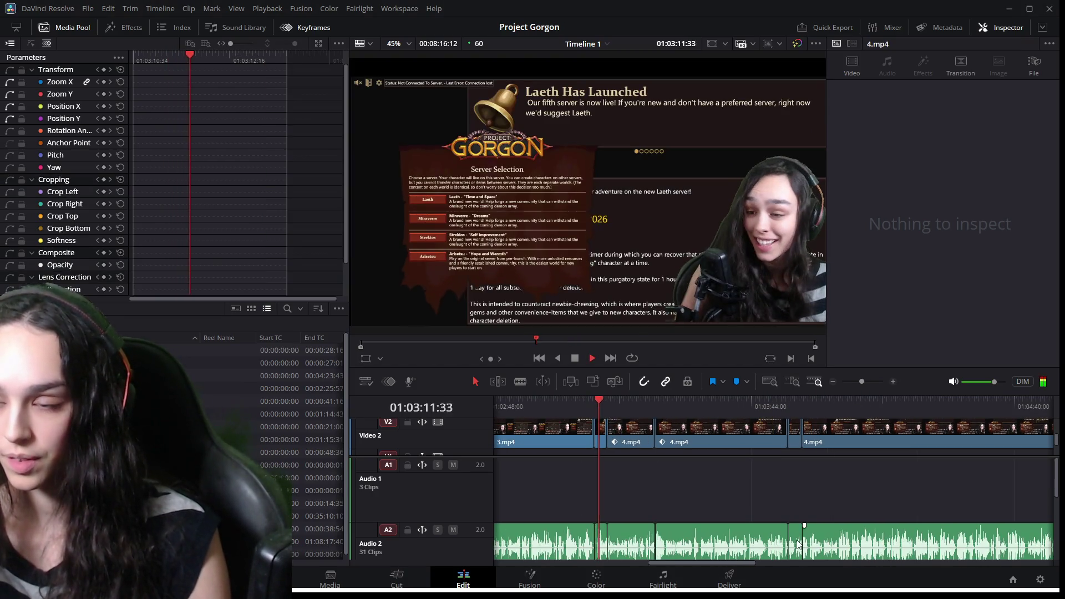
{"action": "left_click", "coordinate": [642, 533]}
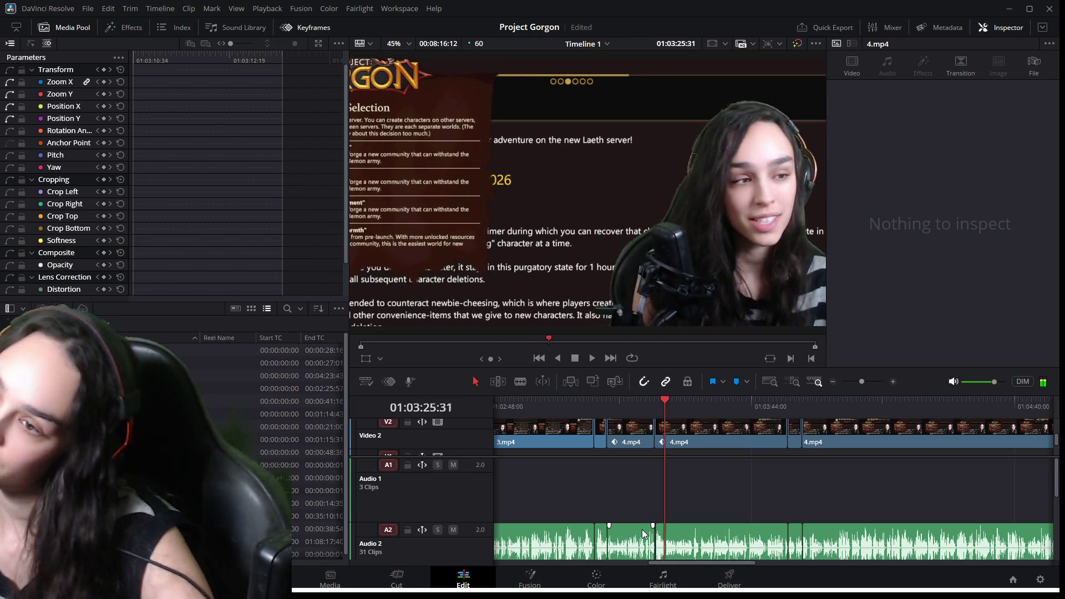
{"action": "key", "text": "space"}
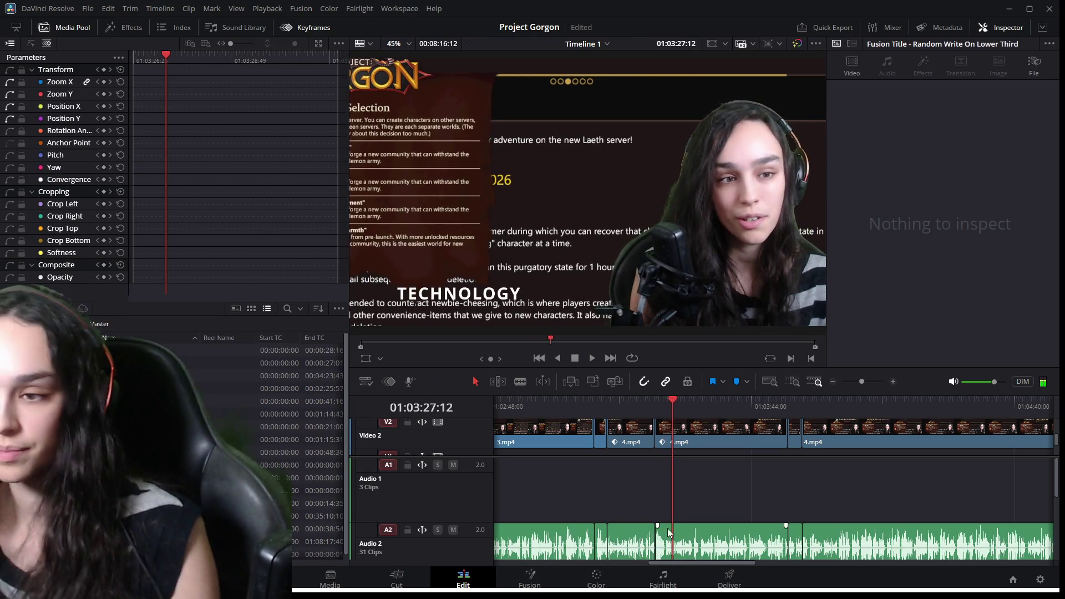
Zoom in around the cut and close the gap between the two Audio 2 clips.
{"action": "key", "text": "ctrl+equal"}
{"action": "key", "text": "ctrl+equal"}
{"action": "key", "text": "ctrl+equal"}
{"action": "key", "text": "ctrl+equal"}
{"action": "key", "text": "ctrl+equal"}
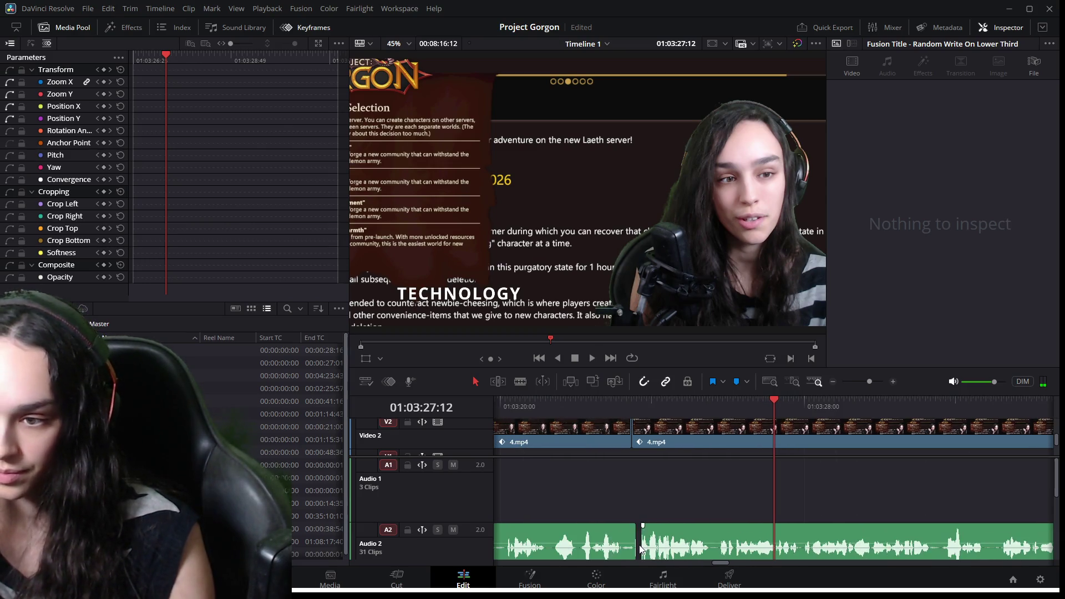
{"action": "left_click", "coordinate": [621, 540]}
{"action": "left_click_drag", "start_coordinate": [635, 541], "coordinate": [641, 541]}
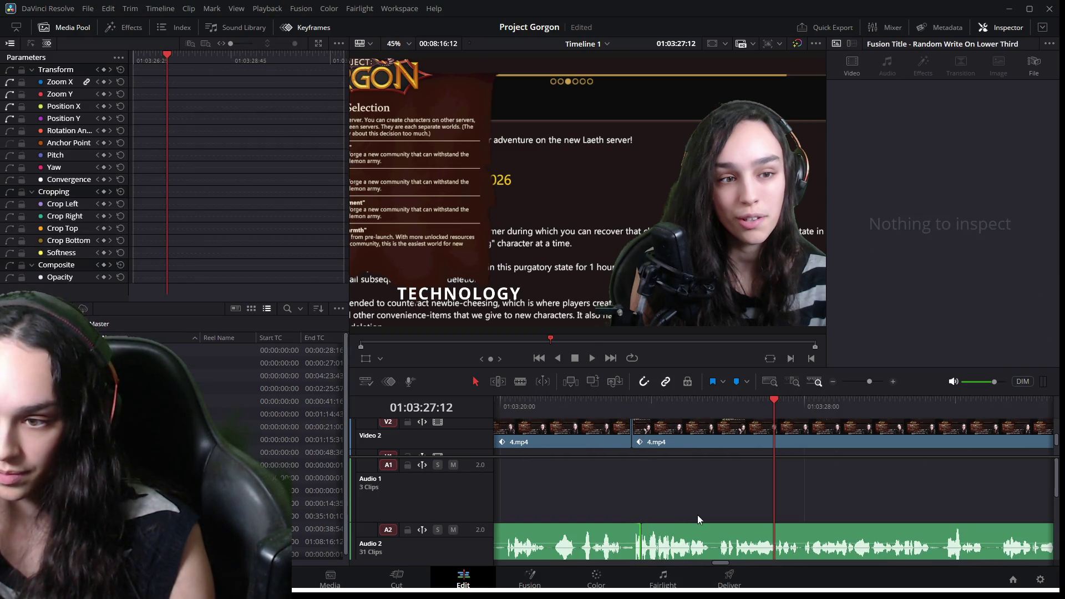
{"action": "left_click", "coordinate": [628, 414]}
{"action": "key", "text": "space"}
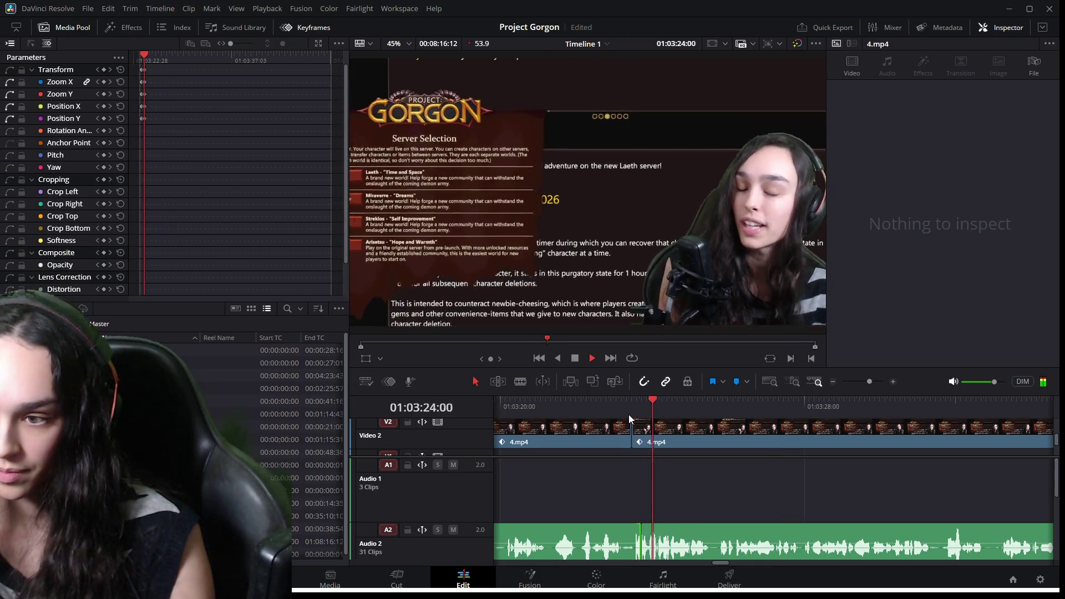
Start the second Audio 2 clip a few frames earlier and replay the edit.
{"action": "scroll", "coordinate": [674, 504], "scroll_direction": "down", "scroll_amount": 2}
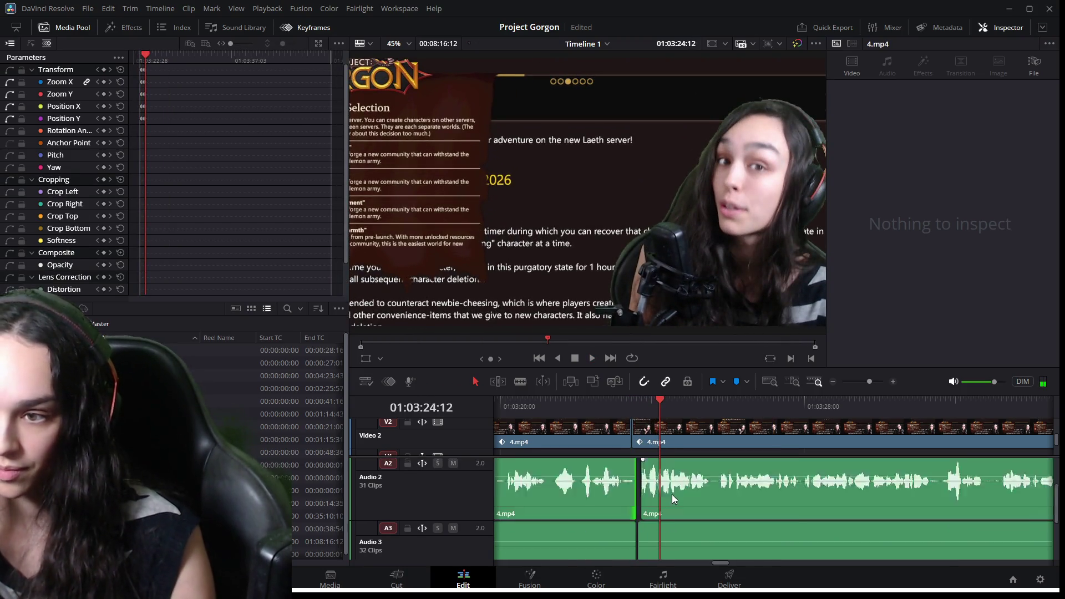
{"action": "left_click_drag", "start_coordinate": [646, 493], "coordinate": [637, 492]}
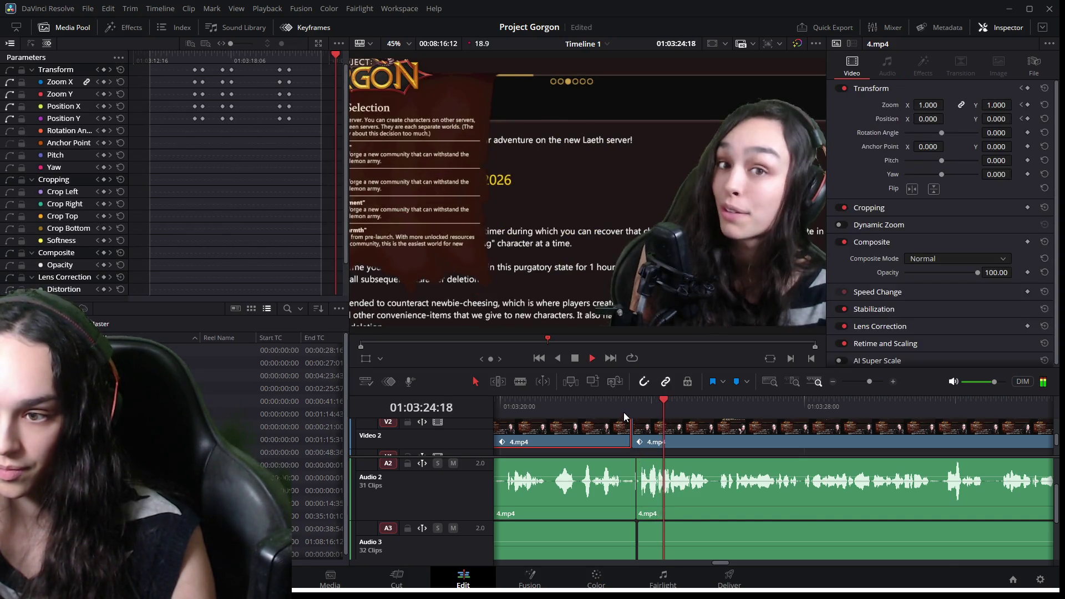
{"action": "left_click", "coordinate": [624, 412]}
{"action": "key", "text": "space"}
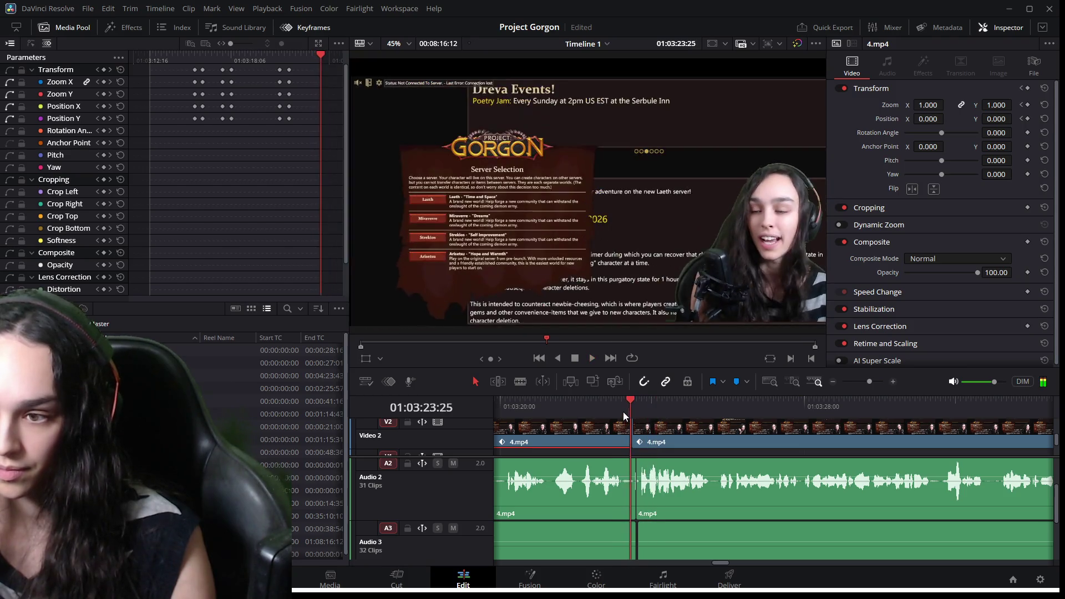
{"action": "left_click", "coordinate": [599, 410]}
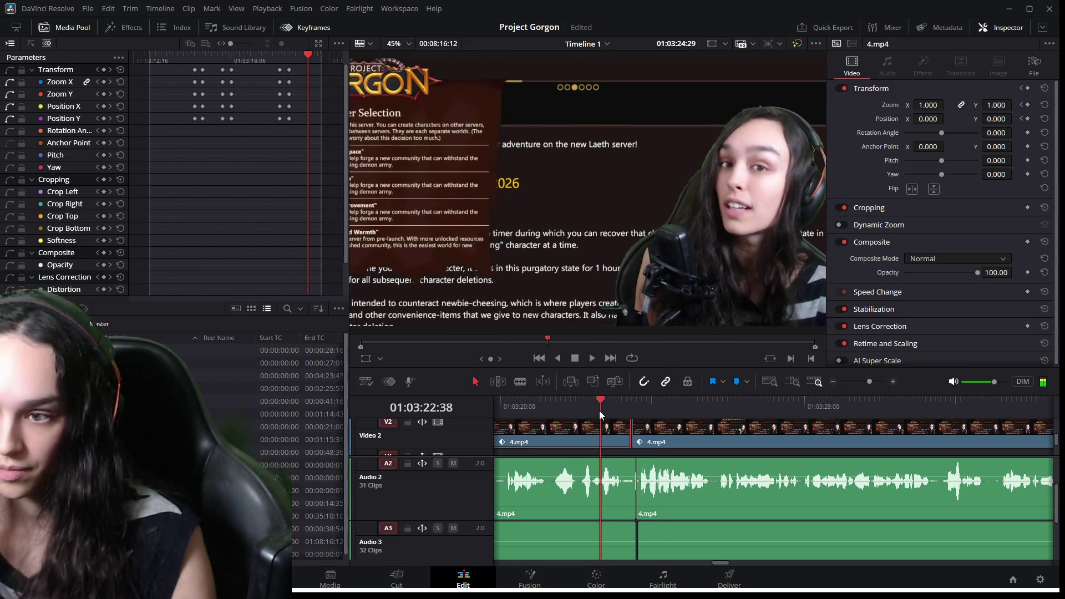
{"action": "key", "text": "space"}
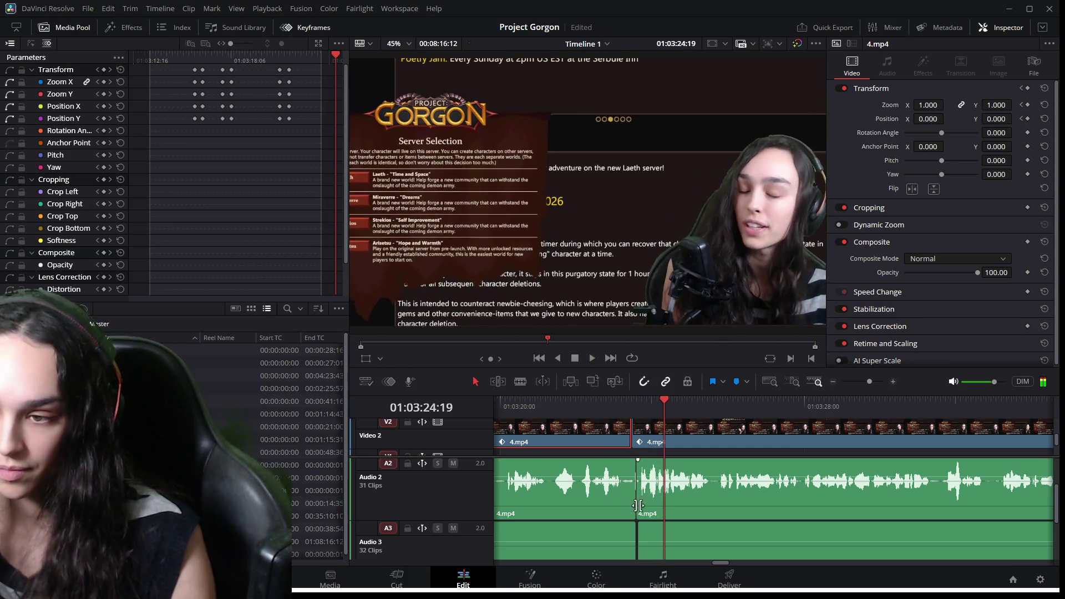
{"action": "scroll", "coordinate": [624, 509], "scroll_direction": "up", "scroll_amount": 2}
Shorten the first Audio 2 clip's end, then lengthen it back by five frames.
{"action": "left_click", "coordinate": [623, 505]}
{"action": "left_click_drag", "start_coordinate": [698, 494], "coordinate": [683, 489]}
{"action": "left_click", "coordinate": [647, 410]}
{"action": "key", "text": "space"}
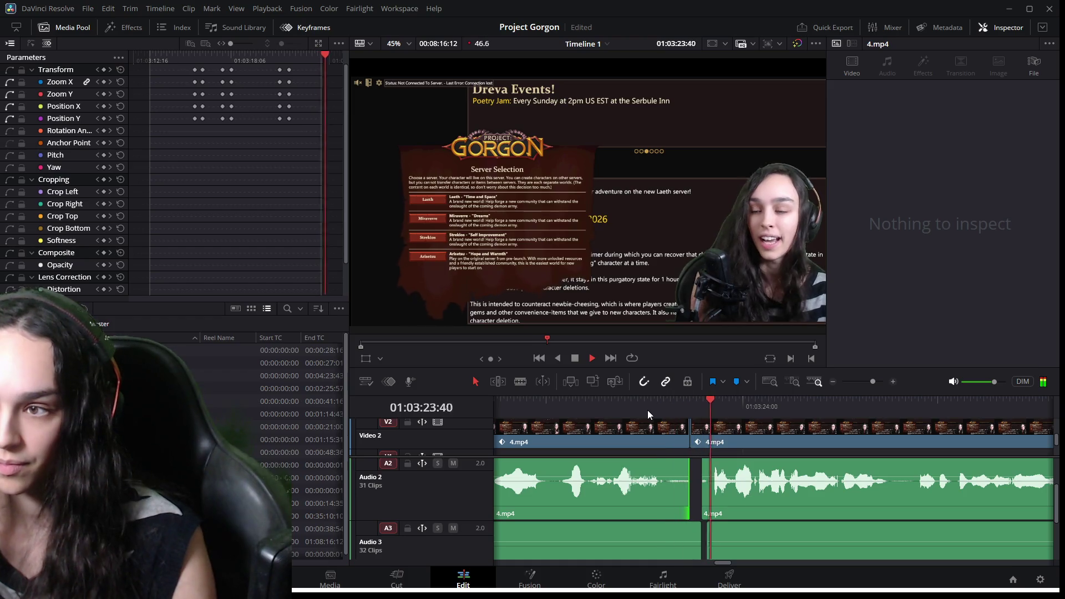
{"action": "key", "text": "space"}
{"action": "left_click_drag", "start_coordinate": [683, 503], "coordinate": [668, 494]}
{"action": "left_click", "coordinate": [630, 418]}
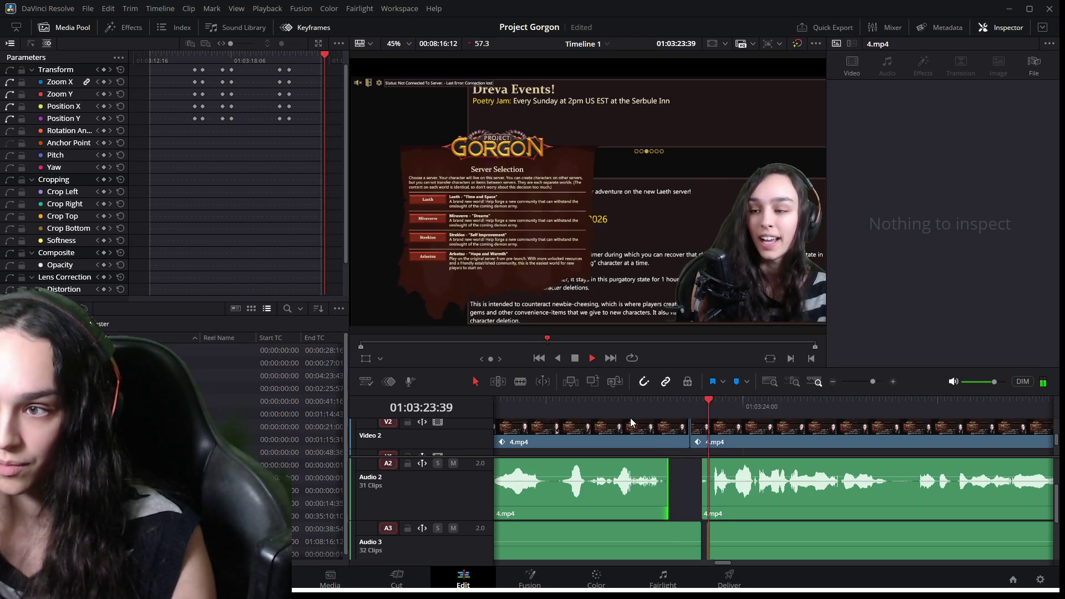
{"action": "left_click_drag", "start_coordinate": [666, 496], "coordinate": [693, 498]}
Start the right Audio 2 clip later, leaving a gap, and replay the cut.
{"action": "left_click", "coordinate": [718, 497]}
{"action": "left_click", "coordinate": [653, 408]}
{"action": "key", "text": "space"}
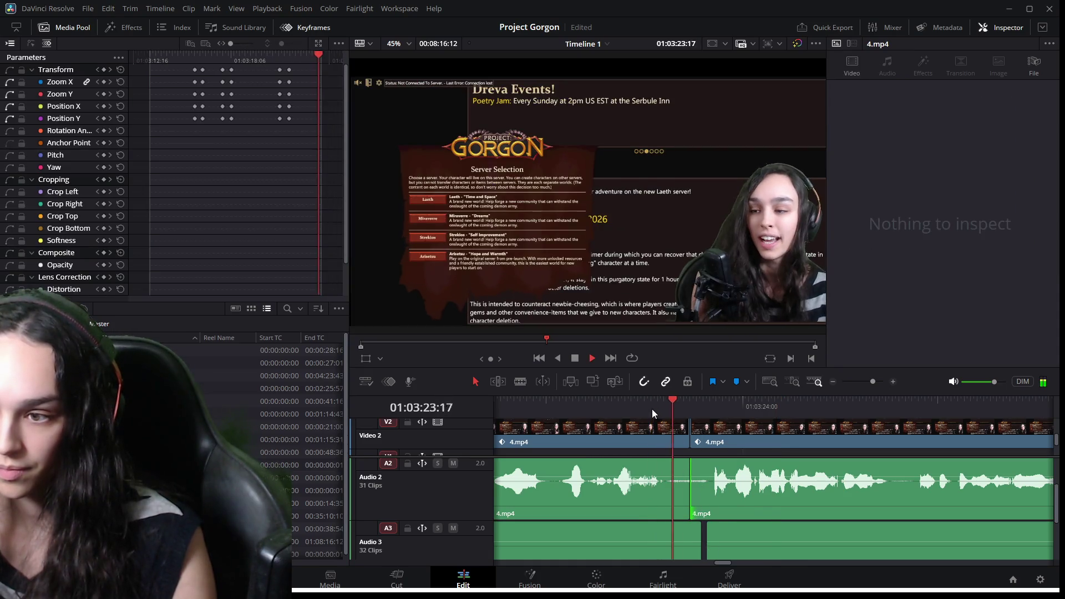
{"action": "left_click", "coordinate": [651, 409]}
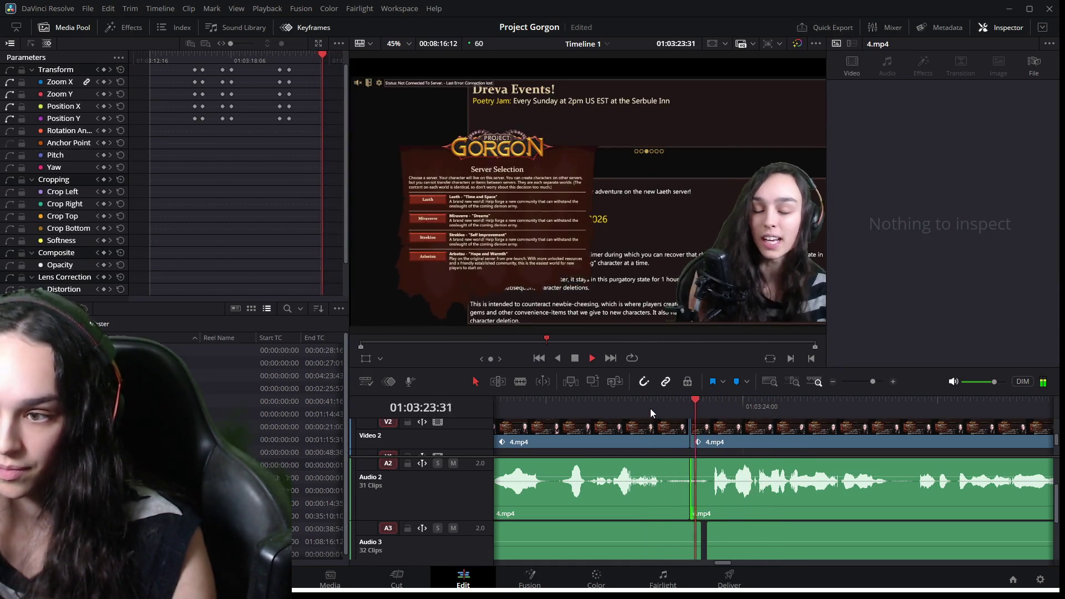
{"action": "key", "text": "space"}
{"action": "left_click_drag", "start_coordinate": [692, 510], "coordinate": [701, 508]}
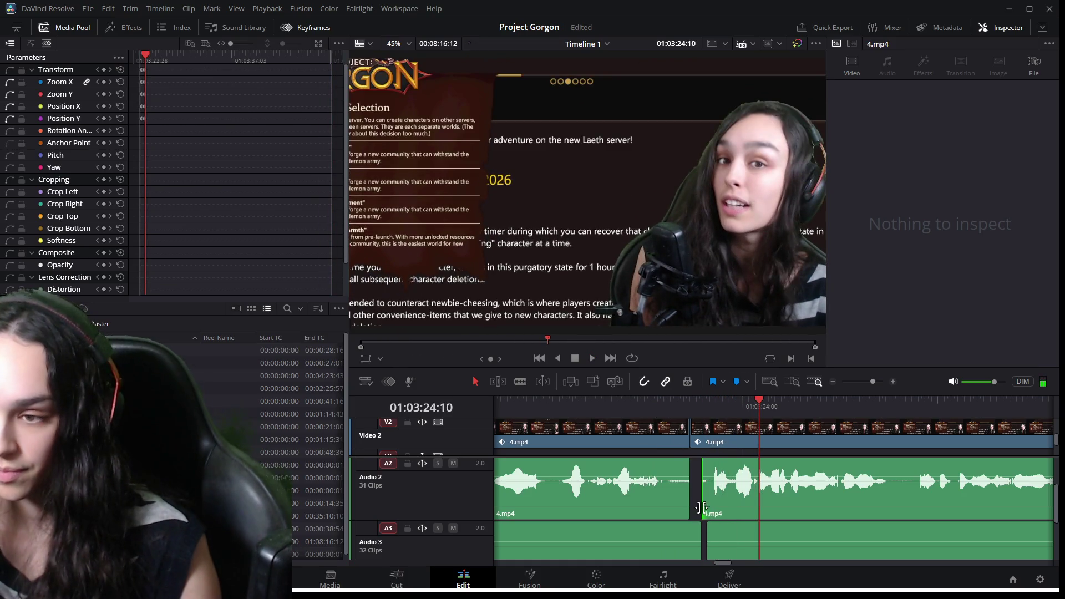
{"action": "left_click", "coordinate": [657, 416]}
{"action": "key", "text": "space"}
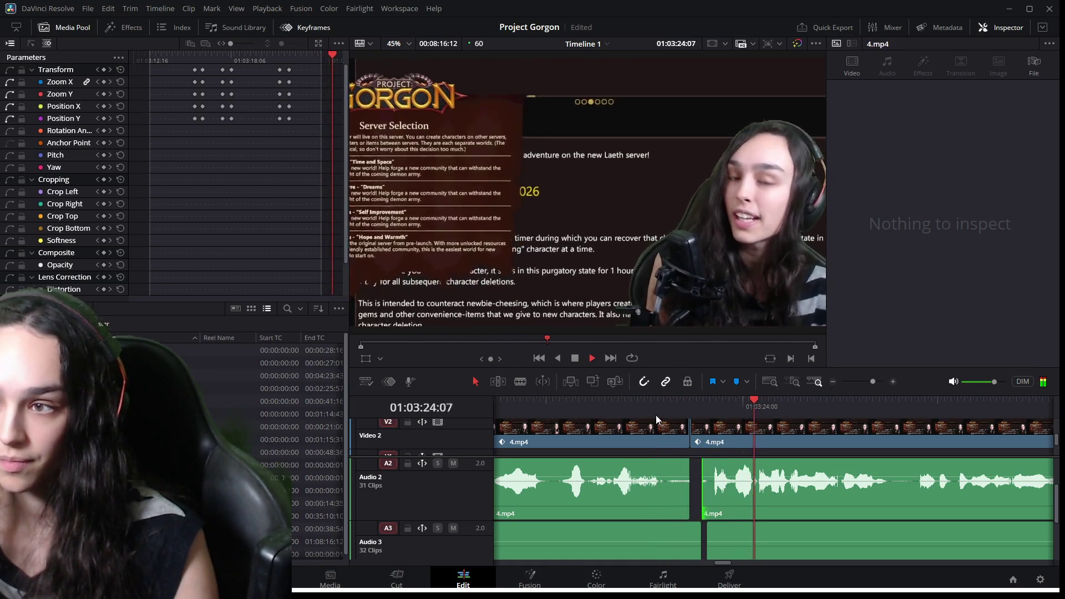
{"action": "key", "text": "space"}
Trim the right Video 2 and left Audio 3 clips to match Audio 2, then remove the gap.
{"action": "left_click", "coordinate": [700, 444]}
{"action": "left_click_drag", "start_coordinate": [696, 441], "coordinate": [703, 442]}
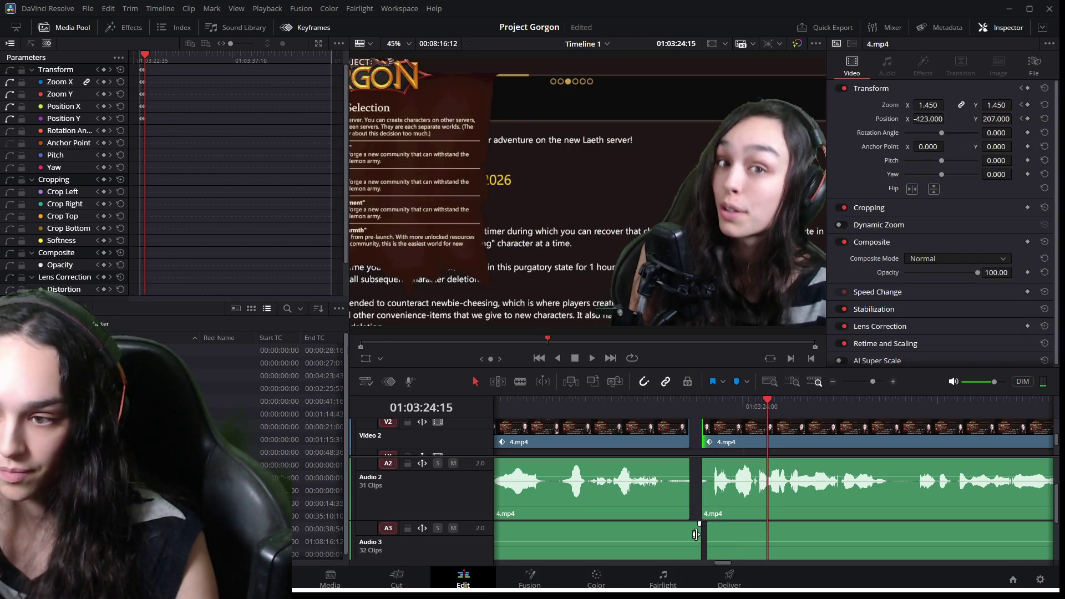
{"action": "left_click_drag", "start_coordinate": [697, 533], "coordinate": [702, 537]}
{"action": "left_click", "coordinate": [715, 537]}
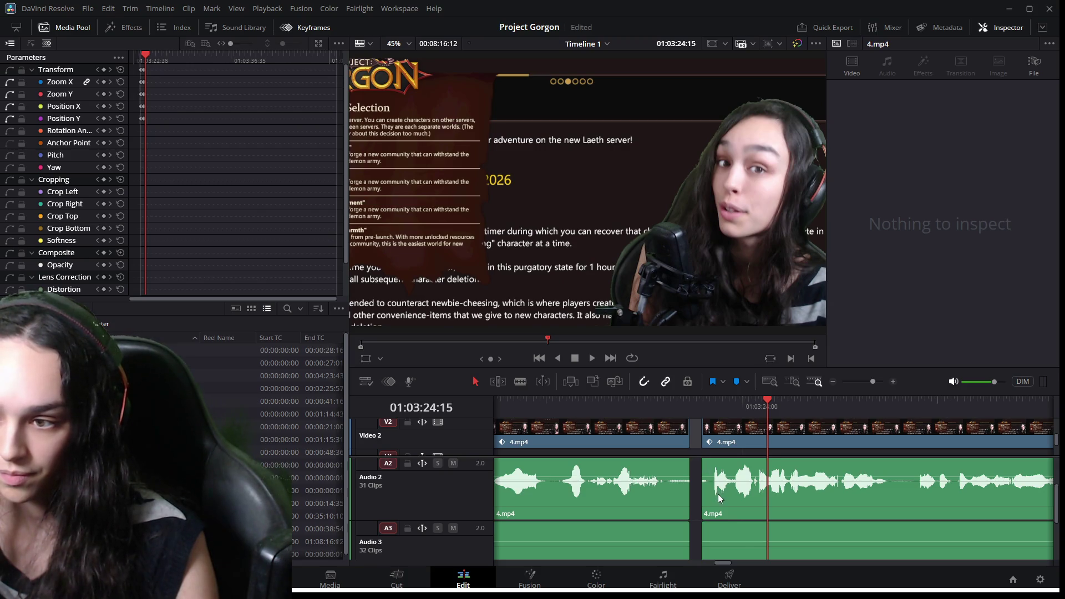
{"action": "key", "text": "BackSpace"}
{"action": "left_click", "coordinate": [677, 413]}
{"action": "key", "text": "space"}
{"action": "left_click_drag", "start_coordinate": [670, 413], "coordinate": [714, 434]}
Trim the Audio 4 edit point back three frames and park the playhead at the cut.
{"action": "left_click", "coordinate": [683, 439]}
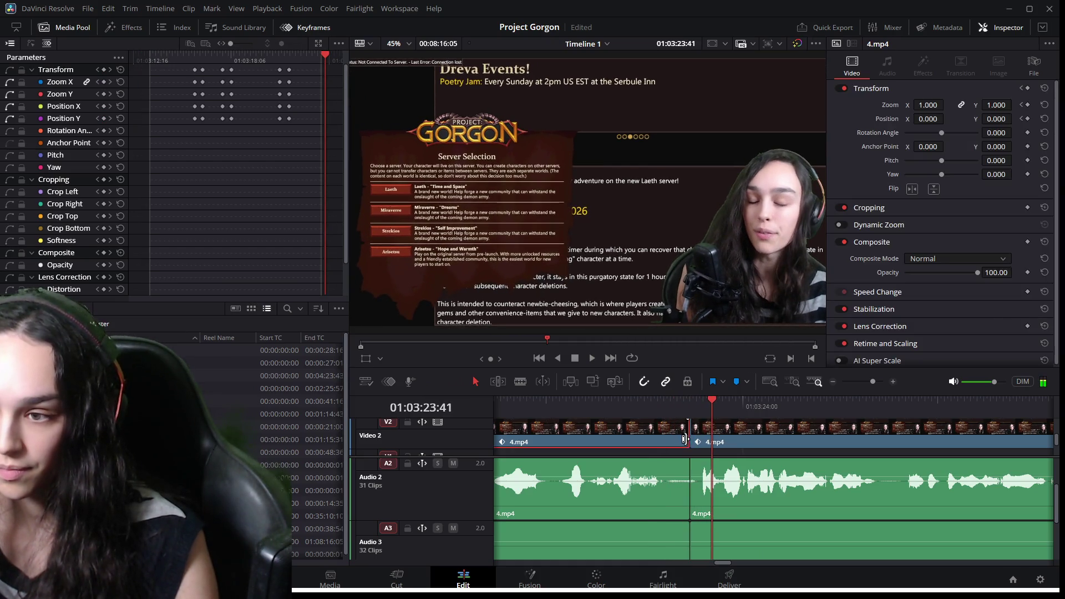
{"action": "left_click", "coordinate": [672, 492]}
{"action": "left_click", "coordinate": [661, 534], "text": "ctrl"}
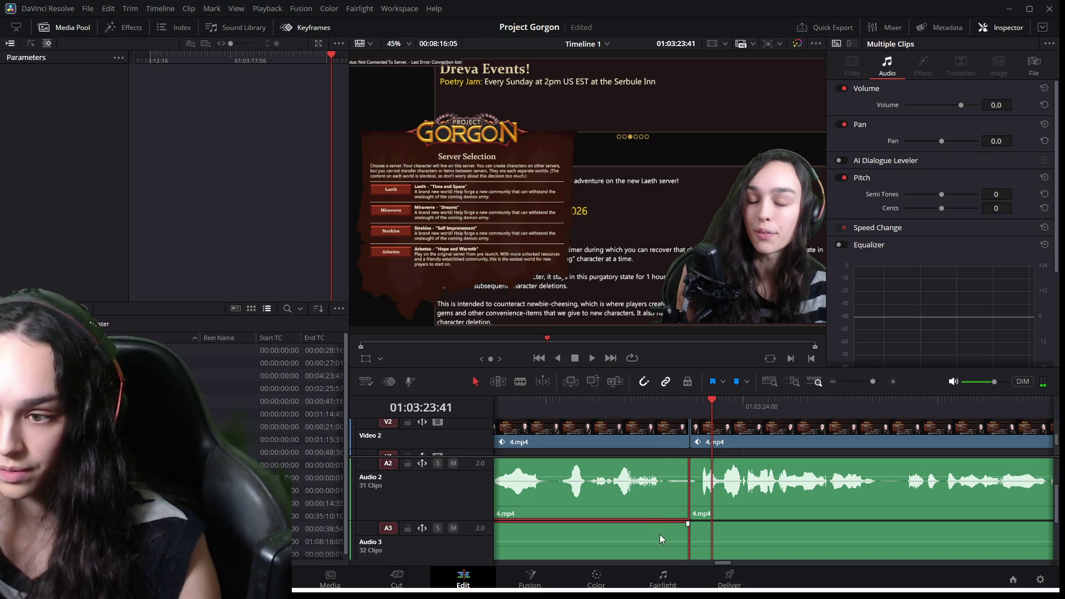
{"action": "scroll", "coordinate": [660, 534], "scroll_direction": "down", "scroll_amount": 2}
{"action": "left_click", "coordinate": [674, 522]}
{"action": "left_click", "coordinate": [692, 521]}
{"action": "left_click_drag", "start_coordinate": [692, 521], "coordinate": [689, 519]}
{"action": "scroll", "coordinate": [654, 511], "scroll_direction": "up", "scroll_amount": 3}
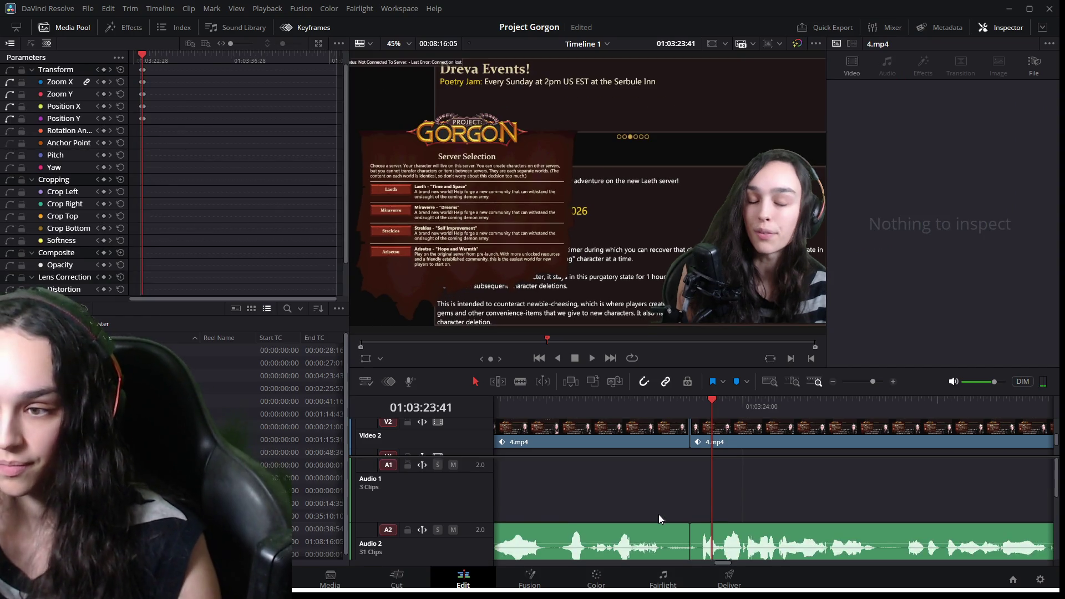
{"action": "scroll", "coordinate": [659, 519], "scroll_direction": "down", "scroll_amount": 1}
{"action": "left_click", "coordinate": [659, 410]}
{"action": "key", "text": "space"}
{"action": "left_click_drag", "start_coordinate": [659, 410], "coordinate": [666, 408]}
Trim the left 4.mp4 clip ends on V2, A2 and A3 back to the playhead.
{"action": "left_click", "coordinate": [678, 443]}
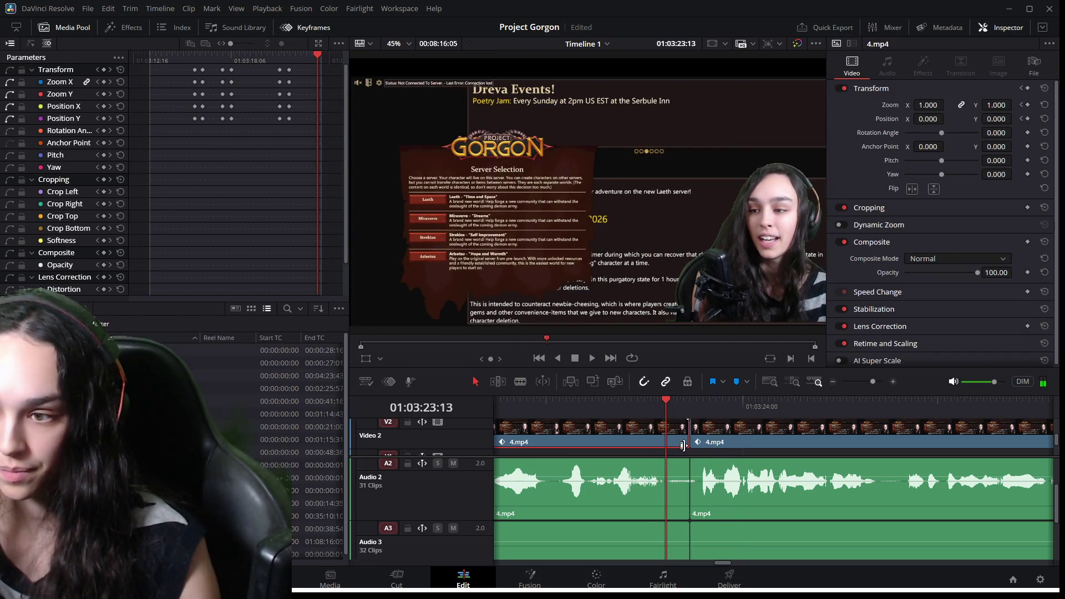
{"action": "left_click_drag", "start_coordinate": [683, 445], "coordinate": [664, 445]}
{"action": "left_click_drag", "start_coordinate": [689, 491], "coordinate": [666, 487]}
{"action": "scroll", "coordinate": [678, 518], "scroll_direction": "down", "scroll_amount": 1}
{"action": "left_click", "coordinate": [682, 488]}
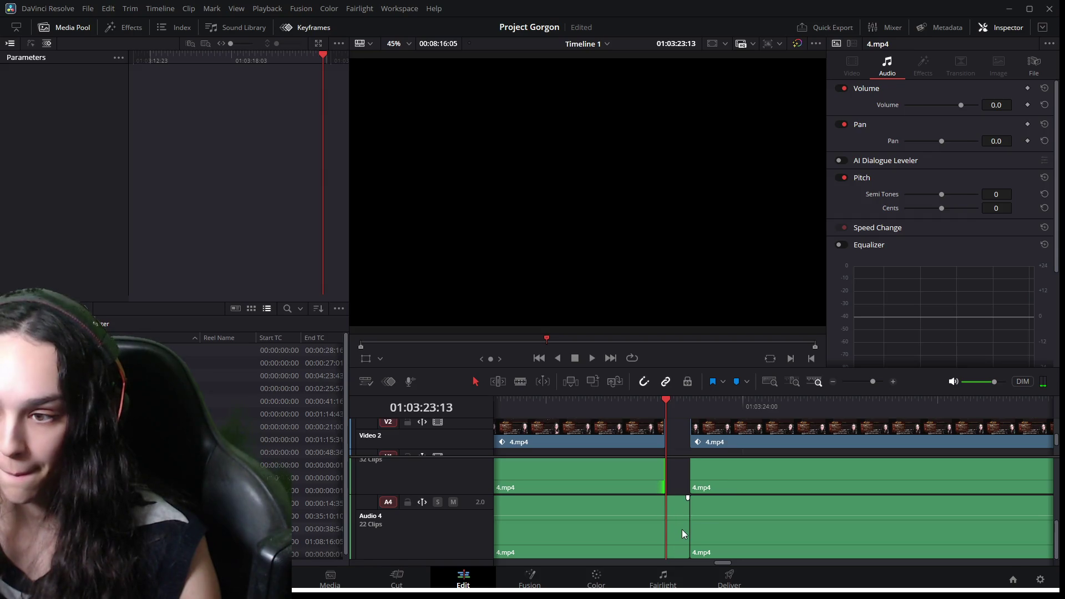
{"action": "left_click_drag", "start_coordinate": [687, 532], "coordinate": [666, 531]}
{"action": "left_click", "coordinate": [680, 499]}
{"action": "scroll", "coordinate": [682, 498], "scroll_direction": "up", "scroll_amount": 1}
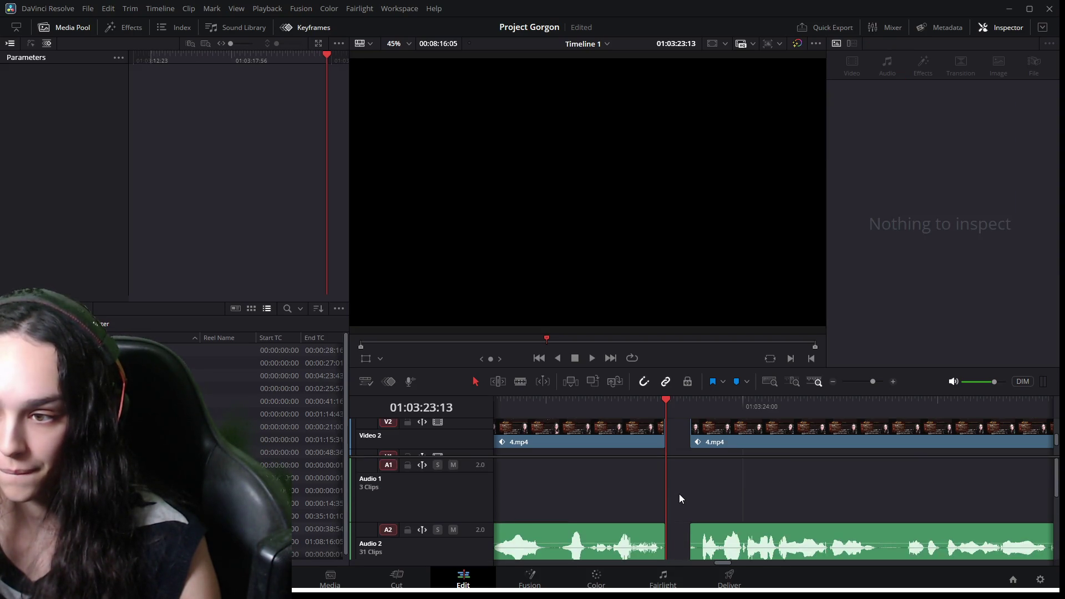
Ripple-delete the leftover gap and play back the tightened edit.
{"action": "left_click", "coordinate": [701, 486]}
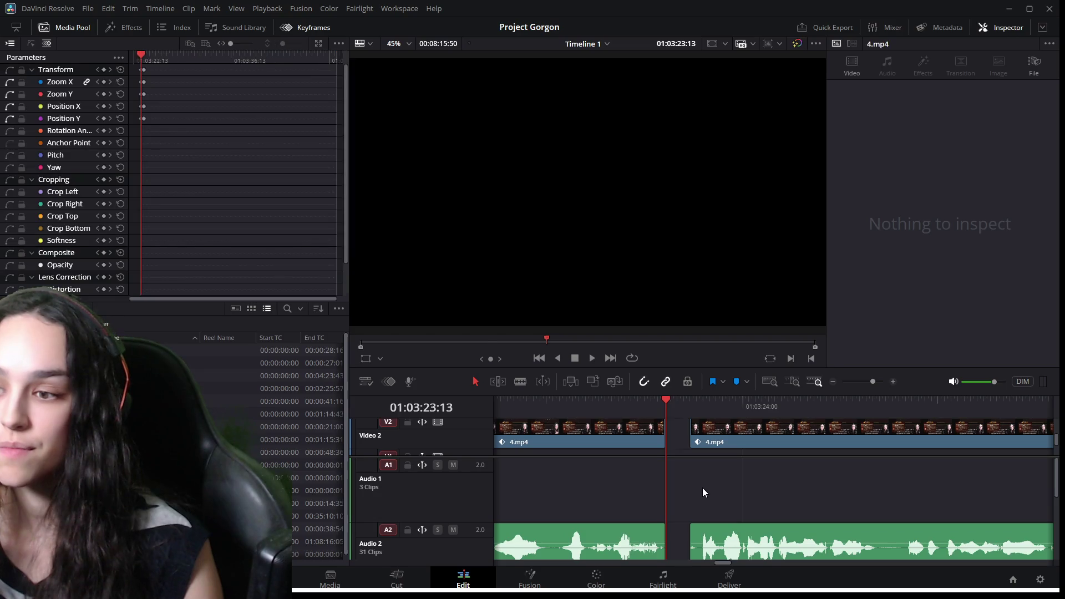
{"action": "key", "text": "Delete"}
{"action": "key", "text": "space"}
{"action": "left_click", "coordinate": [631, 405]}
{"action": "key", "text": "space"}
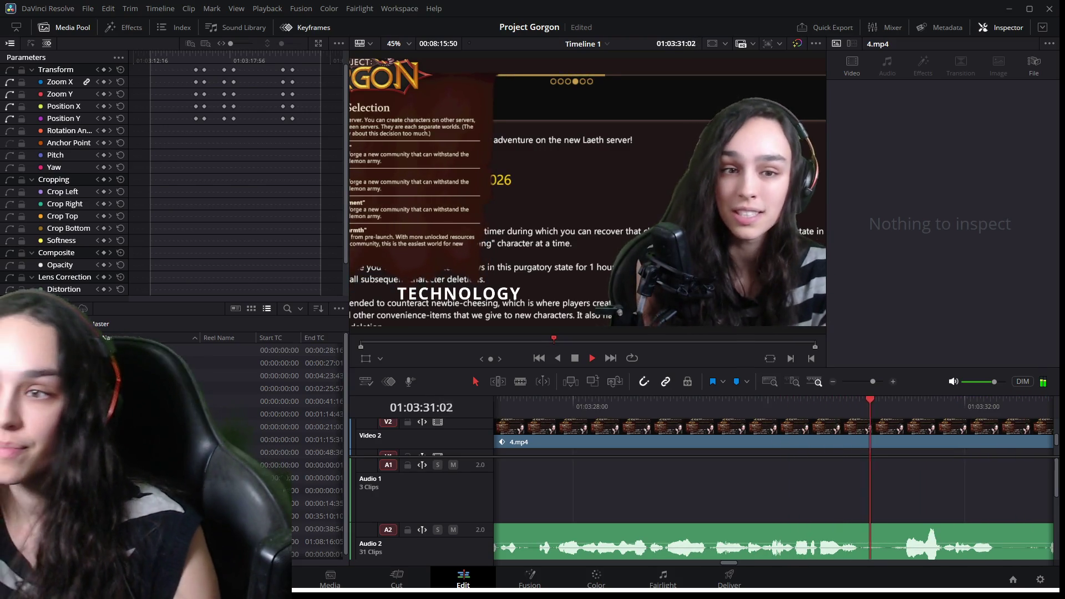
{"action": "key", "text": "space"}
{"action": "mouse_move", "coordinate": [809, 410]}
{"action": "left_mouse_down"}
{"action": "mouse_move", "coordinate": [894, 412]}
{"action": "mouse_move", "coordinate": [871, 413]}
{"action": "left_mouse_up"}
{"action": "mouse_move", "coordinate": [878, 414]}
{"action": "left_mouse_down"}
{"action": "mouse_move", "coordinate": [906, 420]}
{"action": "mouse_move", "coordinate": [890, 424]}
{"action": "left_mouse_up"}
{"action": "scroll", "coordinate": [836, 508], "scroll_direction": "down", "scroll_amount": 2}
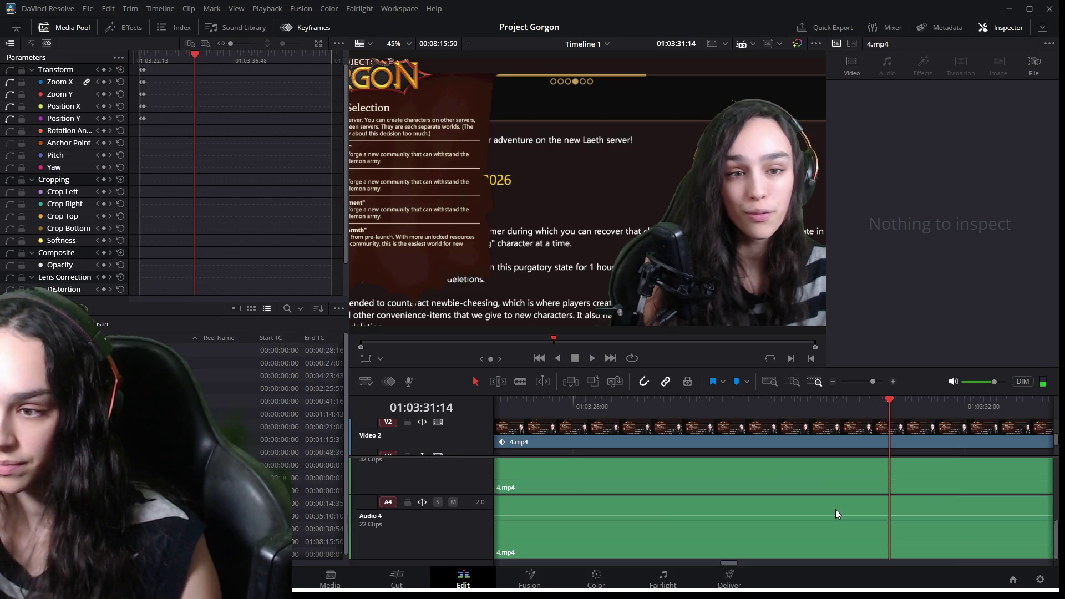
{"action": "left_click", "coordinate": [834, 507]}
{"action": "scroll", "coordinate": [833, 526], "scroll_direction": "down", "scroll_amount": 6}
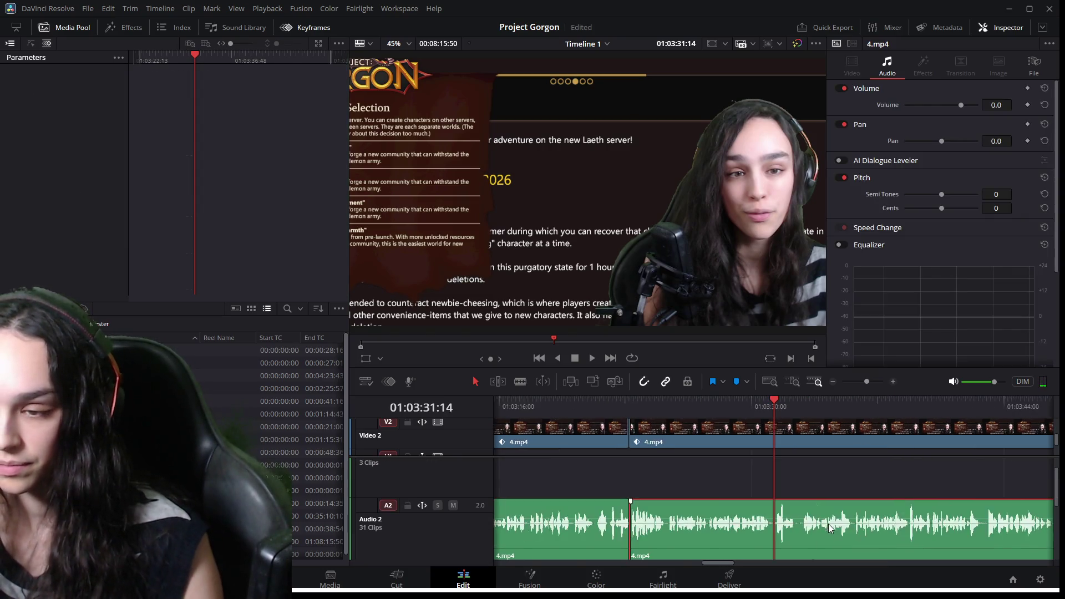
{"action": "scroll", "coordinate": [945, 547], "scroll_direction": "down", "scroll_amount": 4}
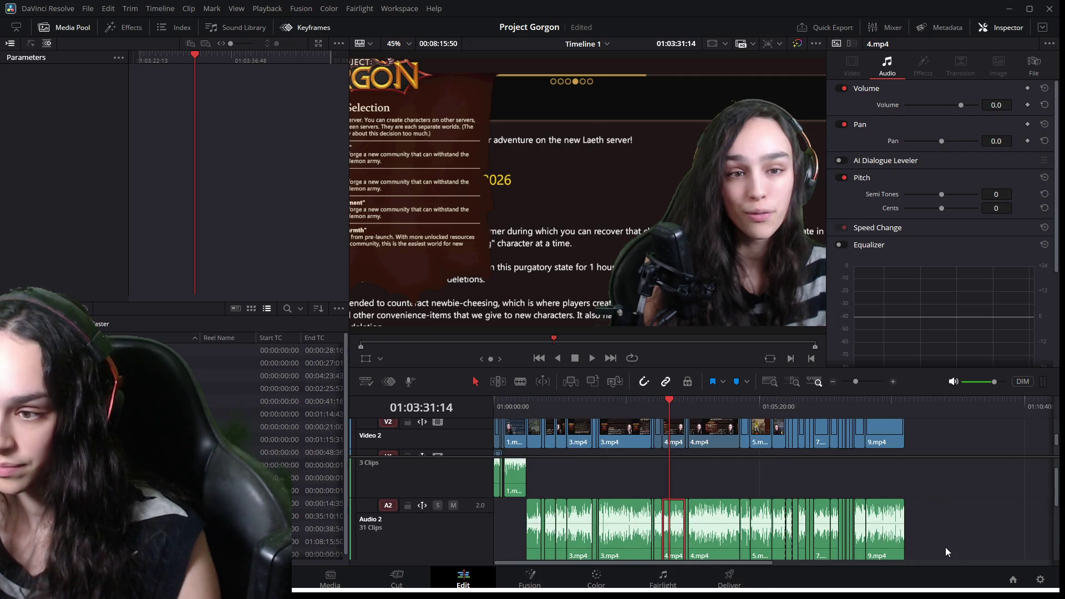
Make the timeline taller, box-select all later clips across tracks and shift them right.
{"action": "scroll", "coordinate": [946, 547], "scroll_direction": "down", "scroll_amount": 2}
{"action": "mouse_move", "coordinate": [945, 548]}
{"action": "left_mouse_down"}
{"action": "mouse_move", "coordinate": [873, 511]}
{"action": "mouse_move", "coordinate": [731, 491]}
{"action": "mouse_move", "coordinate": [718, 481]}
{"action": "mouse_move", "coordinate": [715, 431]}
{"action": "mouse_move", "coordinate": [682, 445]}
{"action": "left_mouse_up"}
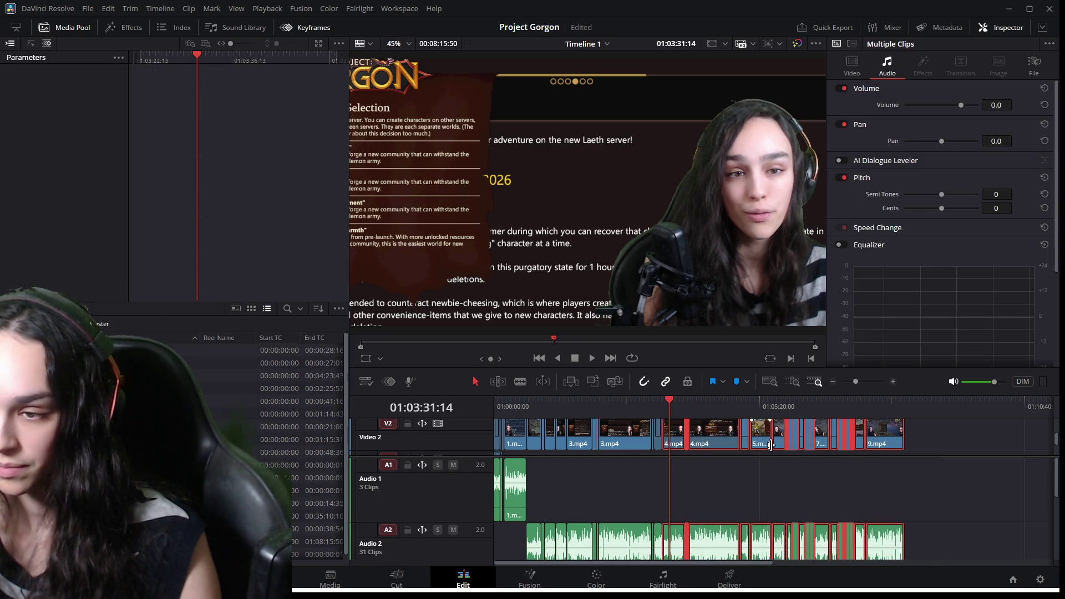
{"action": "scroll", "coordinate": [771, 445], "scroll_direction": "down", "scroll_amount": 2}
{"action": "left_click", "coordinate": [994, 528]}
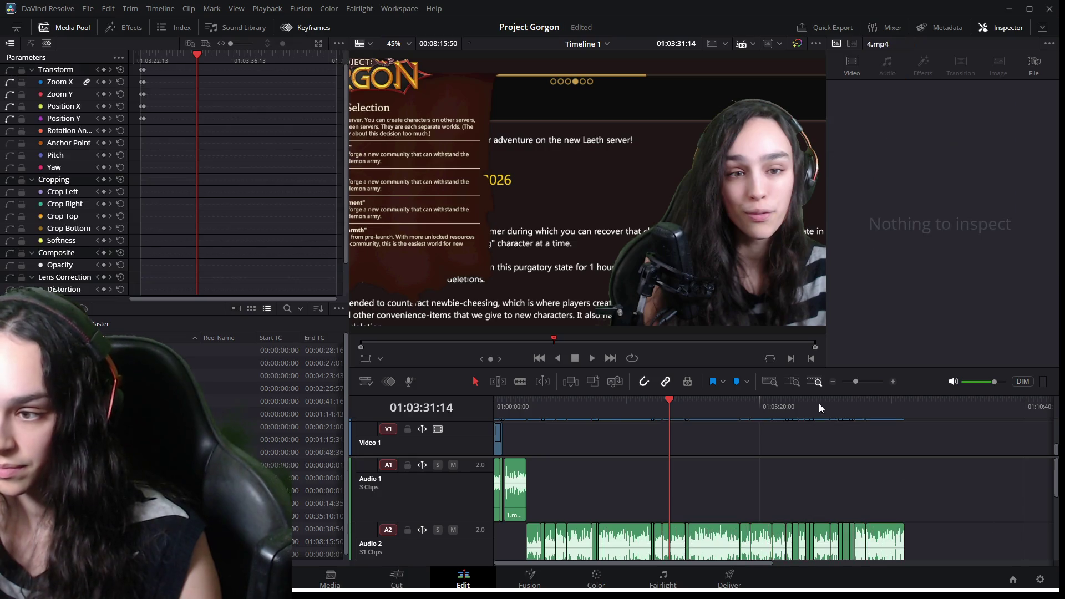
{"action": "left_click_drag", "start_coordinate": [810, 367], "coordinate": [811, 249]}
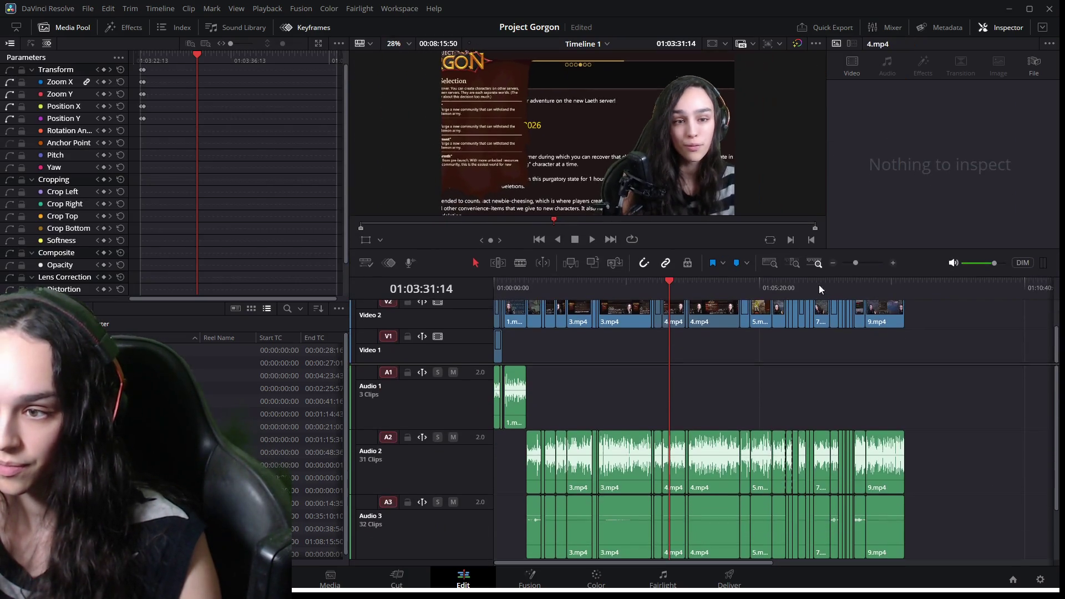
{"action": "scroll", "coordinate": [941, 454], "scroll_direction": "down", "scroll_amount": 2}
{"action": "mouse_move", "coordinate": [937, 537]}
{"action": "left_mouse_down"}
{"action": "mouse_move", "coordinate": [775, 453]}
{"action": "mouse_move", "coordinate": [691, 382]}
{"action": "mouse_move", "coordinate": [688, 308]}
{"action": "mouse_move", "coordinate": [667, 307]}
{"action": "left_mouse_up"}
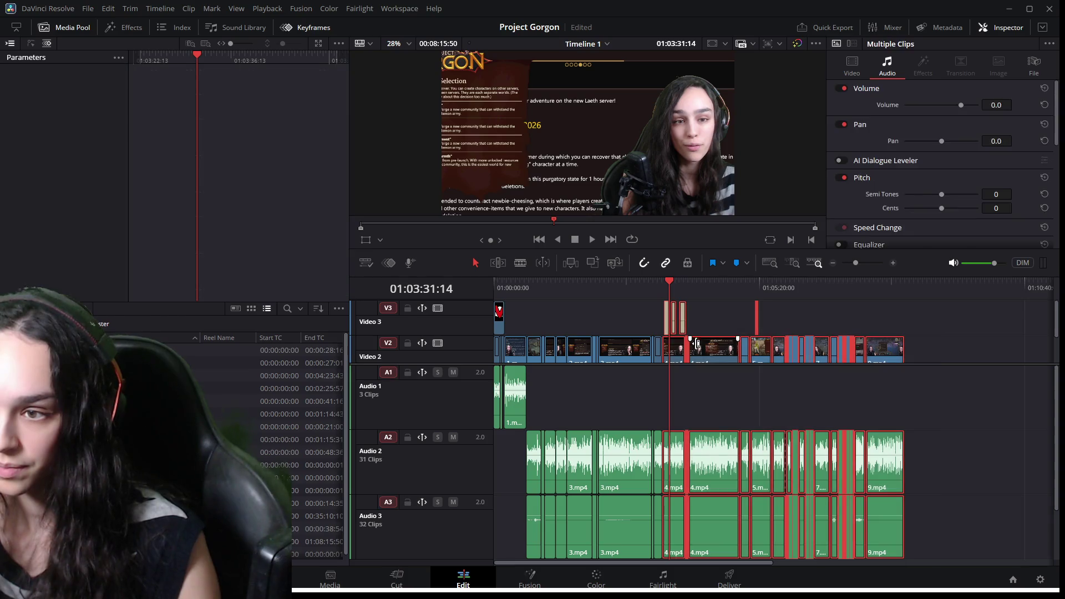
{"action": "left_click_drag", "start_coordinate": [719, 356], "coordinate": [723, 356]}
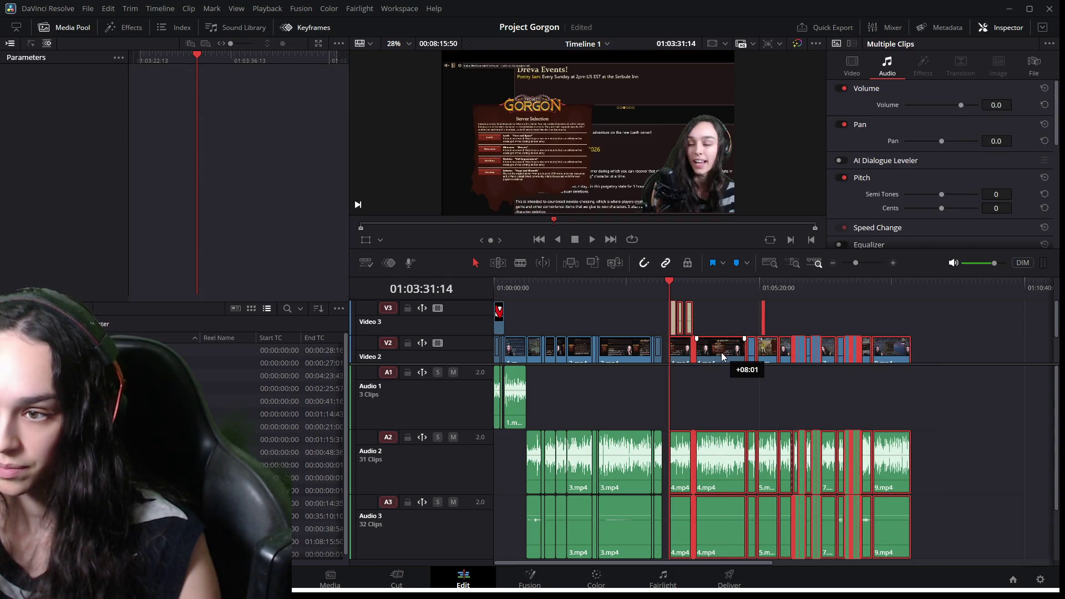
{"action": "left_click", "coordinate": [725, 322]}
Preview the 'TECHNOLOGY' lower-third title and enlarge the video viewer again.
{"action": "scroll", "coordinate": [851, 400], "scroll_direction": "up", "scroll_amount": 4}
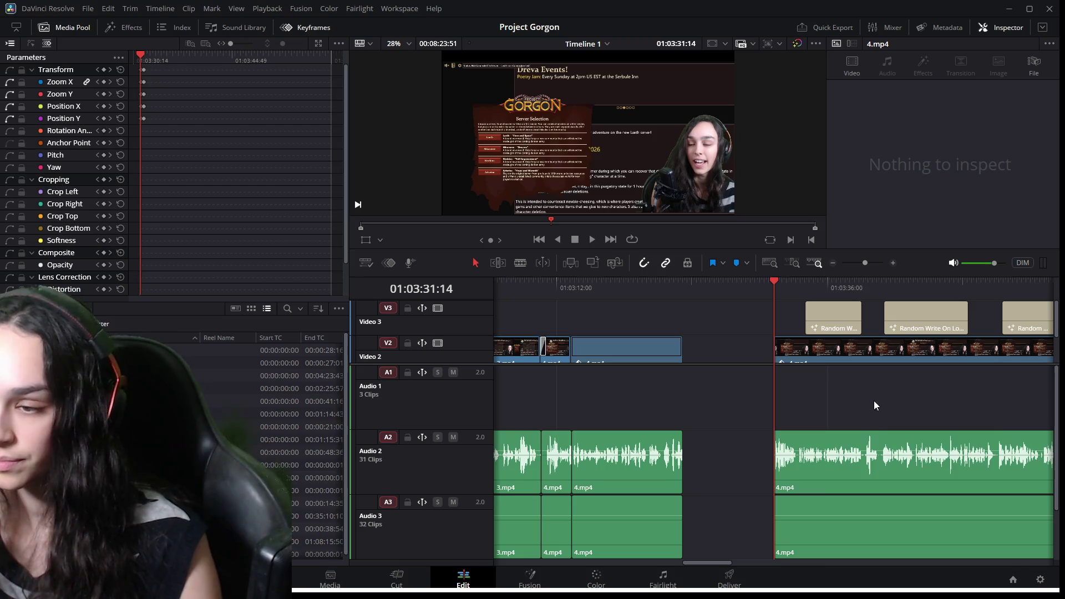
{"action": "scroll", "coordinate": [700, 560], "scroll_direction": "up", "scroll_amount": 3}
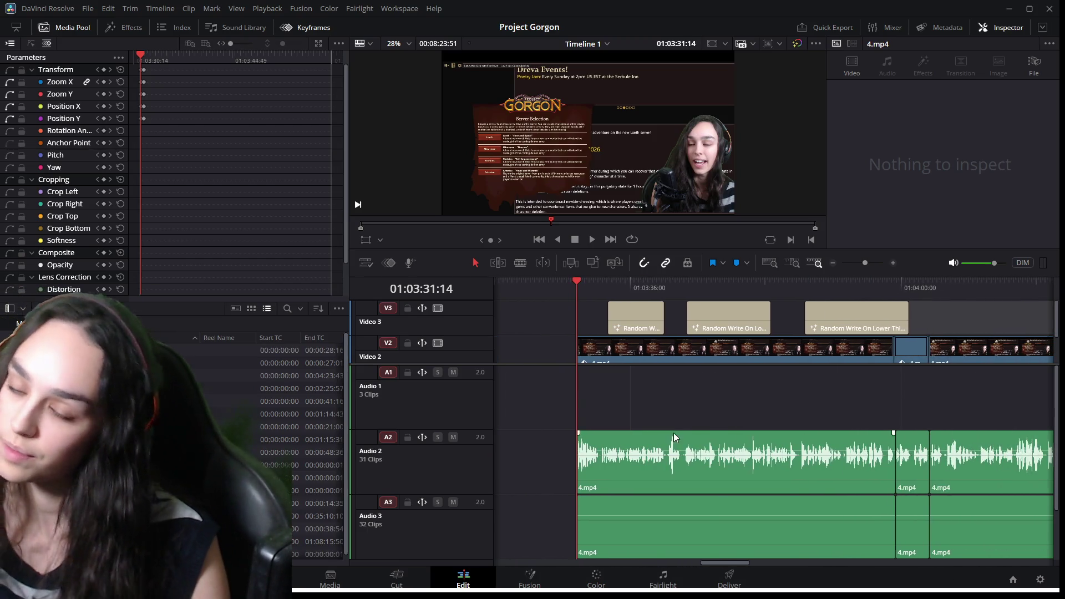
{"action": "scroll", "coordinate": [912, 445], "scroll_direction": "up", "scroll_amount": 2}
{"action": "left_click", "coordinate": [737, 563]}
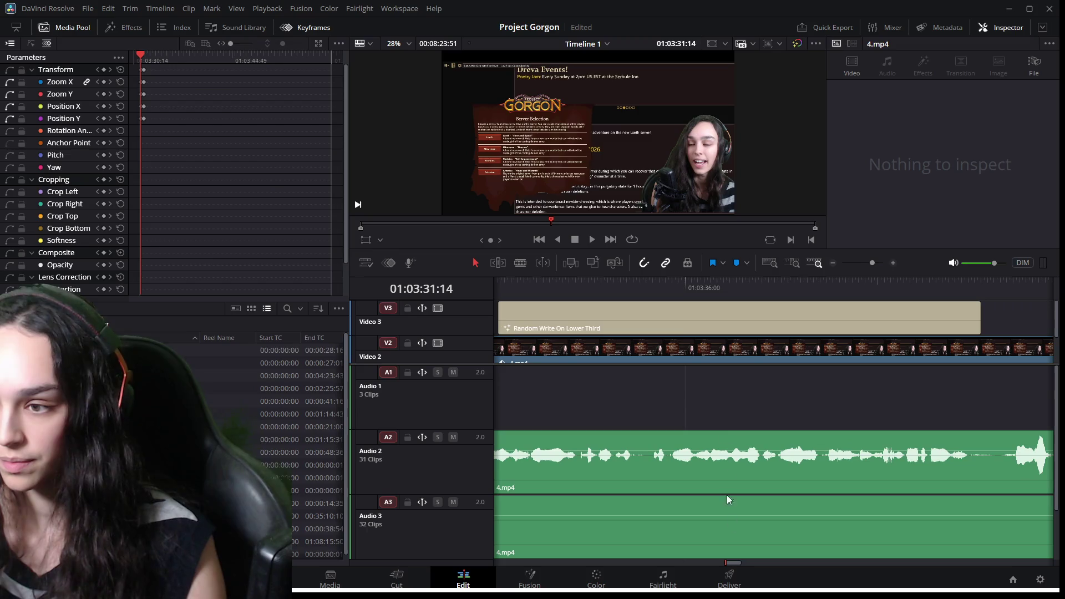
{"action": "left_click", "coordinate": [749, 296]}
{"action": "key", "text": "space"}
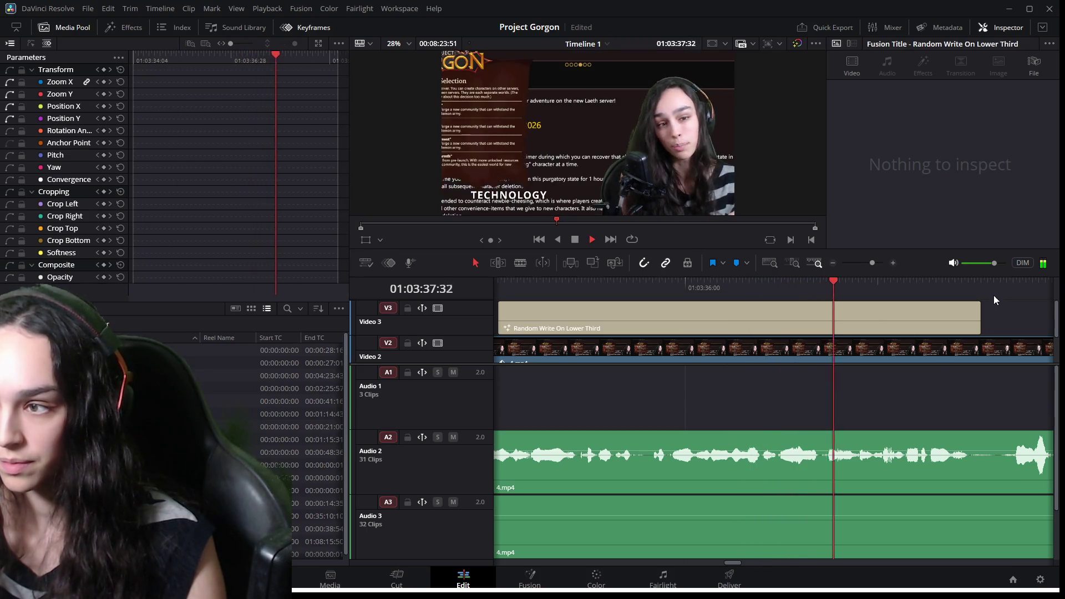
{"action": "key", "text": "space"}
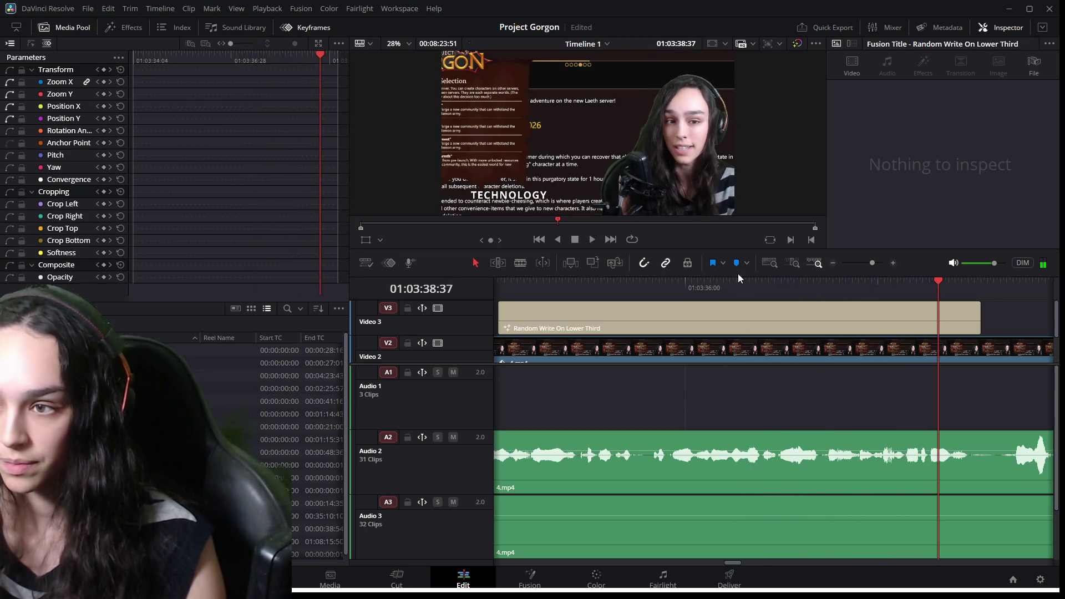
{"action": "left_click_drag", "start_coordinate": [739, 274], "coordinate": [739, 381]}
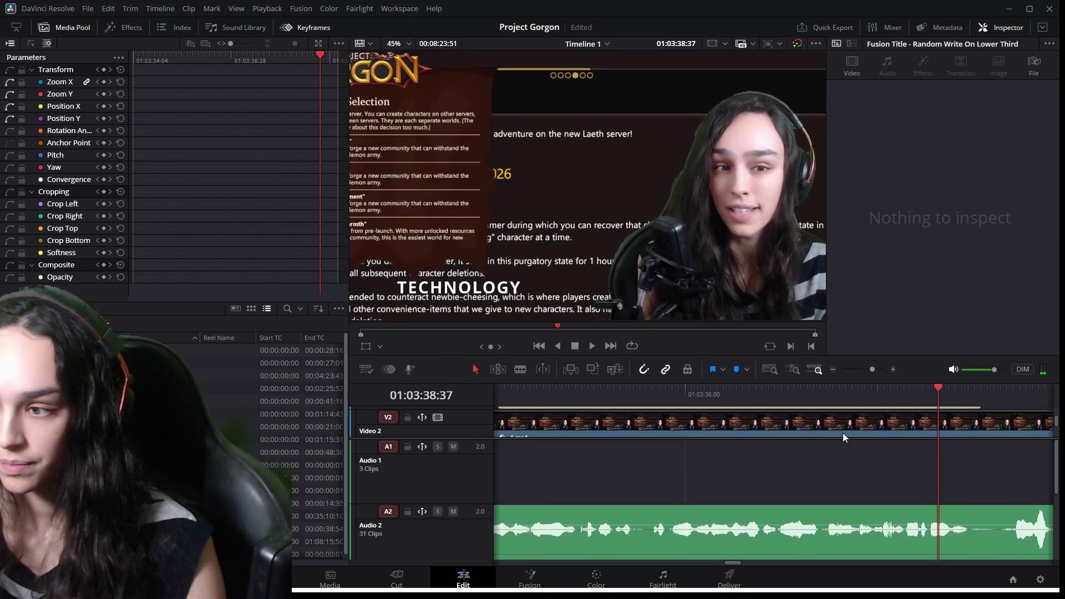
{"action": "left_click", "coordinate": [914, 516]}
{"action": "scroll", "coordinate": [866, 527], "scroll_direction": "down", "scroll_amount": 2}
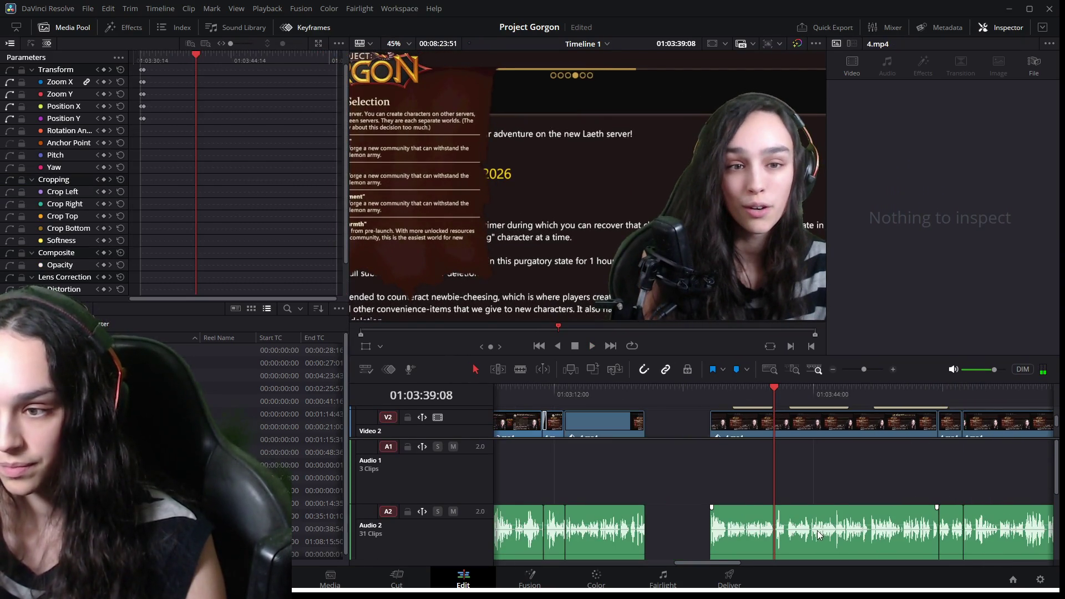
Select the 4.mp4 clip on Audio 3 and move the selected 4.mp4 audio clips later.
{"action": "scroll", "coordinate": [848, 525], "scroll_direction": "down", "scroll_amount": 2}
{"action": "left_click", "coordinate": [846, 480]}
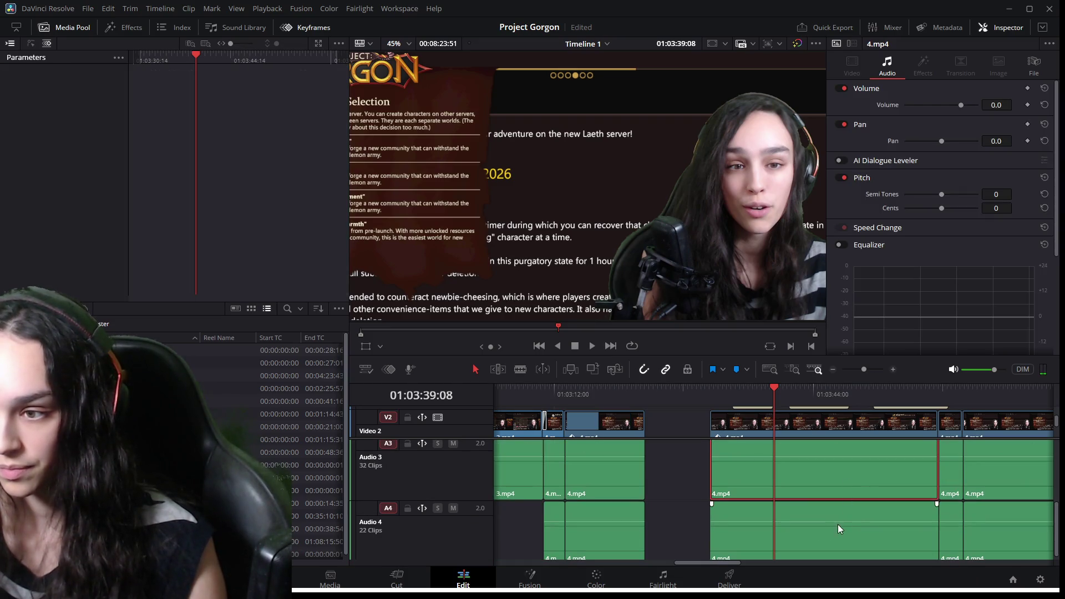
{"action": "scroll", "coordinate": [795, 511], "scroll_direction": "down", "scroll_amount": 1}
{"action": "scroll", "coordinate": [794, 513], "scroll_direction": "down", "scroll_amount": 5}
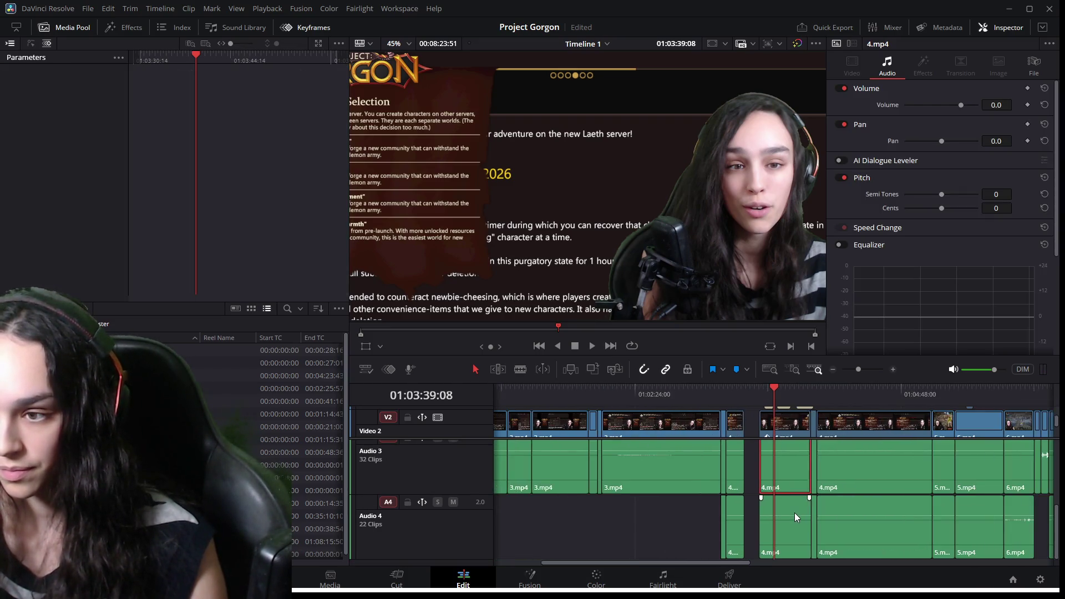
{"action": "mouse_move", "coordinate": [612, 481]}
{"action": "left_mouse_down"}
{"action": "mouse_move", "coordinate": [866, 500]}
{"action": "mouse_move", "coordinate": [867, 525]}
{"action": "mouse_move", "coordinate": [671, 524]}
{"action": "left_mouse_up"}
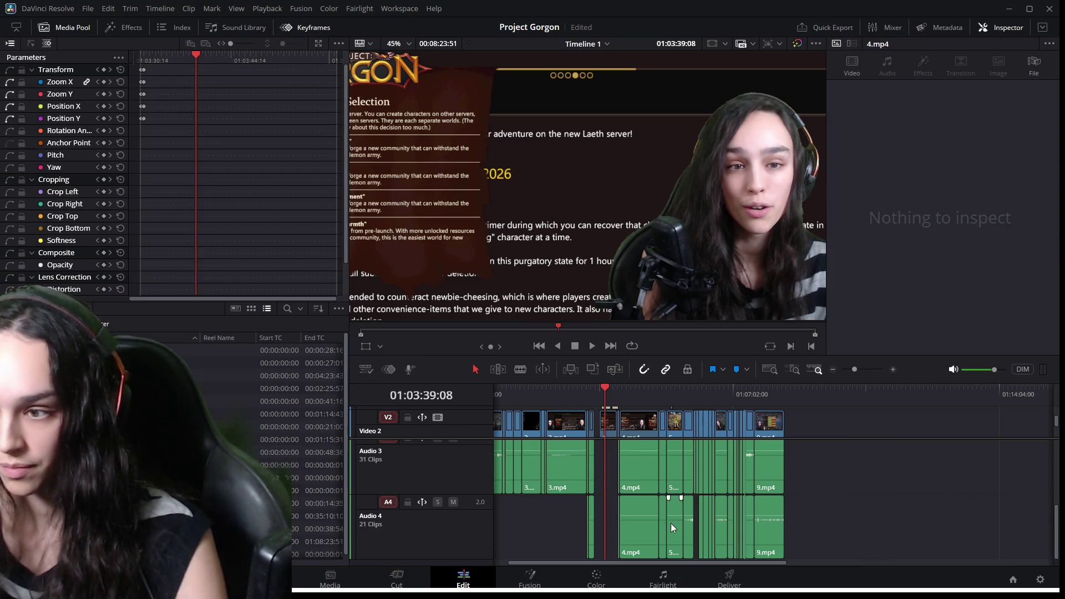
{"action": "scroll", "coordinate": [721, 500], "scroll_direction": "up", "scroll_amount": 6}
{"action": "scroll", "coordinate": [788, 483], "scroll_direction": "up", "scroll_amount": 1}
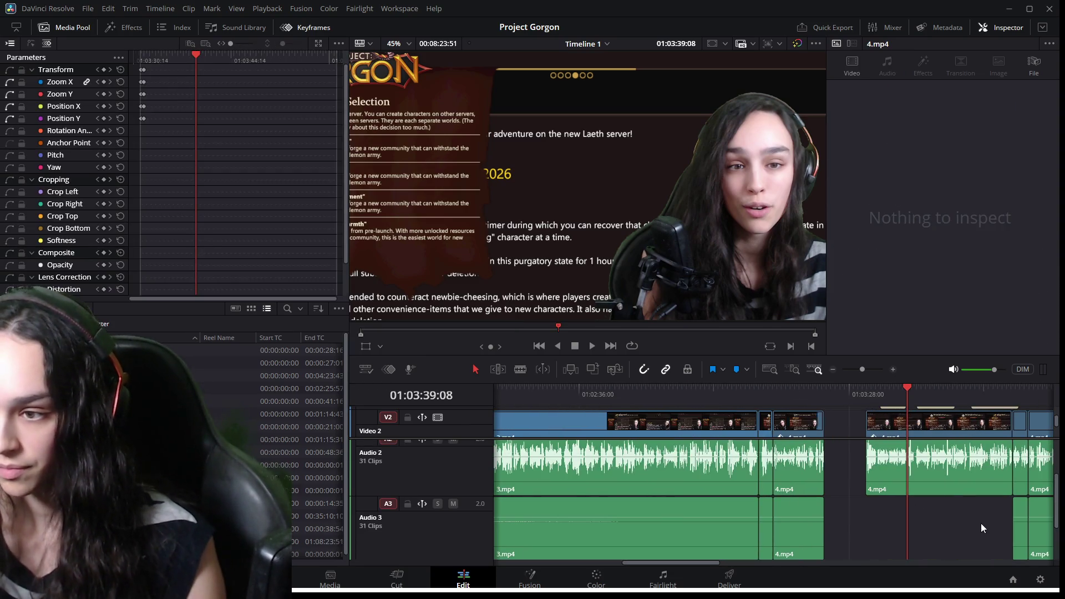
{"action": "left_click_drag", "start_coordinate": [690, 563], "coordinate": [738, 565]}
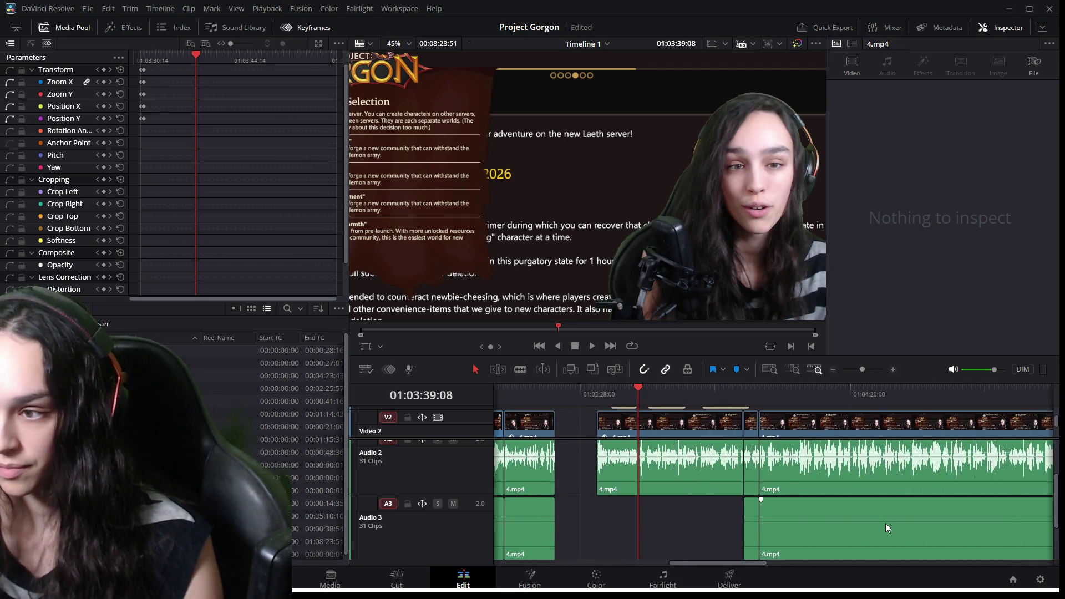
{"action": "scroll", "coordinate": [886, 524], "scroll_direction": "down", "scroll_amount": 3}
{"action": "scroll", "coordinate": [761, 517], "scroll_direction": "up", "scroll_amount": 1}
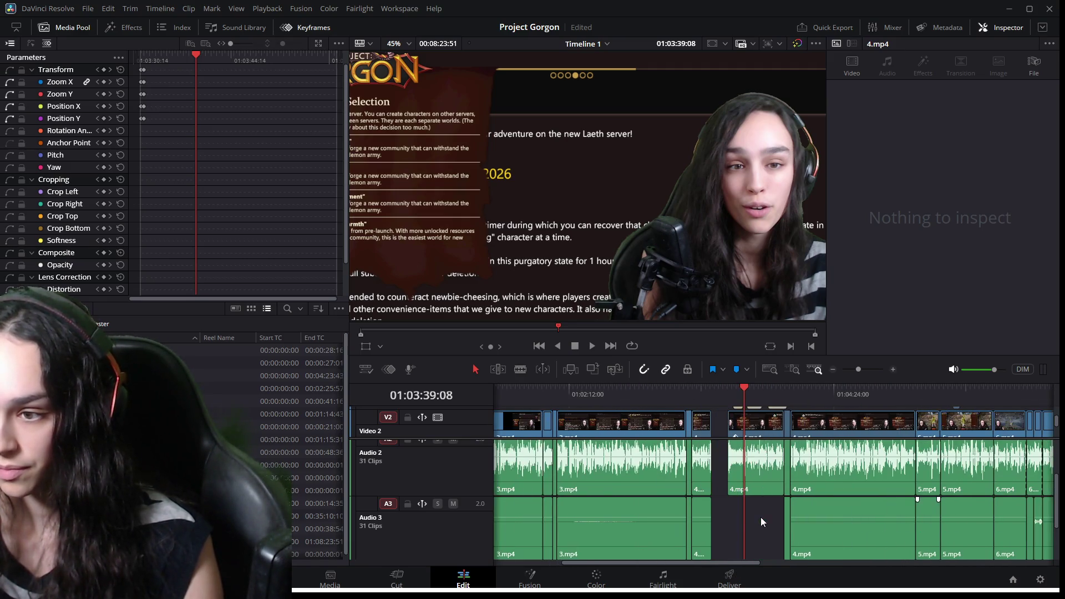
{"action": "scroll", "coordinate": [761, 517], "scroll_direction": "up", "scroll_amount": 2}
{"action": "scroll", "coordinate": [860, 501], "scroll_direction": "up", "scroll_amount": 1}
Move the stray 4.mp4 clips on Audio 3 and Audio 4 right and delete them.
{"action": "left_click", "coordinate": [859, 525]}
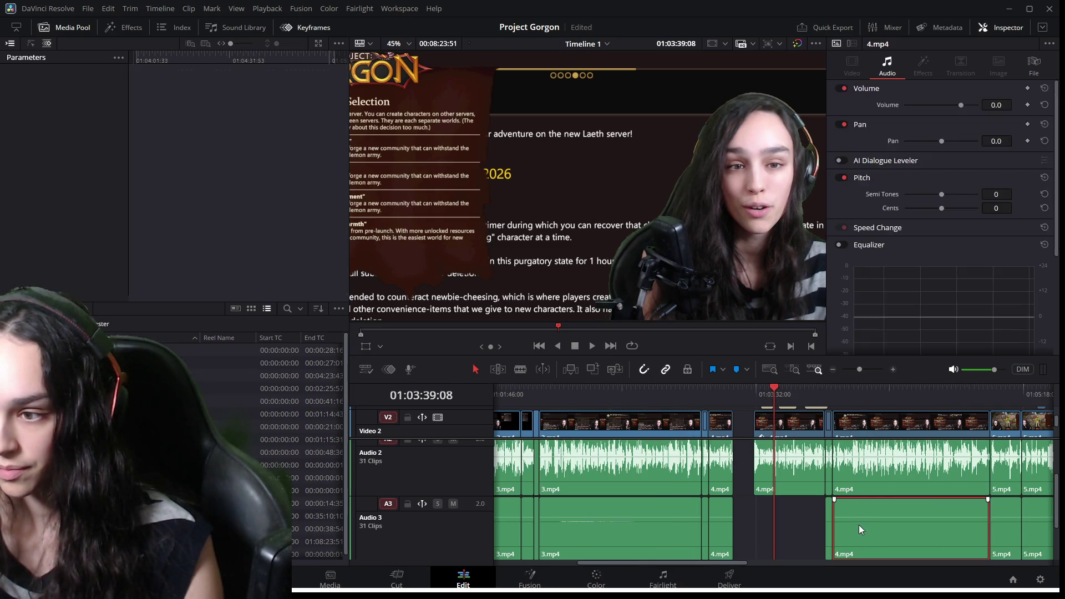
{"action": "scroll", "coordinate": [863, 527], "scroll_direction": "down", "scroll_amount": 3}
{"action": "scroll", "coordinate": [704, 521], "scroll_direction": "down", "scroll_amount": 2}
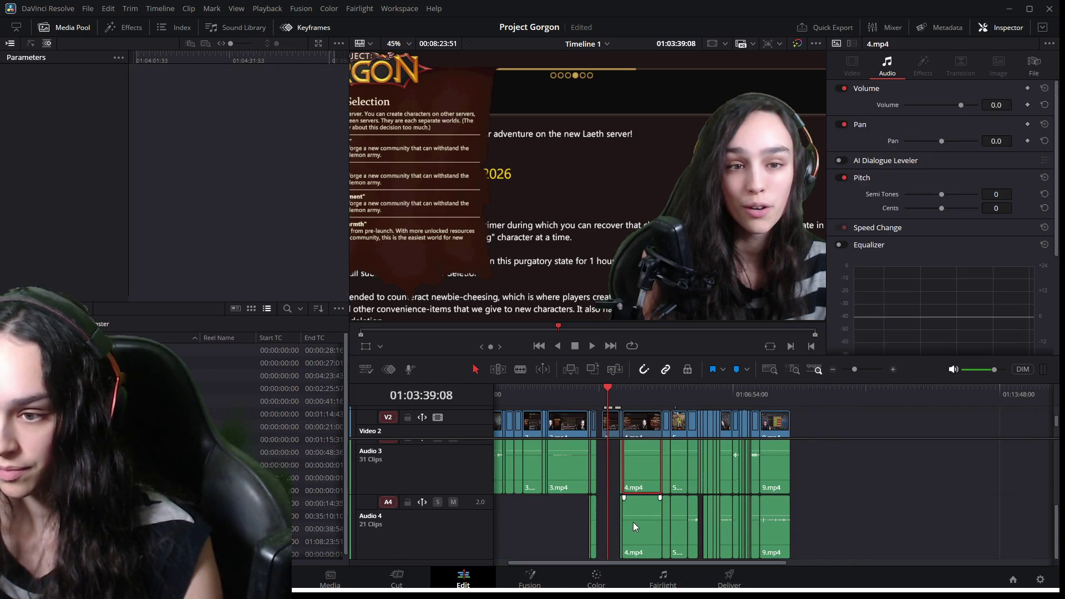
{"action": "left_click_drag", "start_coordinate": [648, 476], "coordinate": [875, 488]}
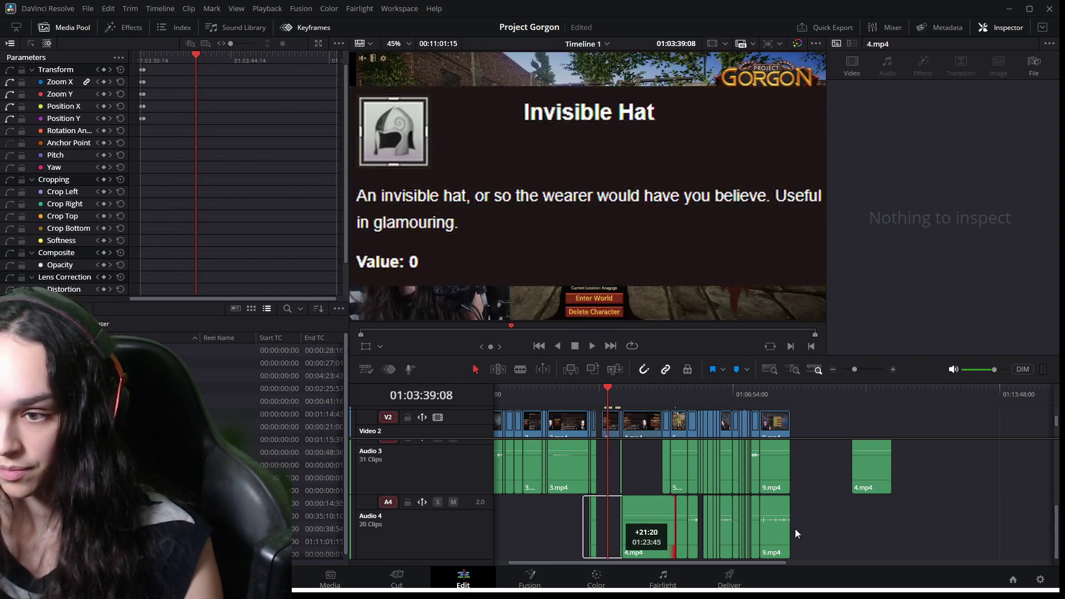
{"action": "left_click_drag", "start_coordinate": [644, 531], "coordinate": [889, 552]}
{"action": "left_click", "coordinate": [874, 467], "text": "ctrl"}
{"action": "key", "text": "Delete"}
Drag aside and delete the thin clips on Audio 3 and Audio 4.
{"action": "left_click_drag", "start_coordinate": [621, 477], "coordinate": [861, 477]}
{"action": "key", "text": "Delete"}
{"action": "left_click_drag", "start_coordinate": [621, 520], "coordinate": [851, 510]}
{"action": "key", "text": "Delete"}
{"action": "scroll", "coordinate": [642, 454], "scroll_direction": "up", "scroll_amount": 2}
{"action": "scroll", "coordinate": [804, 469], "scroll_direction": "up", "scroll_amount": 3}
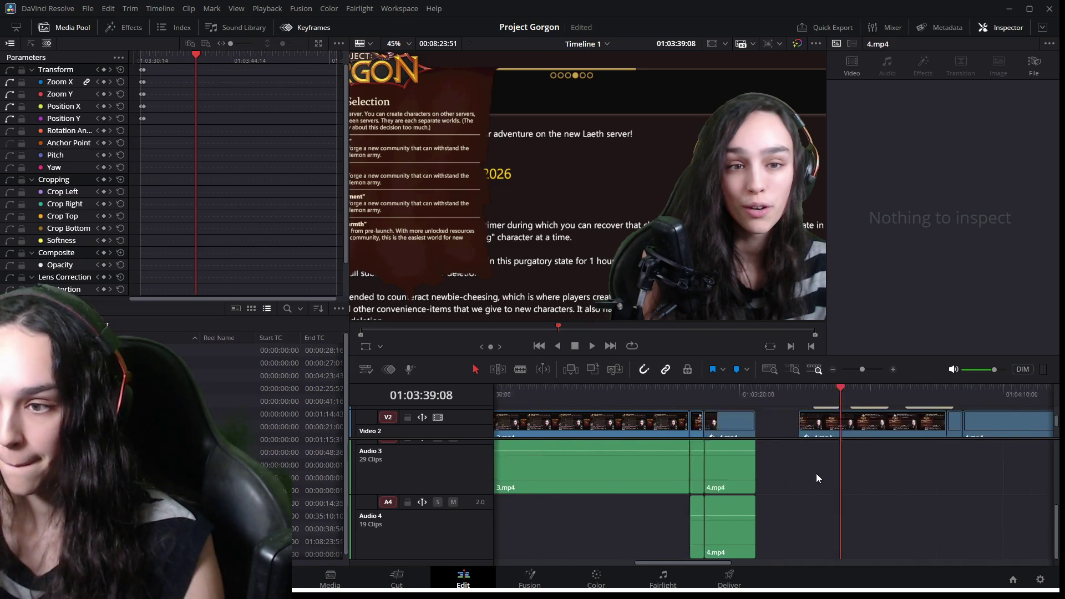
{"action": "scroll", "coordinate": [824, 461], "scroll_direction": "up", "scroll_amount": 1}
{"action": "scroll", "coordinate": [825, 461], "scroll_direction": "up", "scroll_amount": 2}
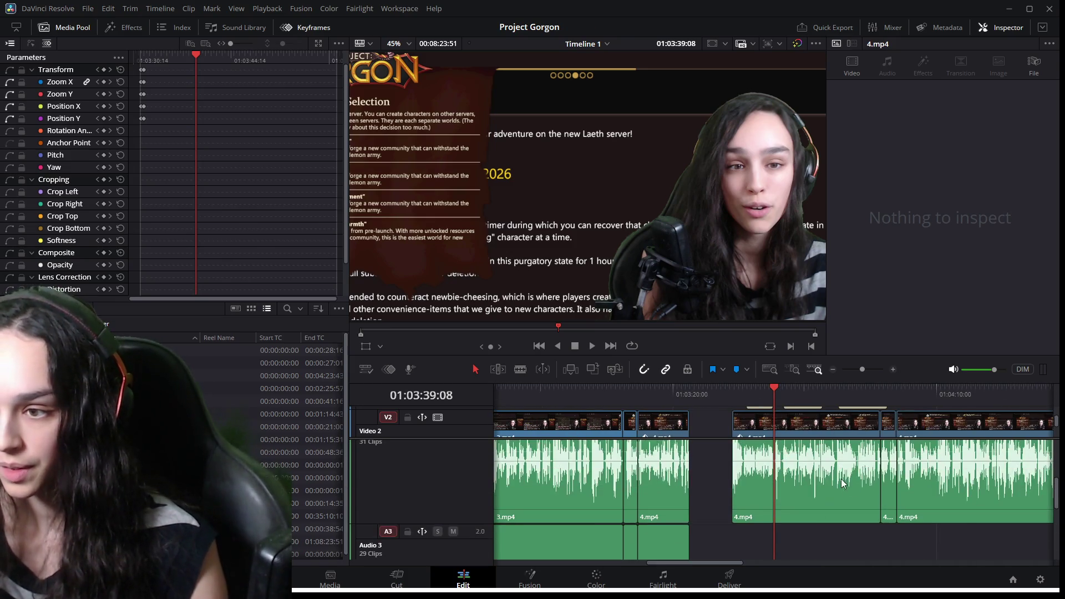
{"action": "scroll", "coordinate": [888, 474], "scroll_direction": "up", "scroll_amount": 3}
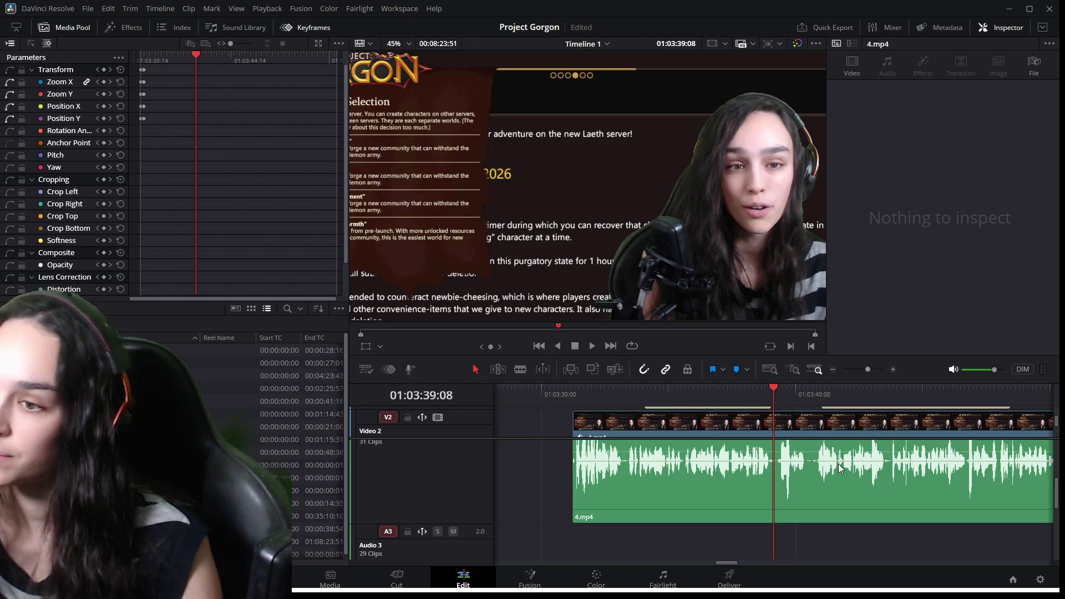
{"action": "key", "text": "space"}
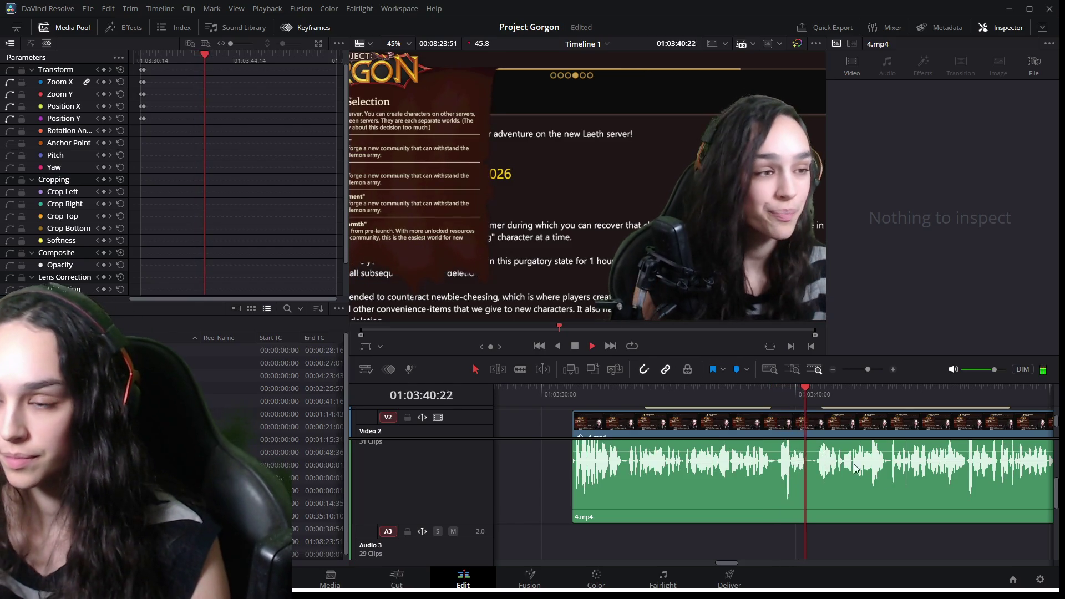
{"action": "left_click", "coordinate": [728, 399]}
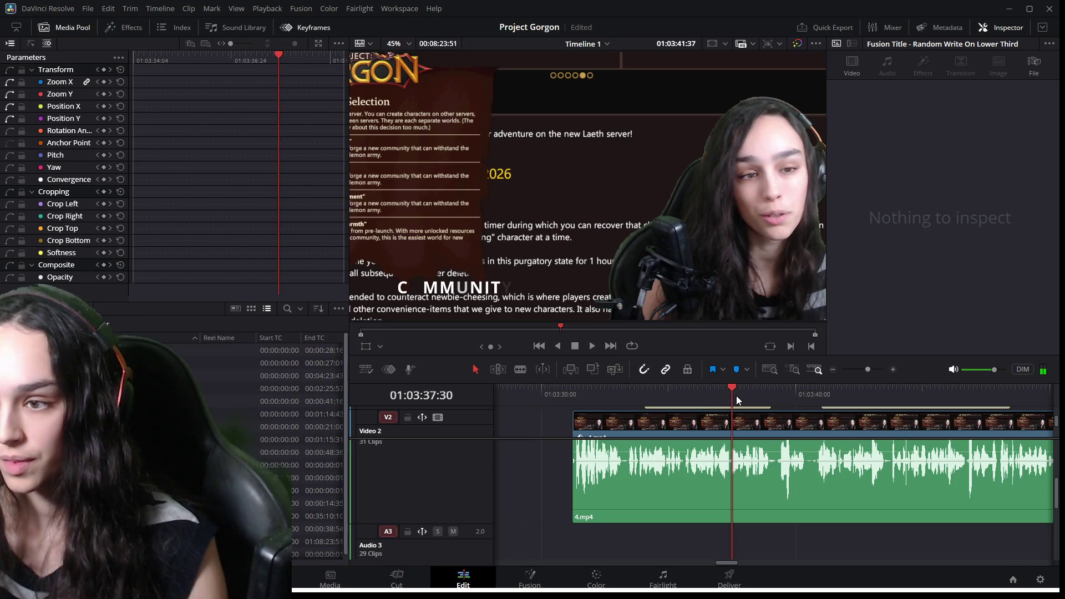
{"action": "key", "text": "space"}
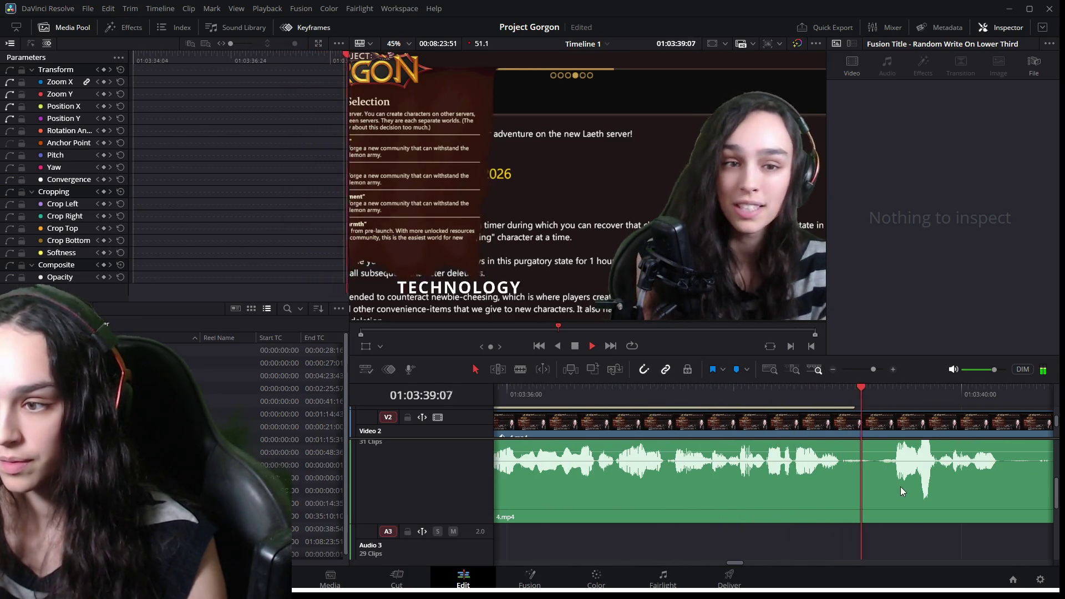
{"action": "key", "text": "space"}
{"action": "left_click", "coordinate": [883, 388]}
{"action": "mouse_move", "coordinate": [883, 388]}
{"action": "left_mouse_down"}
{"action": "mouse_move", "coordinate": [870, 395]}
{"action": "mouse_move", "coordinate": [883, 398]}
{"action": "mouse_move", "coordinate": [861, 399]}
{"action": "mouse_move", "coordinate": [593, 395]}
{"action": "left_mouse_up"}
{"action": "key", "text": "space"}
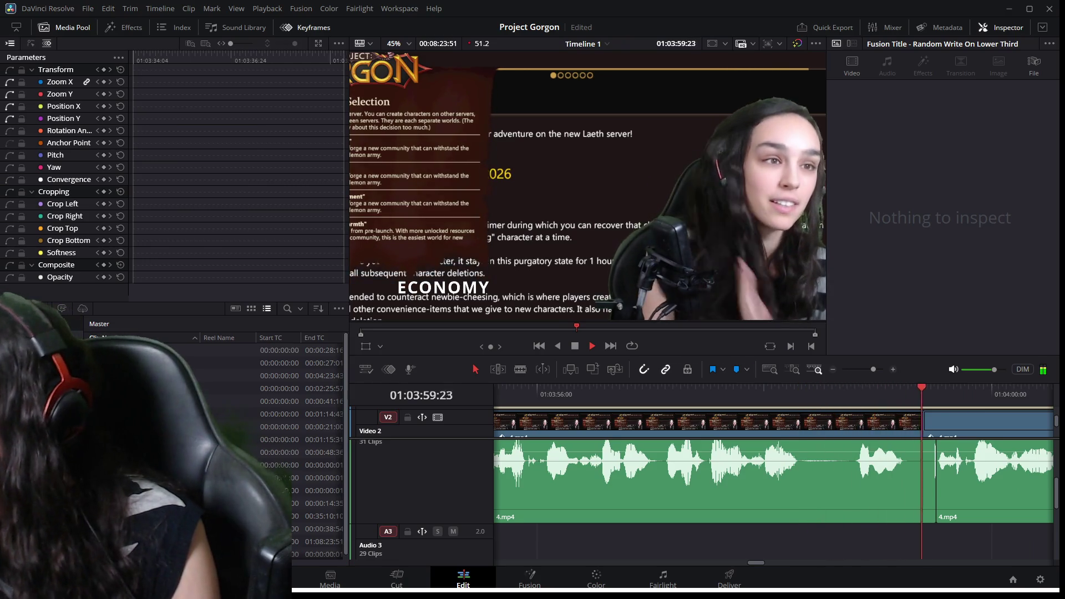
{"action": "left_click", "coordinate": [640, 486]}
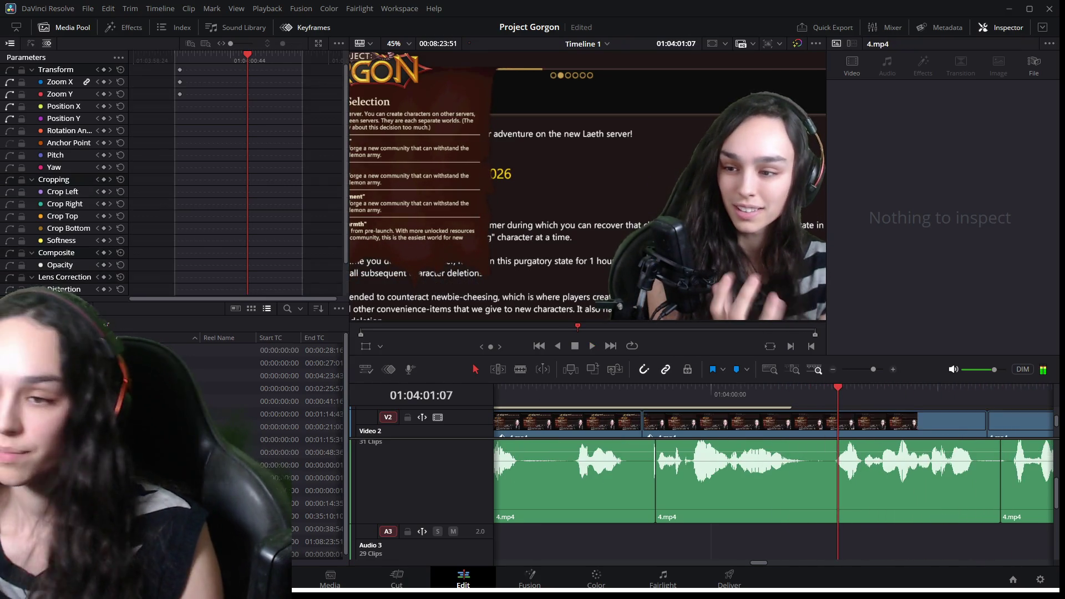
{"action": "key", "text": "space"}
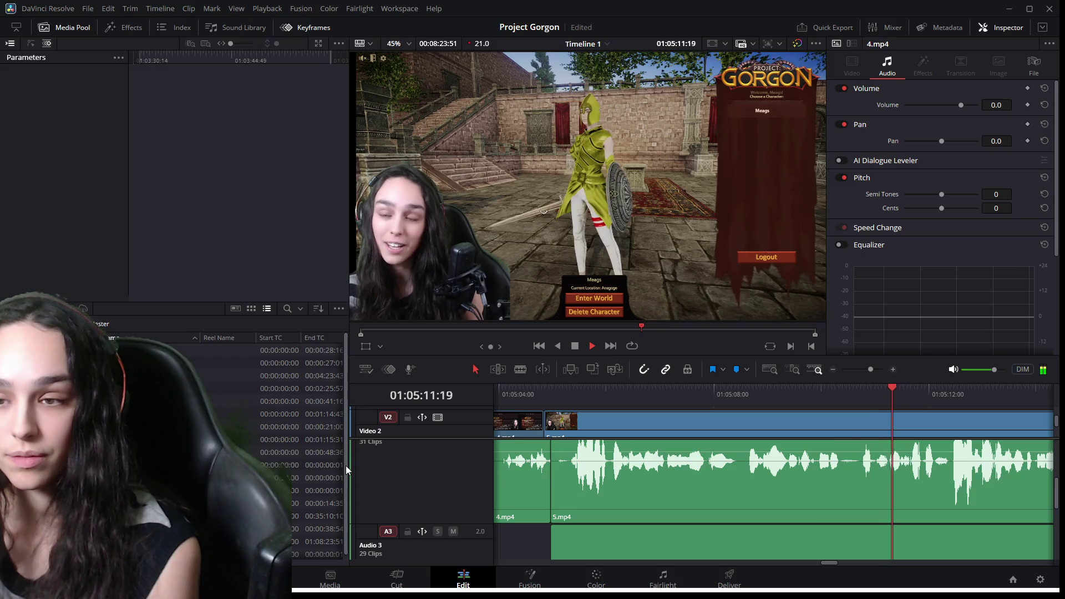
{"action": "key", "text": "space"}
{"action": "scroll", "coordinate": [861, 487], "scroll_direction": "down", "scroll_amount": 3}
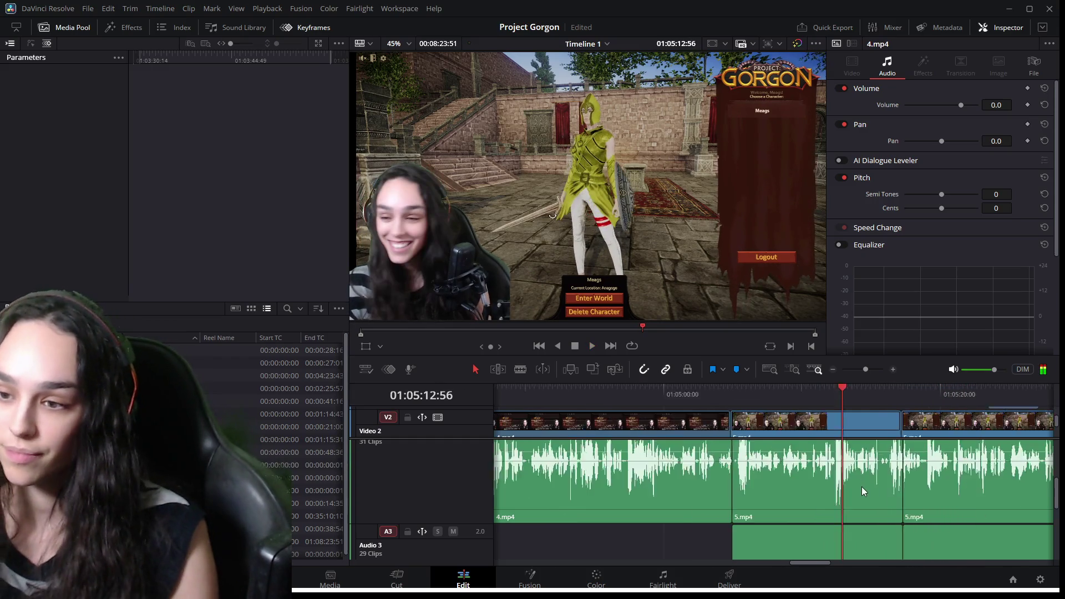
Remove the short leftover clip before 5.mp4 on Audio 4.
{"action": "scroll", "coordinate": [858, 493], "scroll_direction": "down", "scroll_amount": 5}
{"action": "scroll", "coordinate": [810, 521], "scroll_direction": "down", "scroll_amount": 1}
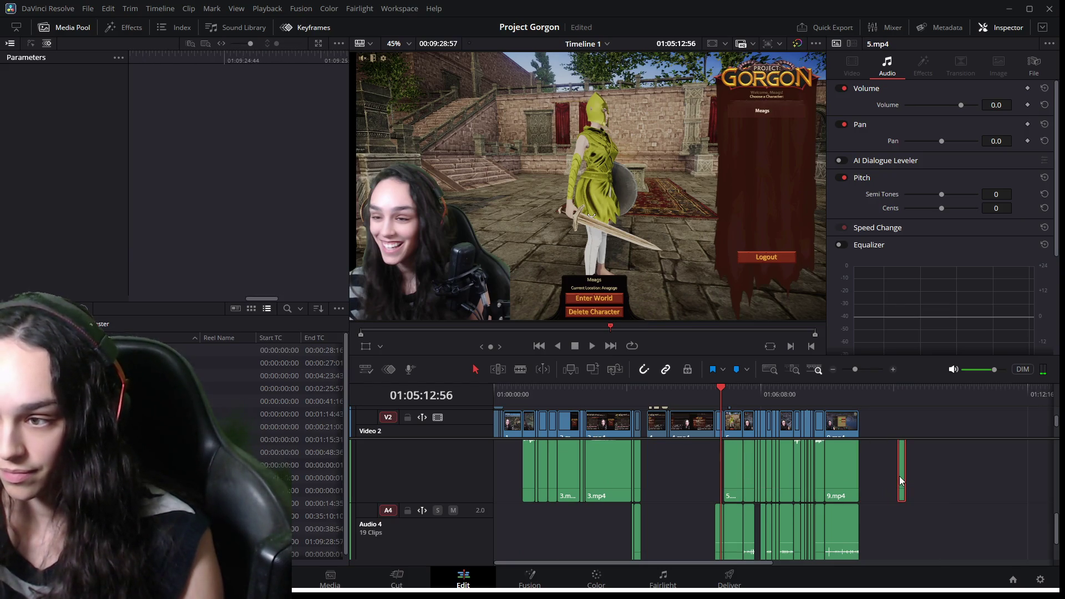
{"action": "left_click", "coordinate": [900, 476]}
{"action": "left_click", "coordinate": [718, 531]}
{"action": "mouse_move", "coordinate": [718, 531]}
{"action": "left_mouse_down"}
{"action": "mouse_move", "coordinate": [893, 478]}
{"action": "mouse_move", "coordinate": [732, 499]}
{"action": "left_mouse_up"}
{"action": "scroll", "coordinate": [738, 490], "scroll_direction": "up", "scroll_amount": 2}
{"action": "scroll", "coordinate": [738, 490], "scroll_direction": "up", "scroll_amount": 3}
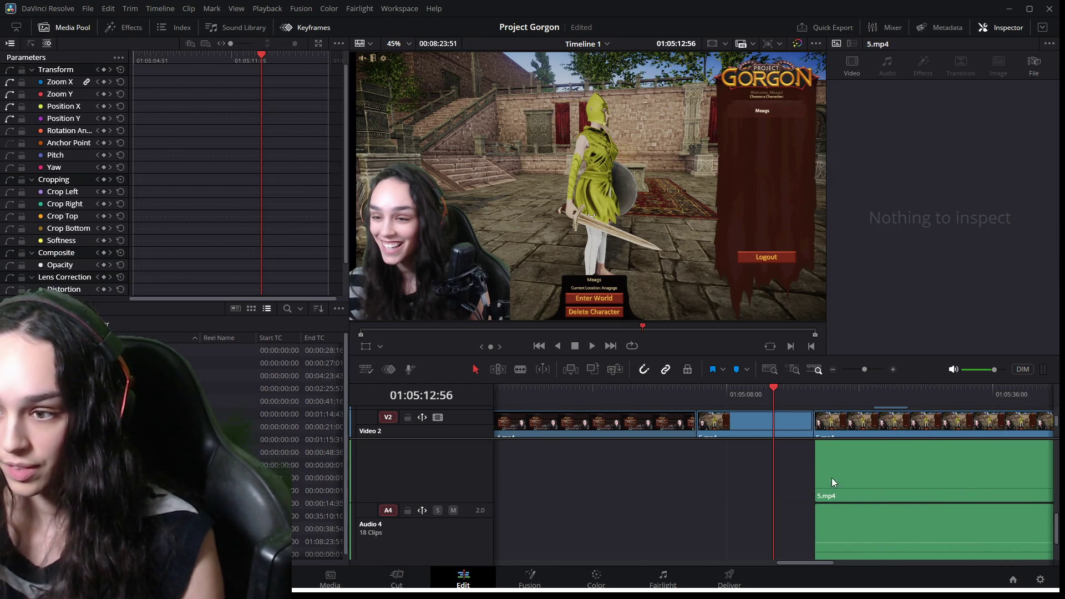
{"action": "scroll", "coordinate": [738, 498], "scroll_direction": "up", "scroll_amount": 4}
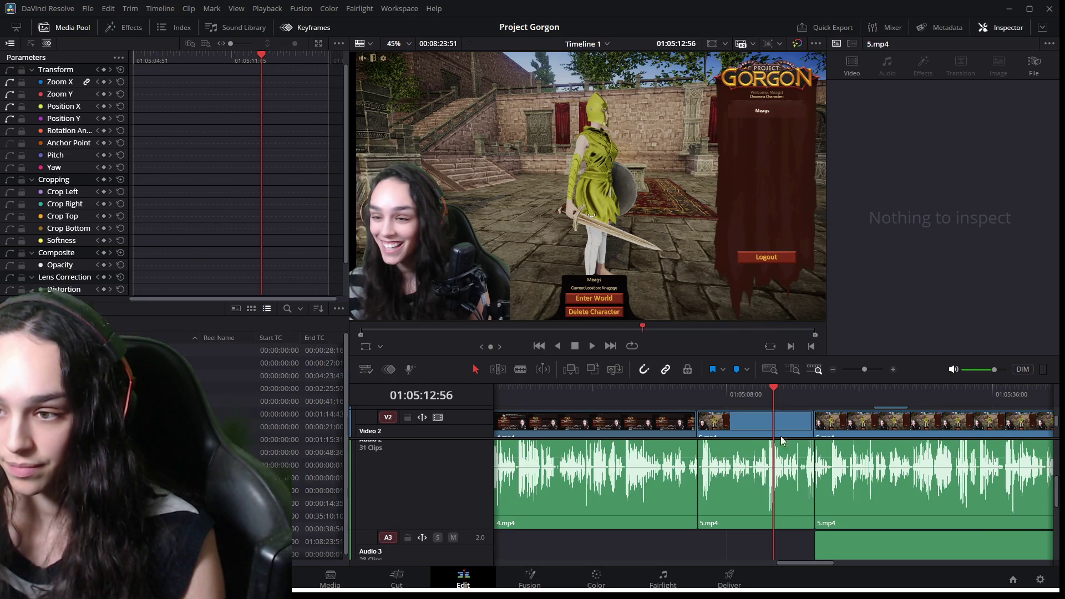
Play back this stretch and drag the hat image toward the playhead.
{"action": "key", "text": "space"}
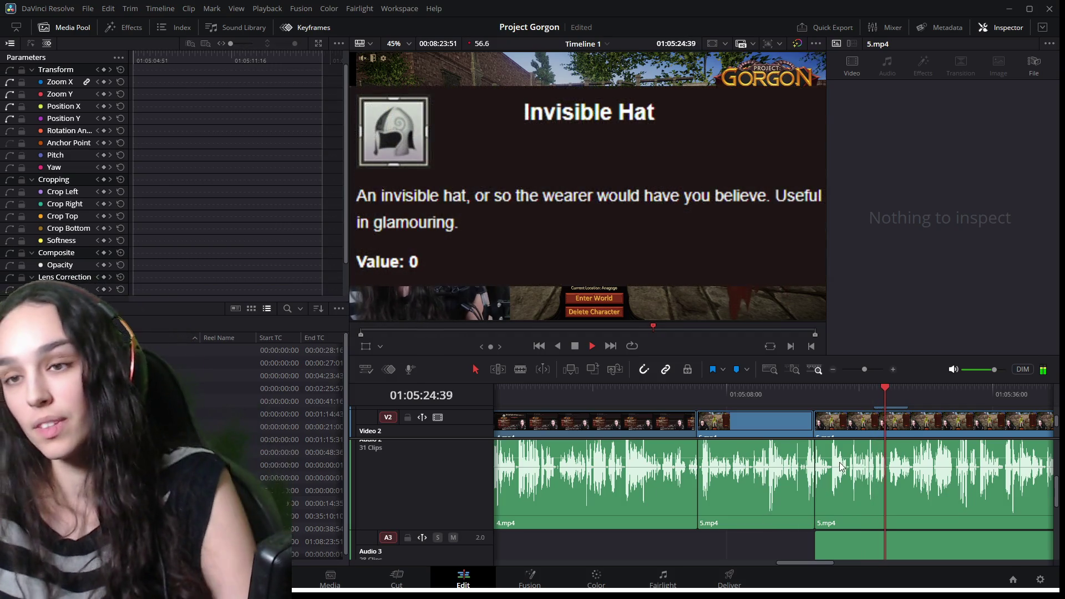
{"action": "scroll", "coordinate": [900, 477], "scroll_direction": "down", "scroll_amount": 2}
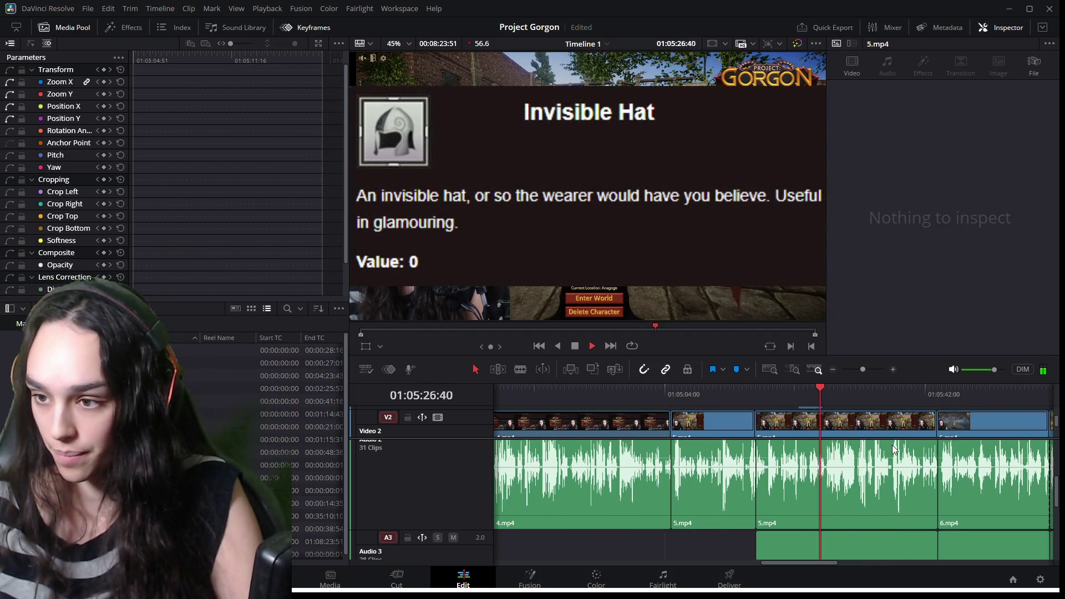
{"action": "scroll", "coordinate": [882, 461], "scroll_direction": "up", "scroll_amount": 2}
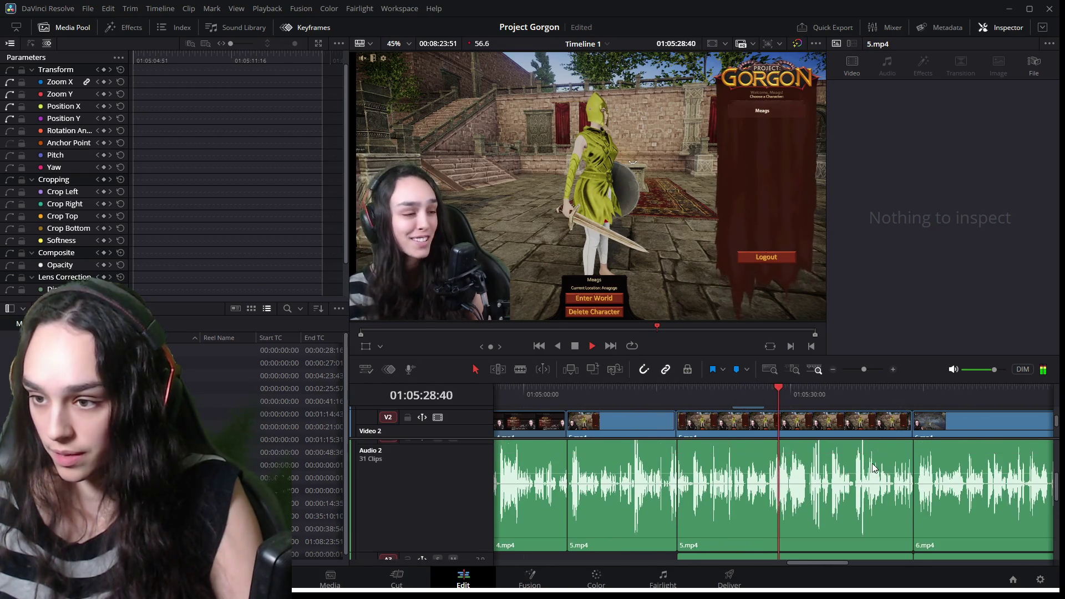
{"action": "scroll", "coordinate": [872, 464], "scroll_direction": "up", "scroll_amount": 2}
{"action": "scroll", "coordinate": [835, 430], "scroll_direction": "up", "scroll_amount": 2}
{"action": "mouse_move", "coordinate": [755, 419]}
{"action": "left_mouse_down"}
{"action": "mouse_move", "coordinate": [846, 421]}
{"action": "mouse_move", "coordinate": [828, 421]}
{"action": "left_mouse_up"}
Replay from about 01:05:29 and shift hat.PNG to start where the hat is mentioned.
{"action": "key", "text": "space"}
{"action": "left_click", "coordinate": [792, 389]}
{"action": "key", "text": "space"}
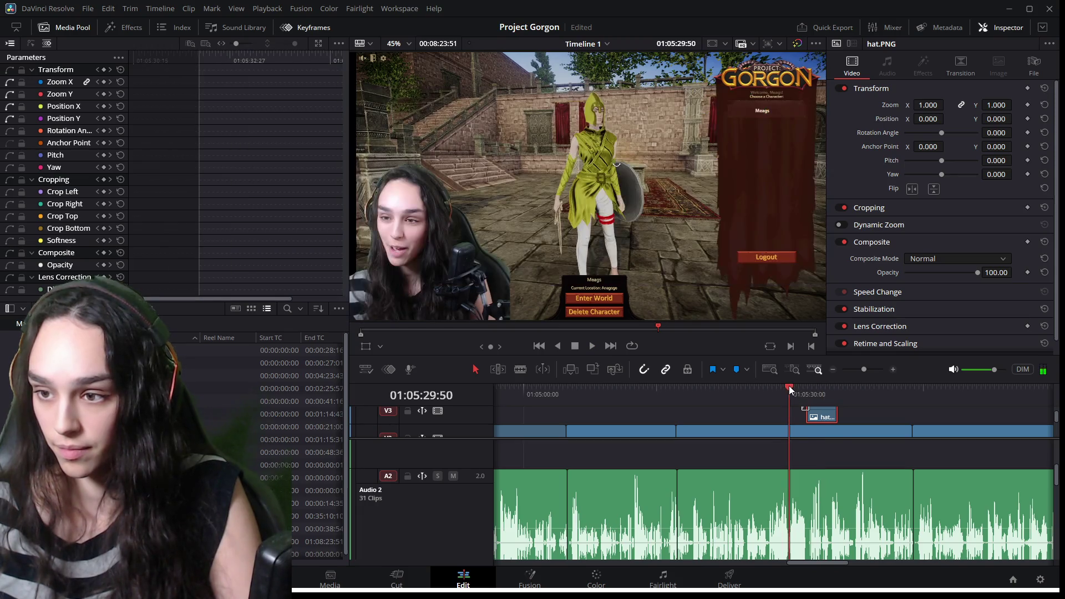
{"action": "scroll", "coordinate": [839, 437], "scroll_direction": "up", "scroll_amount": 2}
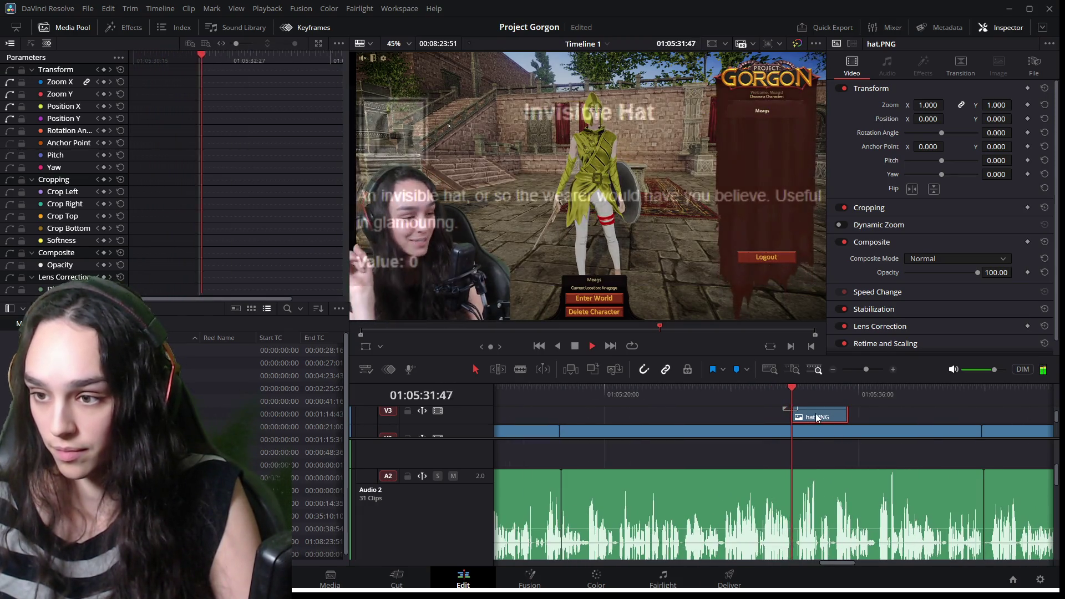
{"action": "key", "text": "space"}
{"action": "left_click_drag", "start_coordinate": [813, 417], "coordinate": [826, 416]}
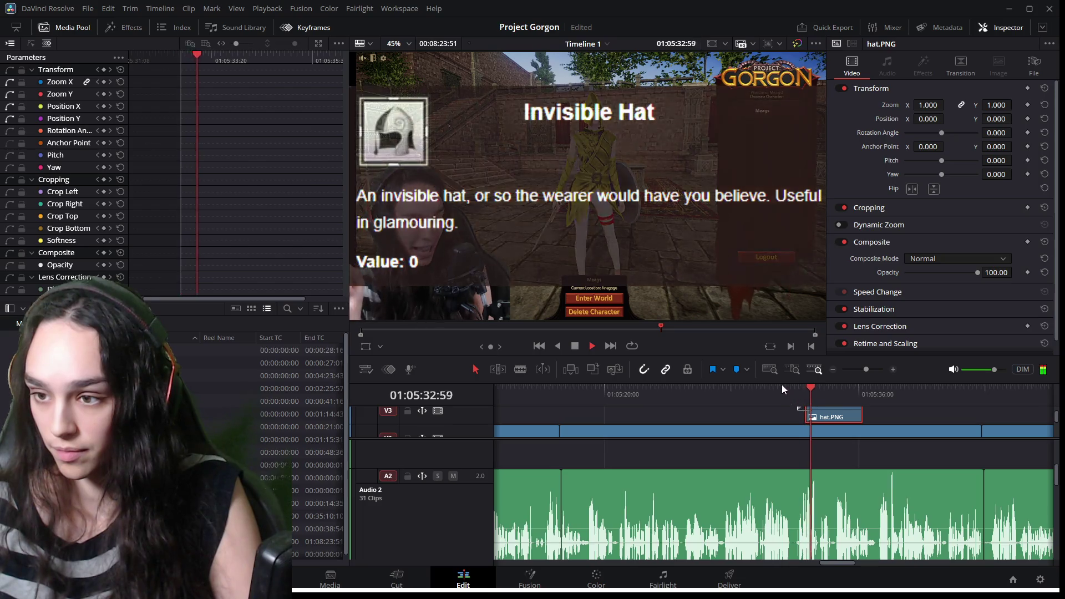
Shorten the hat.PNG overlay to about two seconds and play it back.
{"action": "left_click", "coordinate": [782, 387]}
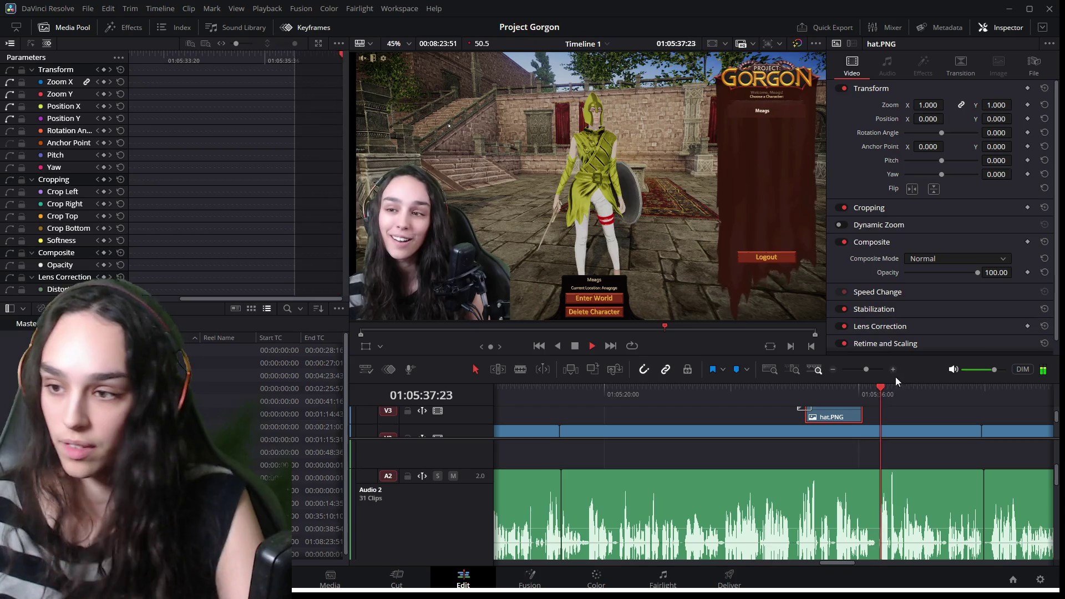
{"action": "left_click_drag", "start_coordinate": [857, 414], "coordinate": [844, 413]}
{"action": "left_click", "coordinate": [827, 392]}
{"action": "key", "text": "space"}
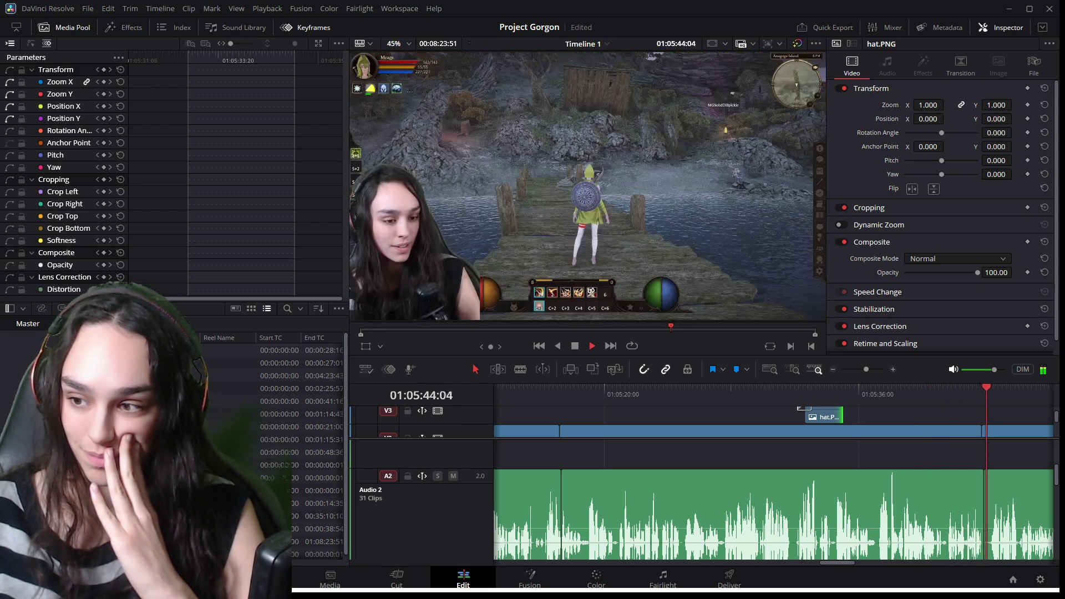
{"action": "key", "text": "space"}
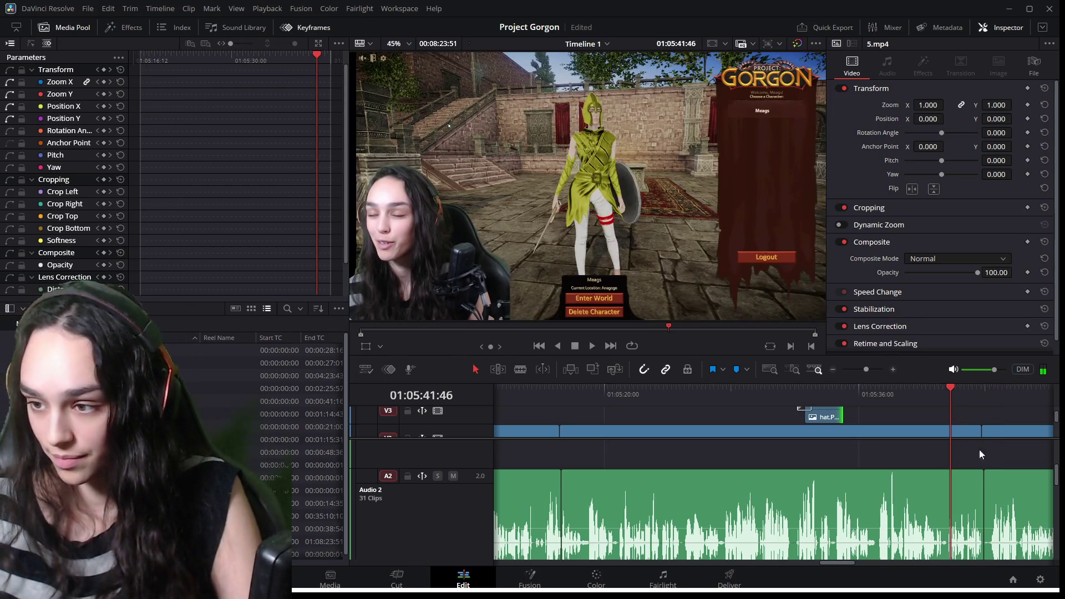
Select the 5.mp4 video clip and its audio pieces left of the edit point.
{"action": "scroll", "coordinate": [993, 455], "scroll_direction": "up", "scroll_amount": 3}
{"action": "scroll", "coordinate": [797, 434], "scroll_direction": "down", "scroll_amount": 2}
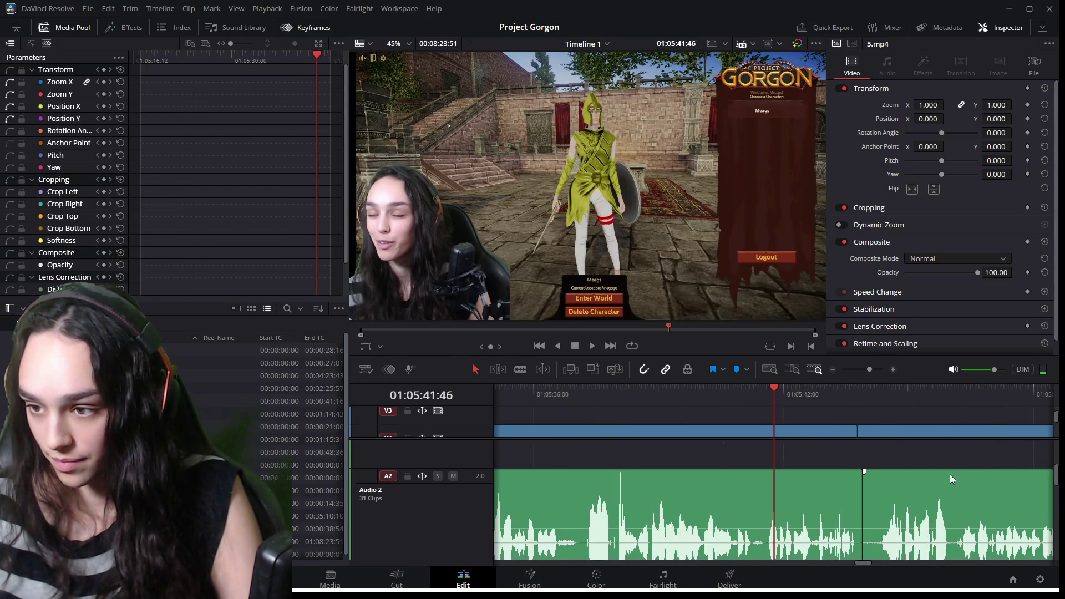
{"action": "left_click", "coordinate": [803, 431]}
{"action": "left_click", "coordinate": [801, 507], "text": "ctrl"}
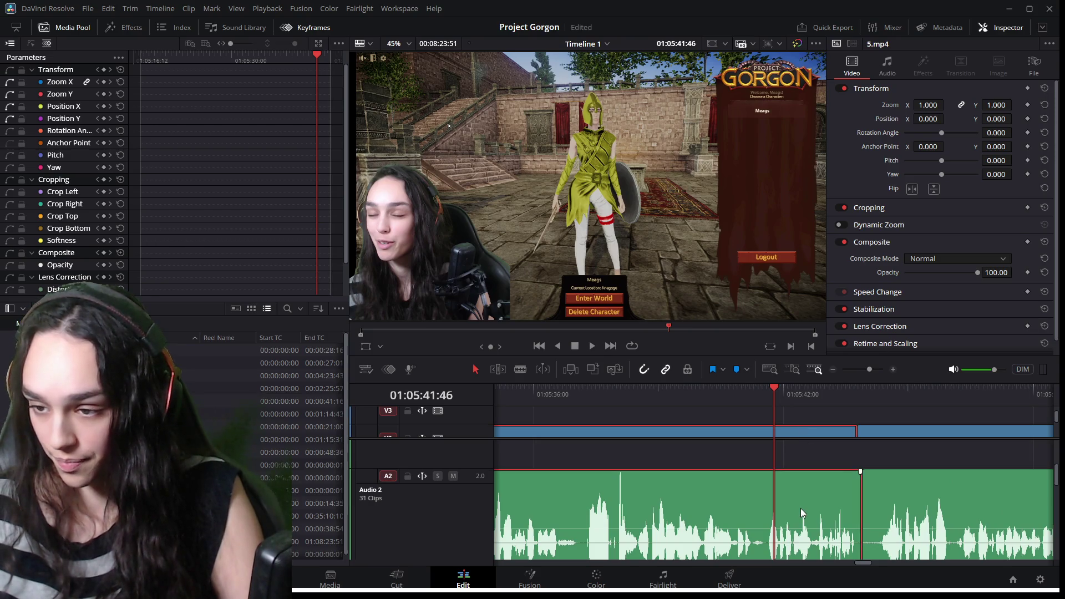
{"action": "scroll", "coordinate": [808, 501], "scroll_direction": "down", "scroll_amount": 2}
{"action": "scroll", "coordinate": [791, 511], "scroll_direction": "down", "scroll_amount": 2}
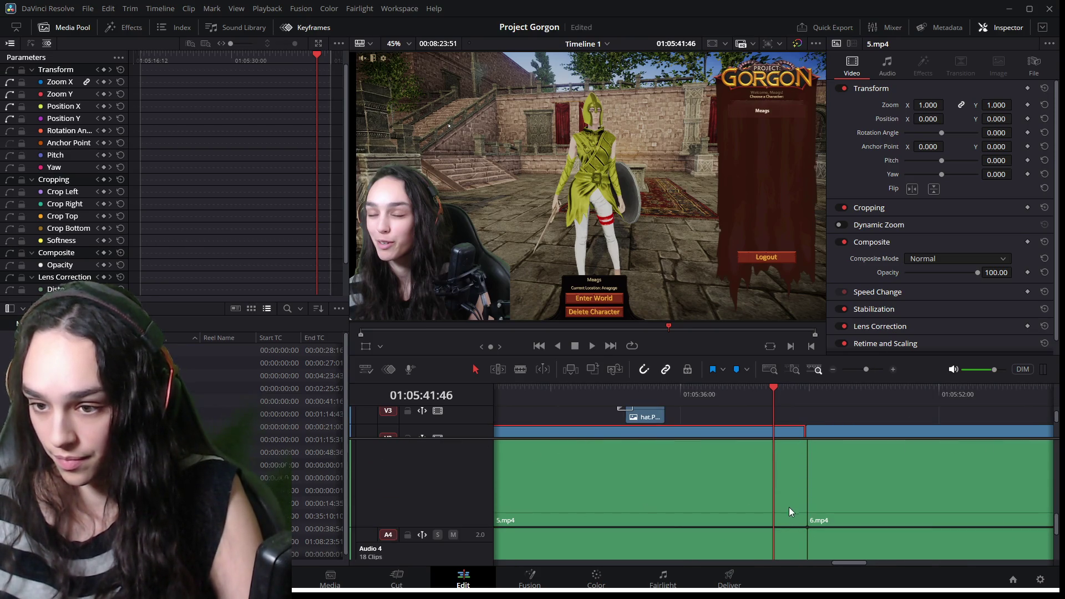
{"action": "left_click", "coordinate": [793, 501]}
Select the stray 5.mp4 clips on Audio 3 and Audio 4 and delete them.
{"action": "scroll", "coordinate": [793, 500], "scroll_direction": "up", "scroll_amount": 1}
{"action": "scroll", "coordinate": [780, 512], "scroll_direction": "right", "scroll_amount": 5}
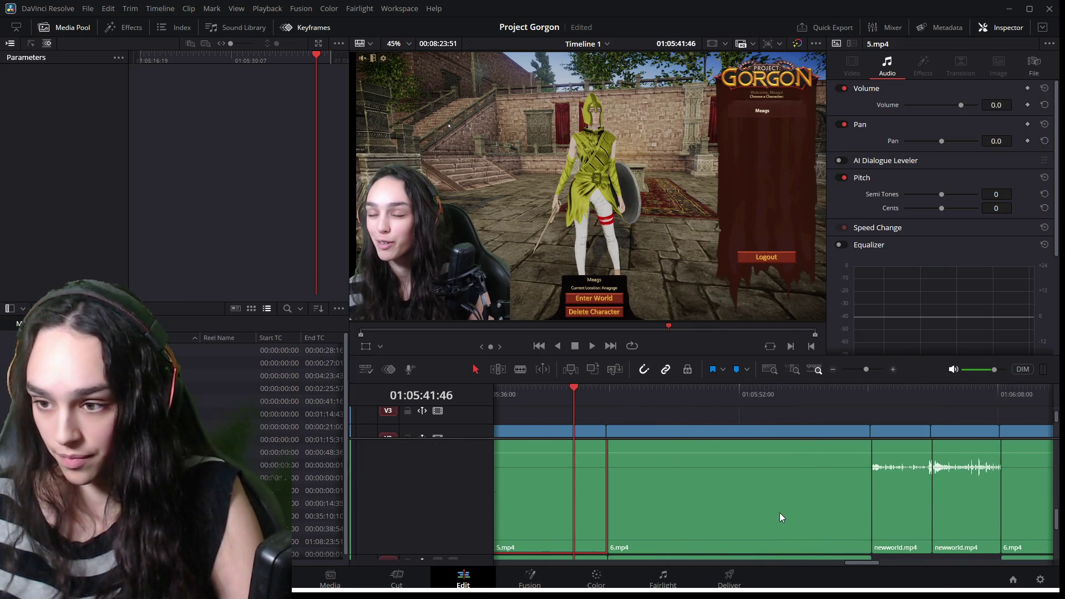
{"action": "scroll", "coordinate": [754, 517], "scroll_direction": "right", "scroll_amount": 5}
{"action": "left_click_drag", "start_coordinate": [894, 564], "coordinate": [855, 564]}
{"action": "scroll", "coordinate": [827, 523], "scroll_direction": "left", "scroll_amount": 3}
{"action": "scroll", "coordinate": [730, 500], "scroll_direction": "down", "scroll_amount": 3}
{"action": "scroll", "coordinate": [734, 509], "scroll_direction": "right", "scroll_amount": 2}
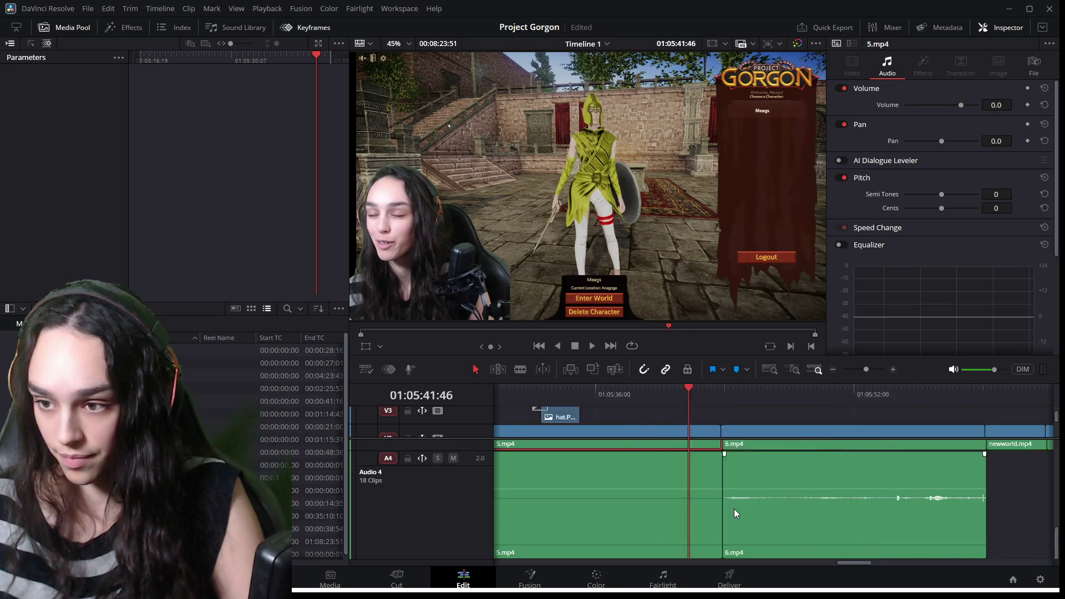
{"action": "scroll", "coordinate": [733, 509], "scroll_direction": "down", "scroll_amount": 8}
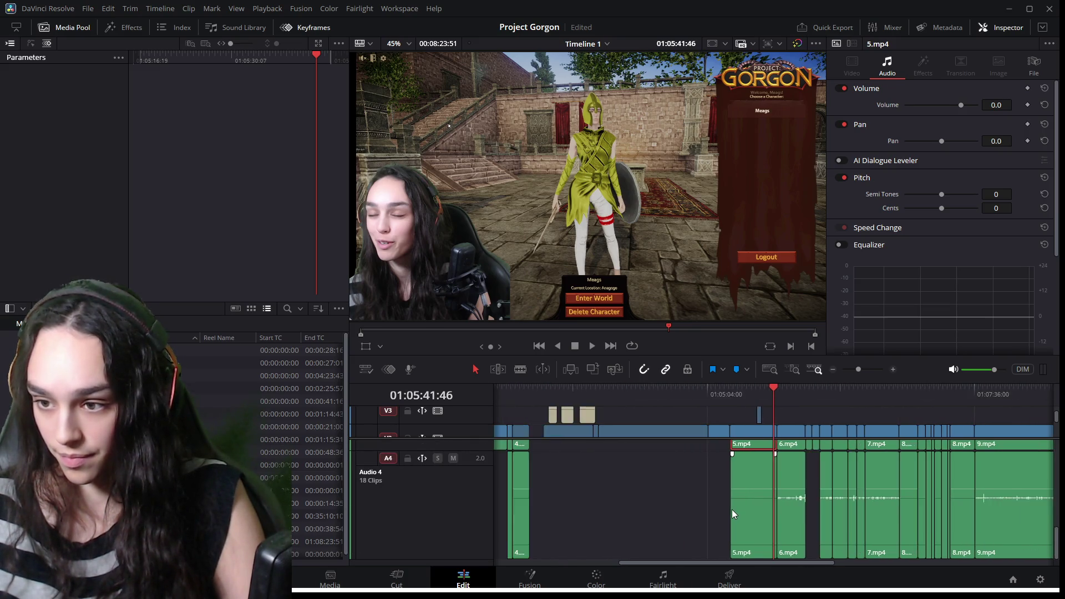
{"action": "scroll", "coordinate": [731, 509], "scroll_direction": "down", "scroll_amount": 3}
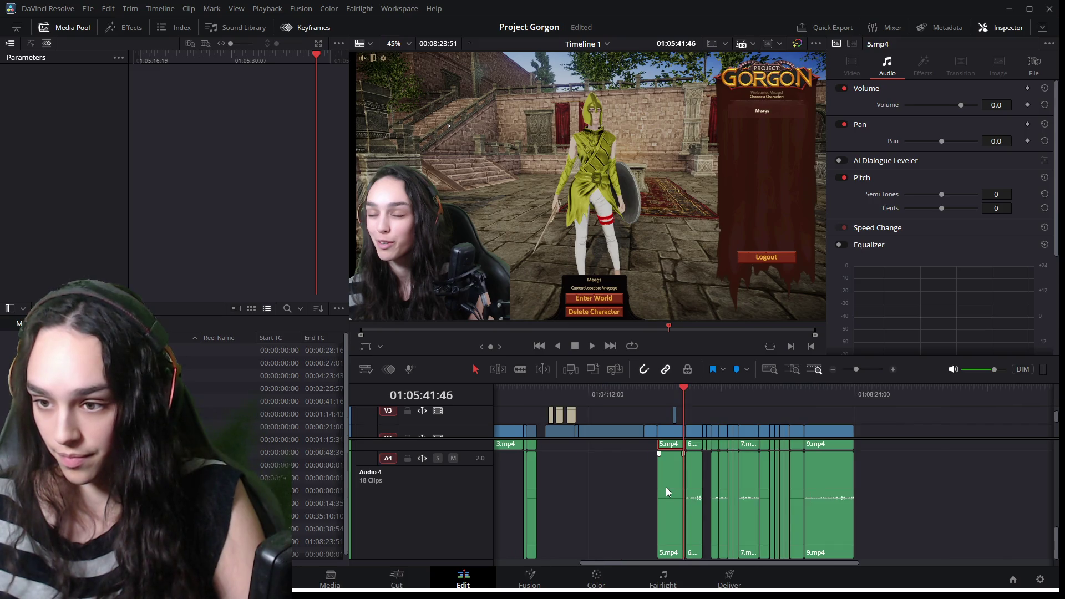
{"action": "left_click", "coordinate": [668, 499]}
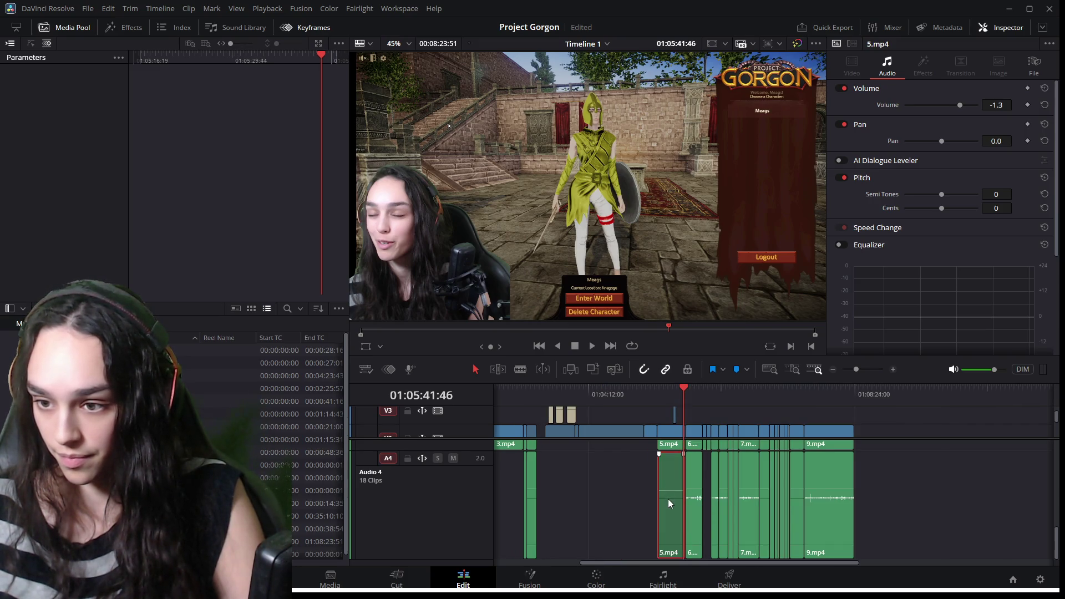
{"action": "left_click_drag", "start_coordinate": [670, 502], "coordinate": [906, 501]}
{"action": "scroll", "coordinate": [674, 488], "scroll_direction": "up", "scroll_amount": 2}
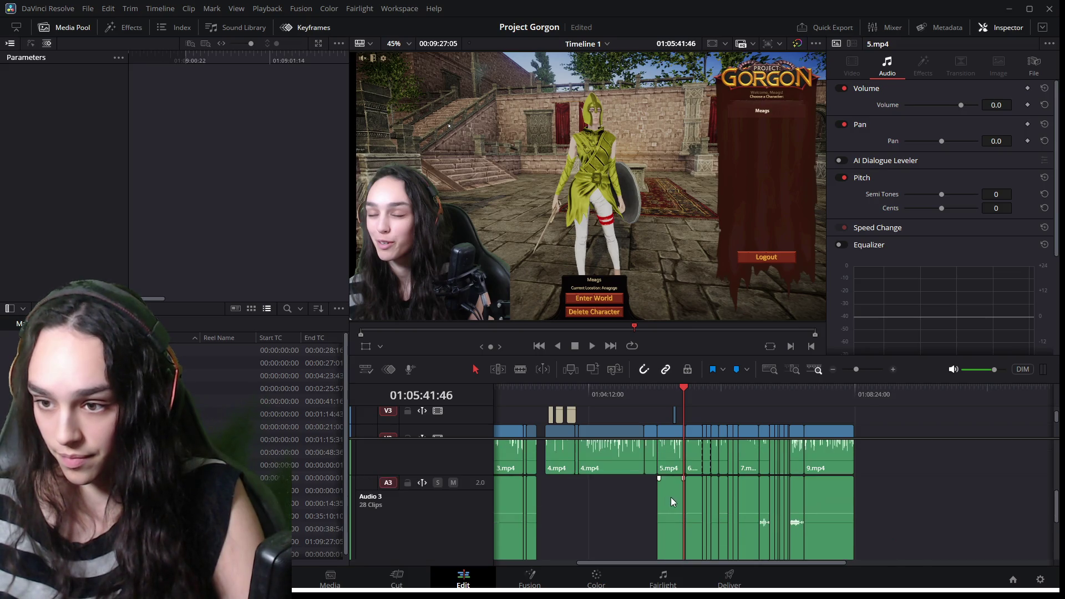
{"action": "left_click_drag", "start_coordinate": [674, 502], "coordinate": [900, 508]}
{"action": "scroll", "coordinate": [900, 509], "scroll_direction": "down", "scroll_amount": 1}
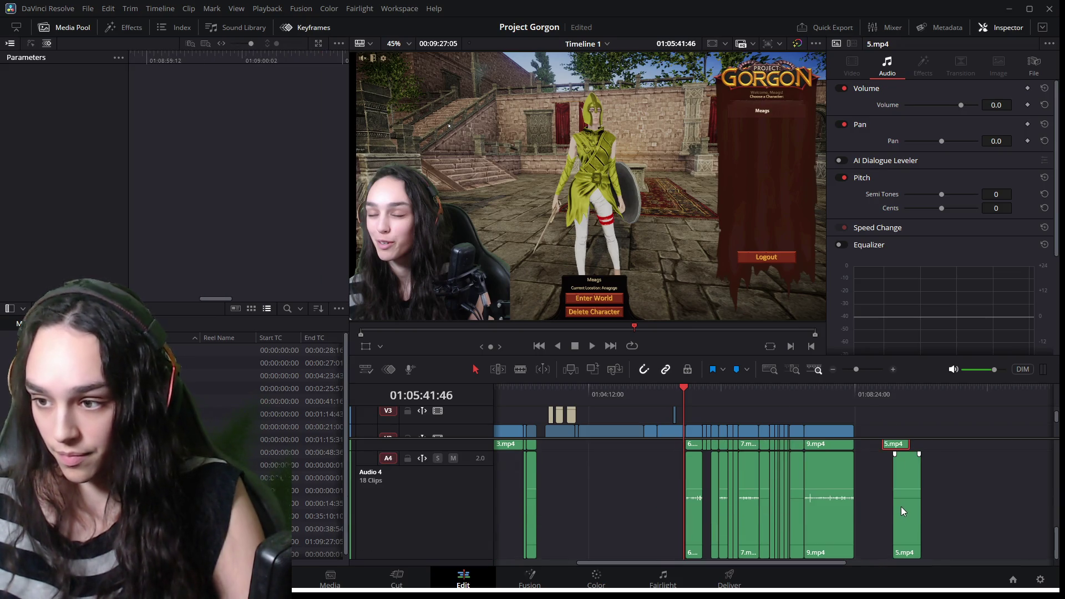
{"action": "key", "text": "Delete"}
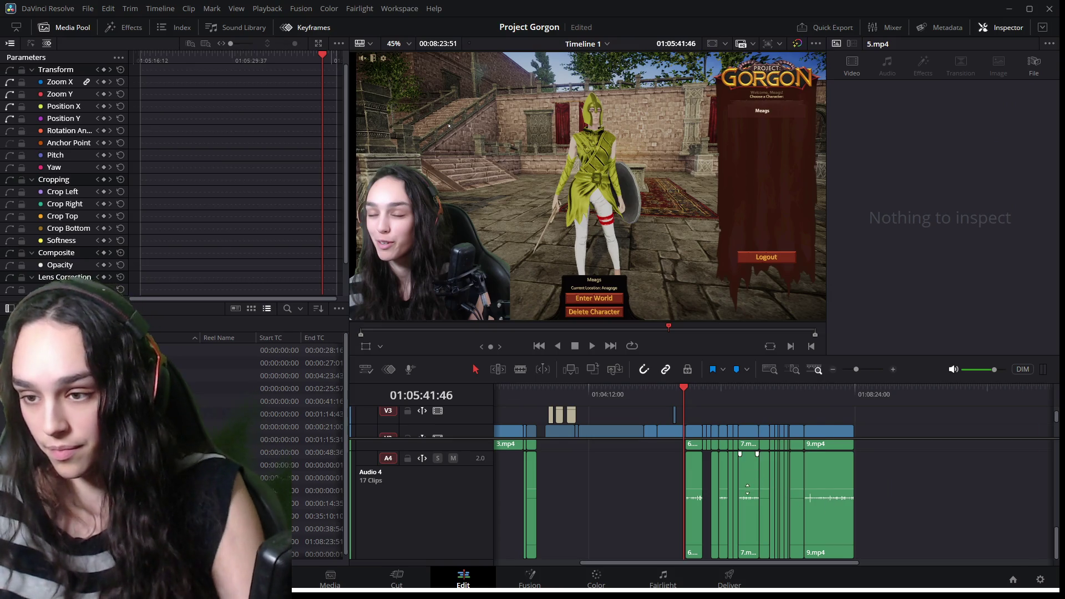
Trim the end of 5.mp4 back to the playhead, leaving a gap before 6.mp4.
{"action": "key", "text": "ctrl+equal"}
{"action": "key", "text": "ctrl+equal"}
{"action": "key", "text": "space"}
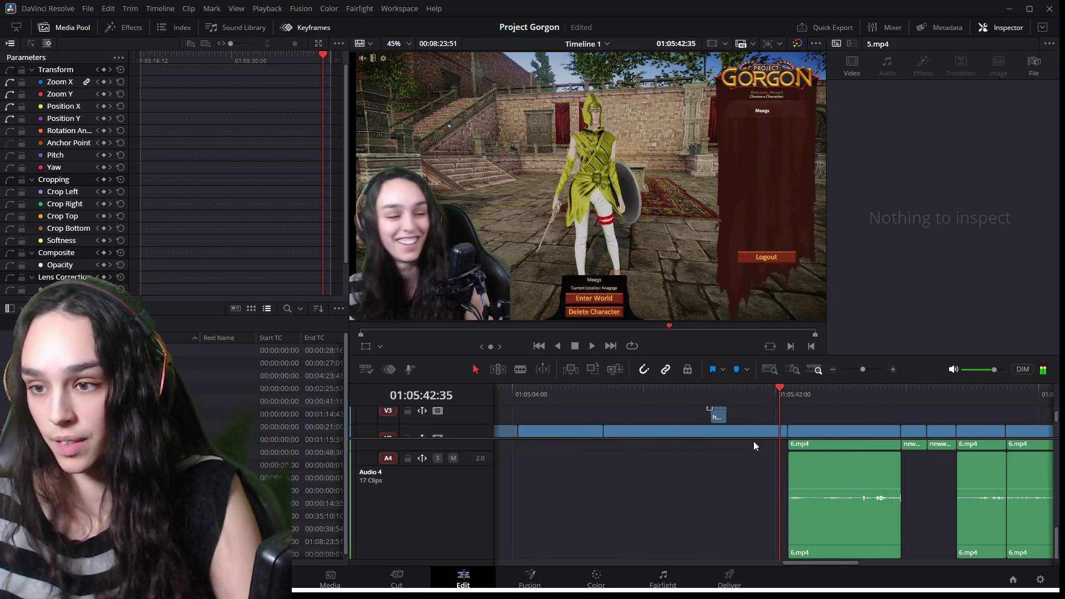
{"action": "key", "text": "ctrl+equal"}
{"action": "key", "text": "ctrl+equal"}
{"action": "key", "text": "ctrl+equal"}
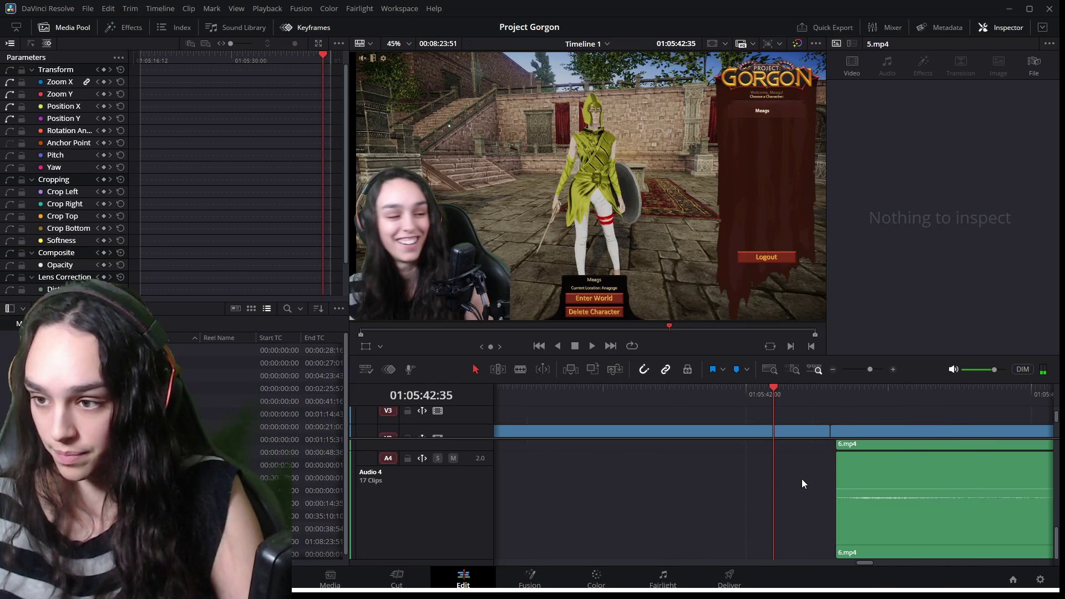
{"action": "scroll", "coordinate": [802, 484], "scroll_direction": "up", "scroll_amount": 3}
{"action": "left_click", "coordinate": [800, 431]}
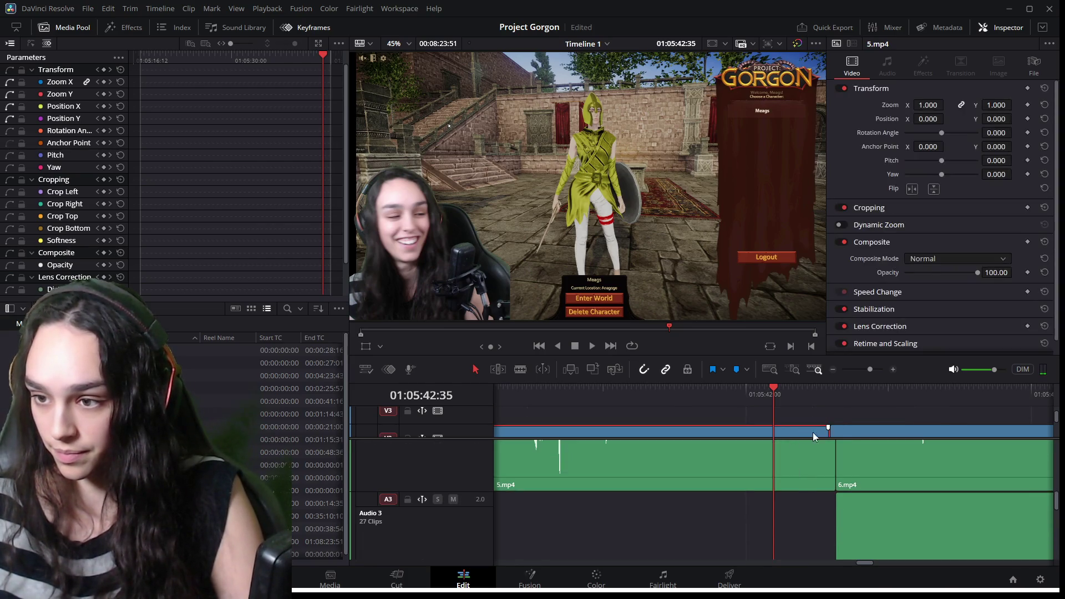
{"action": "key", "text": "space"}
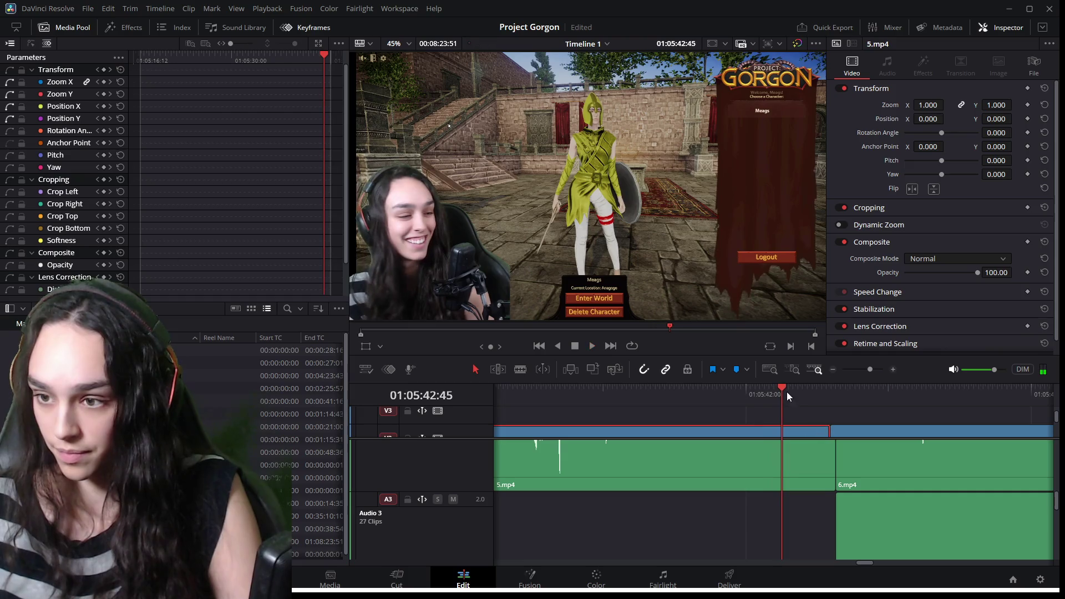
{"action": "mouse_move", "coordinate": [827, 433]}
{"action": "left_mouse_down"}
{"action": "mouse_move", "coordinate": [777, 431]}
{"action": "mouse_move", "coordinate": [777, 464]}
{"action": "left_mouse_up"}
{"action": "left_click", "coordinate": [793, 475]}
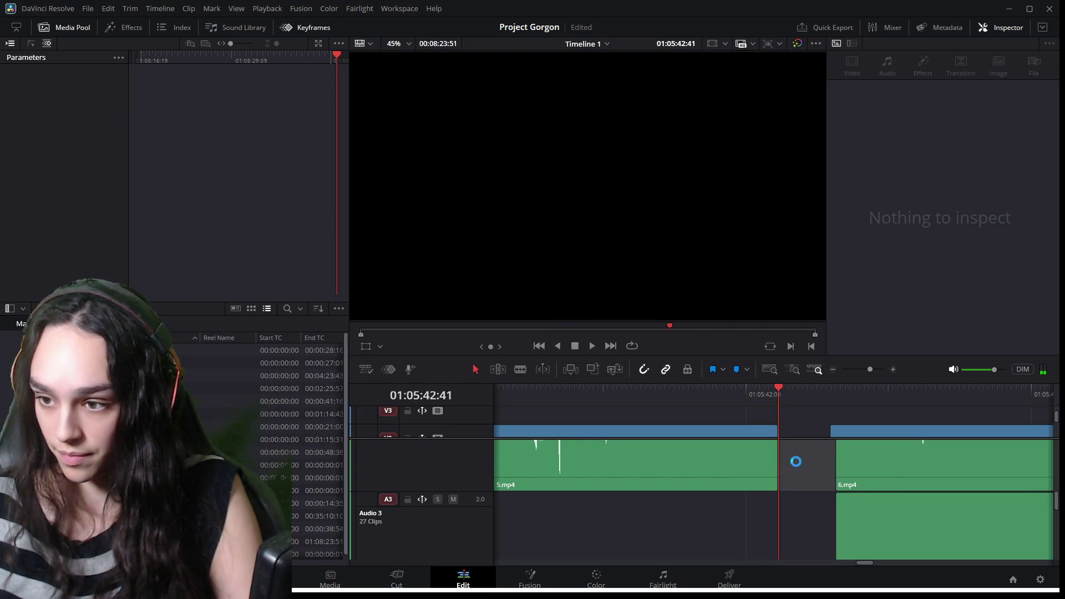
Play back the trimmed end of 5.mp4 to check the cut.
{"action": "left_click", "coordinate": [754, 392]}
{"action": "key", "text": "space"}
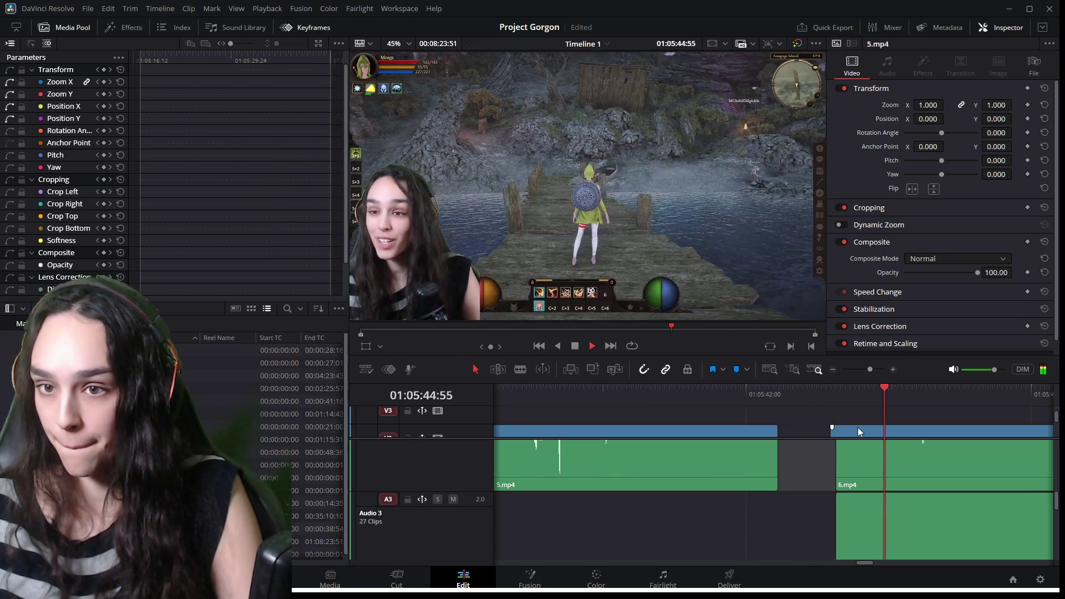
{"action": "key", "text": "space"}
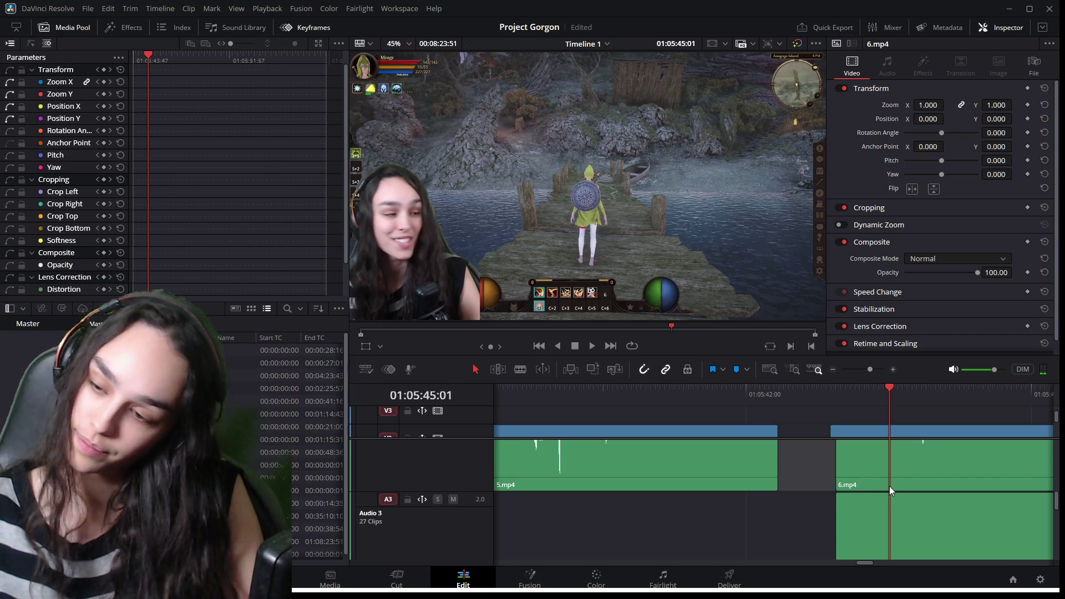
{"action": "scroll", "coordinate": [897, 504], "scroll_direction": "down", "scroll_amount": 3}
{"action": "scroll", "coordinate": [890, 506], "scroll_direction": "down", "scroll_amount": 5}
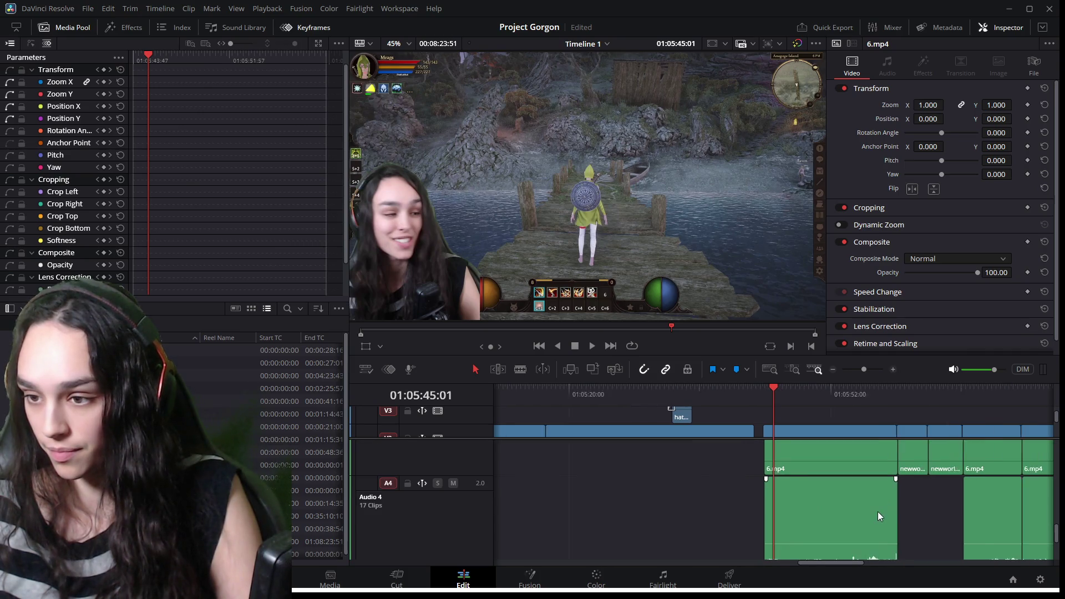
{"action": "scroll", "coordinate": [878, 514], "scroll_direction": "down", "scroll_amount": 5}
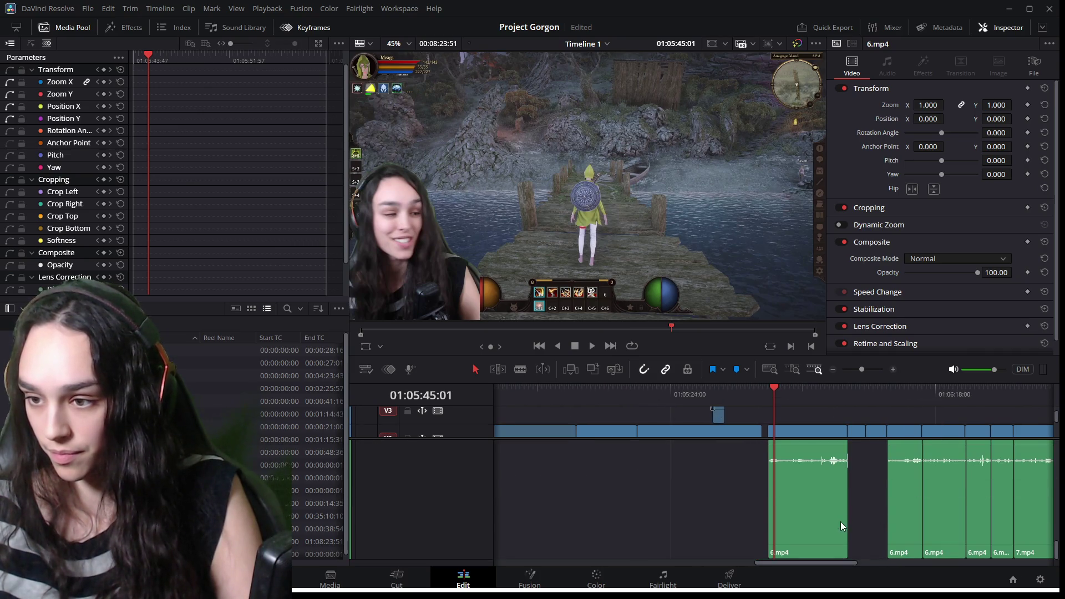
{"action": "scroll", "coordinate": [840, 521], "scroll_direction": "down", "scroll_amount": 1}
{"action": "scroll", "coordinate": [837, 520], "scroll_direction": "up", "scroll_amount": 1}
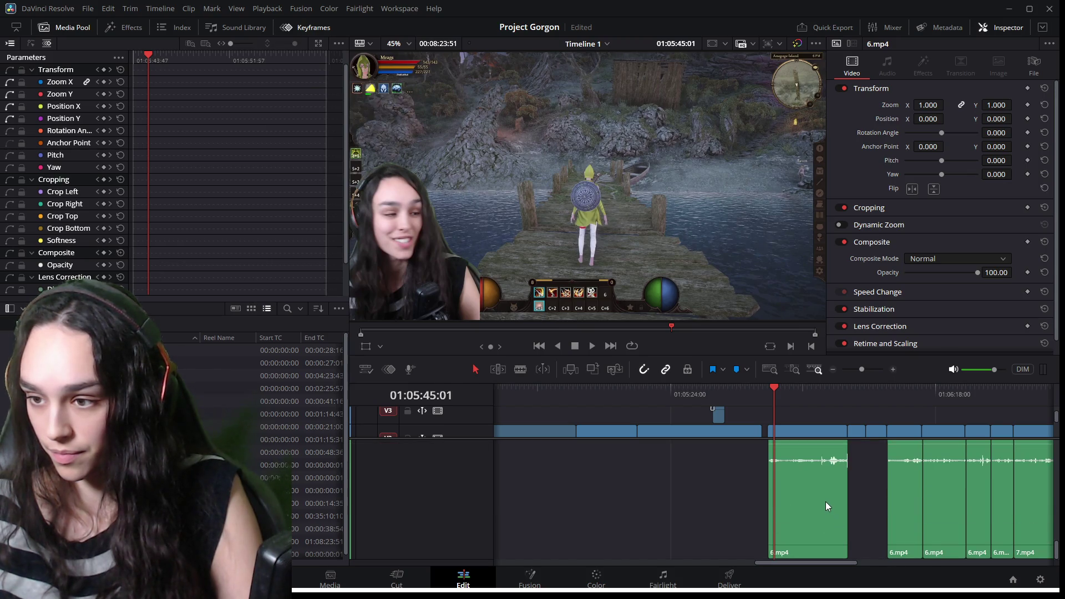
Select the 6.mp4 audio clip and a group of audio clips, then deselect them.
{"action": "left_click", "coordinate": [825, 503]}
{"action": "scroll", "coordinate": [825, 501], "scroll_direction": "down", "scroll_amount": 2}
{"action": "scroll", "coordinate": [822, 496], "scroll_direction": "down", "scroll_amount": 2}
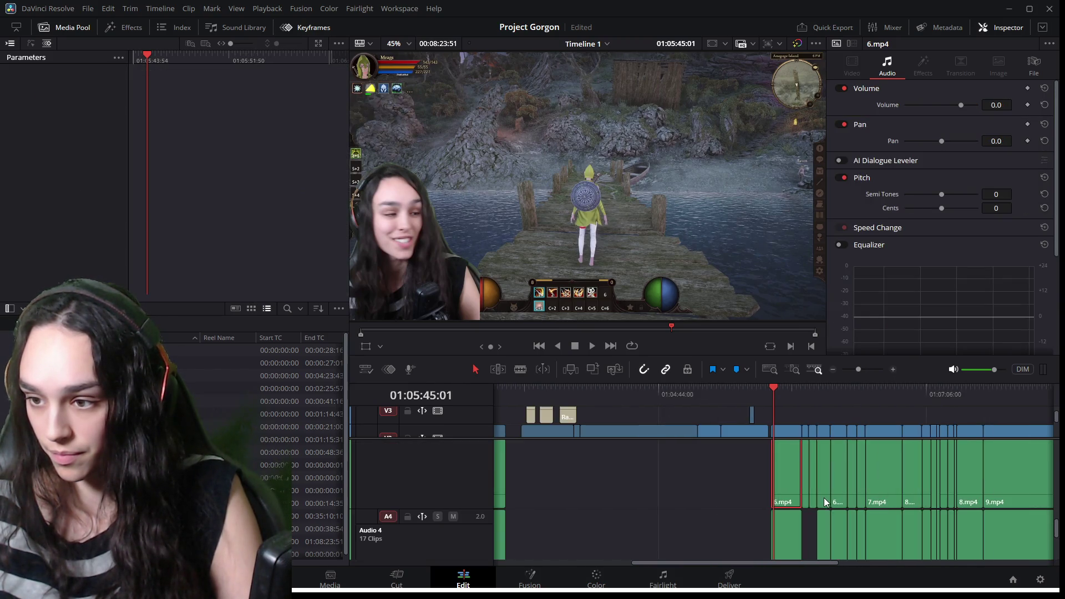
{"action": "scroll", "coordinate": [824, 498], "scroll_direction": "down", "scroll_amount": 2}
{"action": "scroll", "coordinate": [822, 502], "scroll_direction": "down", "scroll_amount": 2}
{"action": "mouse_move", "coordinate": [904, 478]}
{"action": "left_mouse_down"}
{"action": "mouse_move", "coordinate": [684, 456]}
{"action": "mouse_move", "coordinate": [667, 494]}
{"action": "left_mouse_up"}
{"action": "scroll", "coordinate": [722, 493], "scroll_direction": "down", "scroll_amount": 1}
{"action": "scroll", "coordinate": [830, 495], "scroll_direction": "down", "scroll_amount": 2}
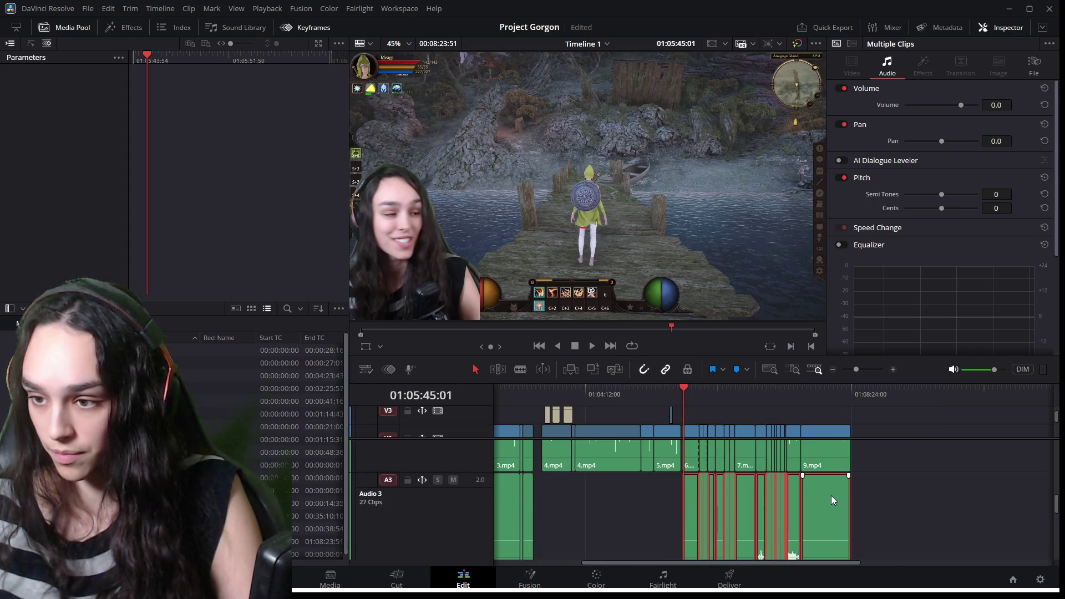
{"action": "left_click", "coordinate": [933, 495]}
{"action": "scroll", "coordinate": [746, 499], "scroll_direction": "up", "scroll_amount": 2}
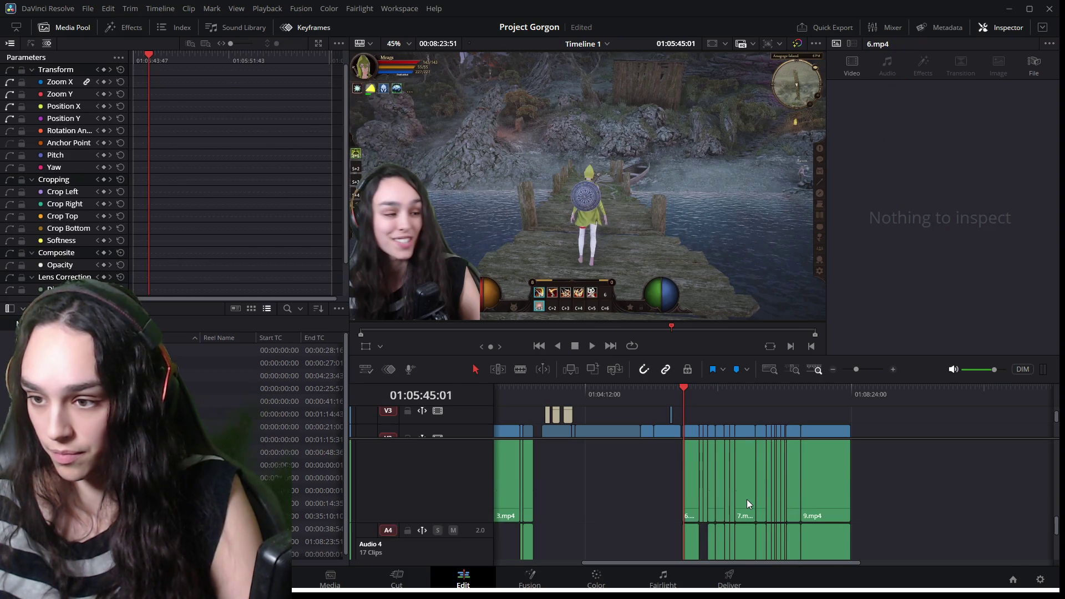
{"action": "scroll", "coordinate": [747, 503], "scroll_direction": "up", "scroll_amount": 1}
Move the narrow stray 6.mp4 audio clip right, check it, and delete it.
{"action": "left_click_drag", "start_coordinate": [697, 493], "coordinate": [899, 495]}
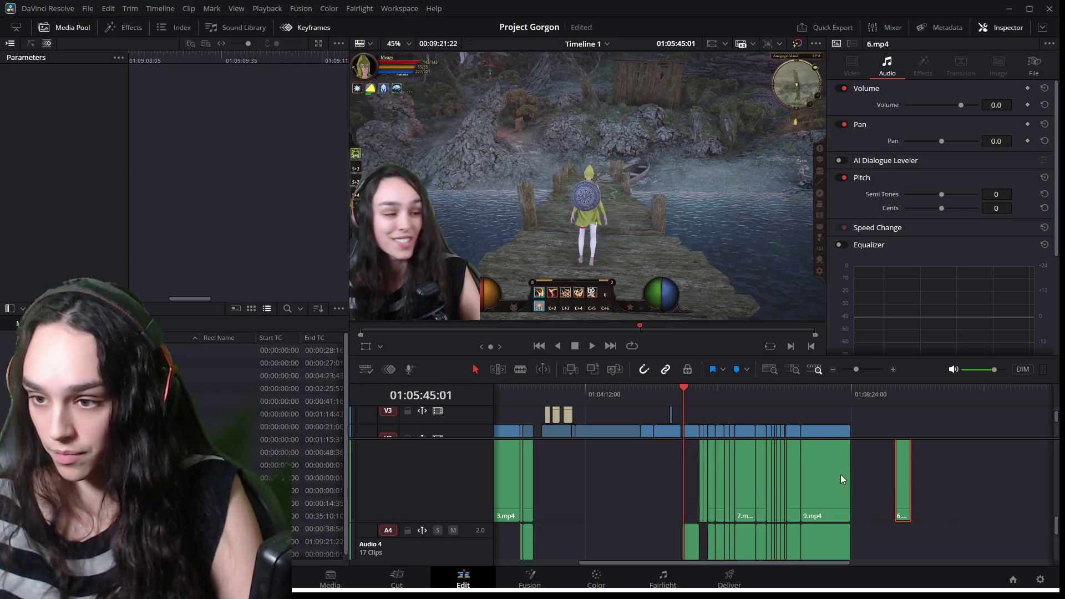
{"action": "key", "text": "space"}
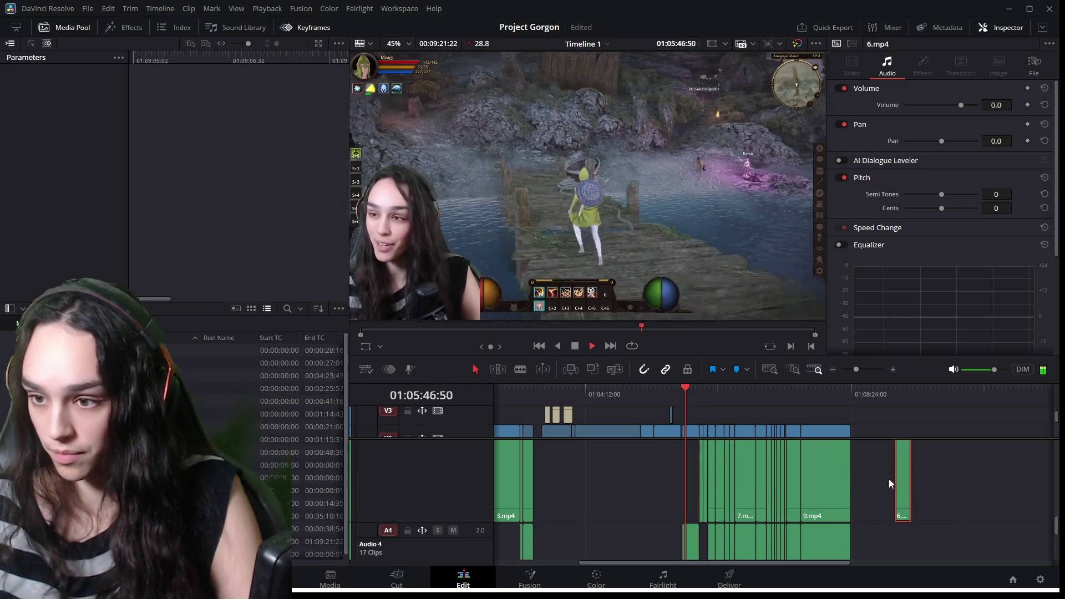
{"action": "left_click", "coordinate": [923, 484]}
{"action": "left_click", "coordinate": [906, 485]}
{"action": "key", "text": "Delete"}
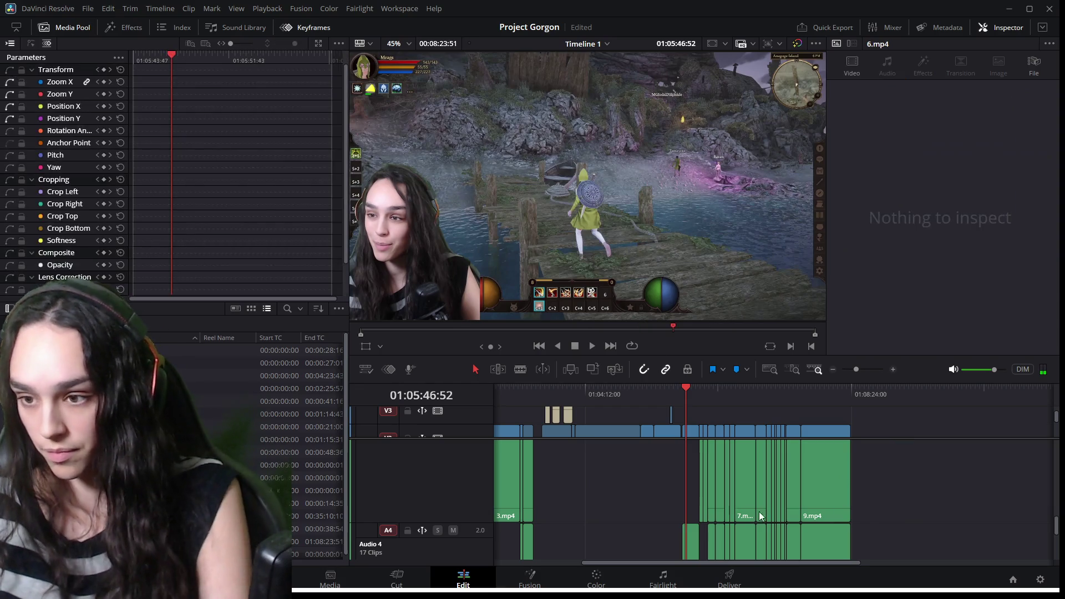
Move the 6.mp4 audio clip up onto the track above and play it back.
{"action": "scroll", "coordinate": [699, 513], "scroll_direction": "up", "scroll_amount": 5}
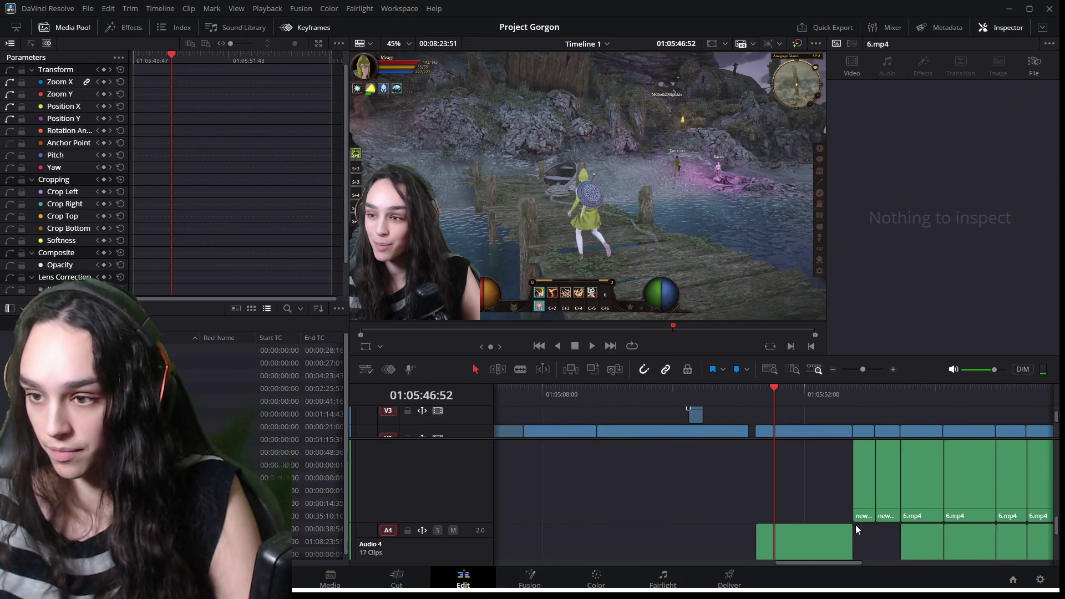
{"action": "left_click_drag", "start_coordinate": [828, 531], "coordinate": [826, 489]}
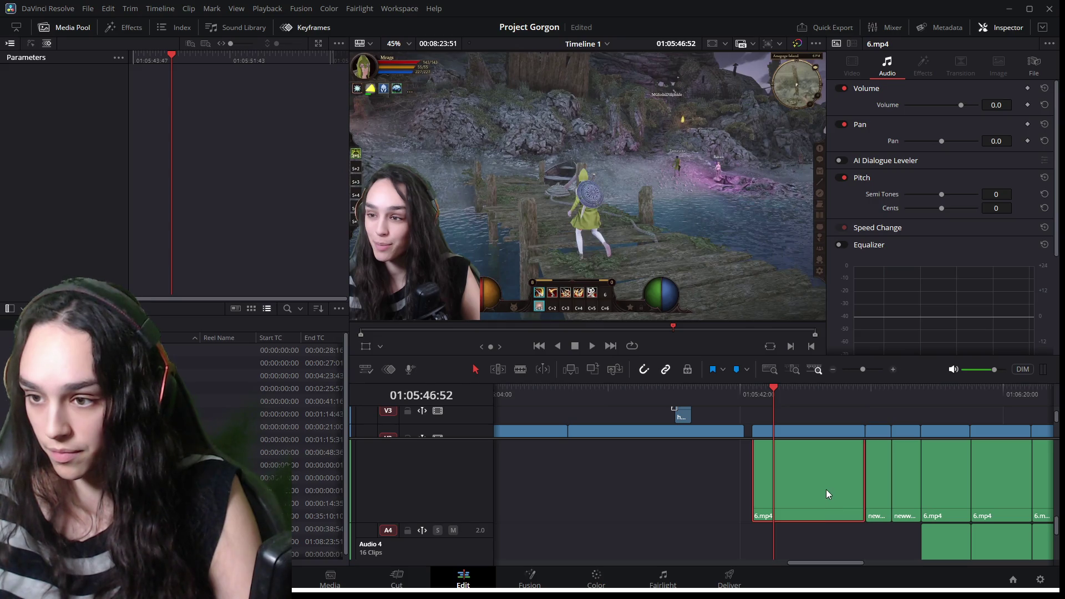
{"action": "scroll", "coordinate": [827, 485], "scroll_direction": "up", "scroll_amount": 3}
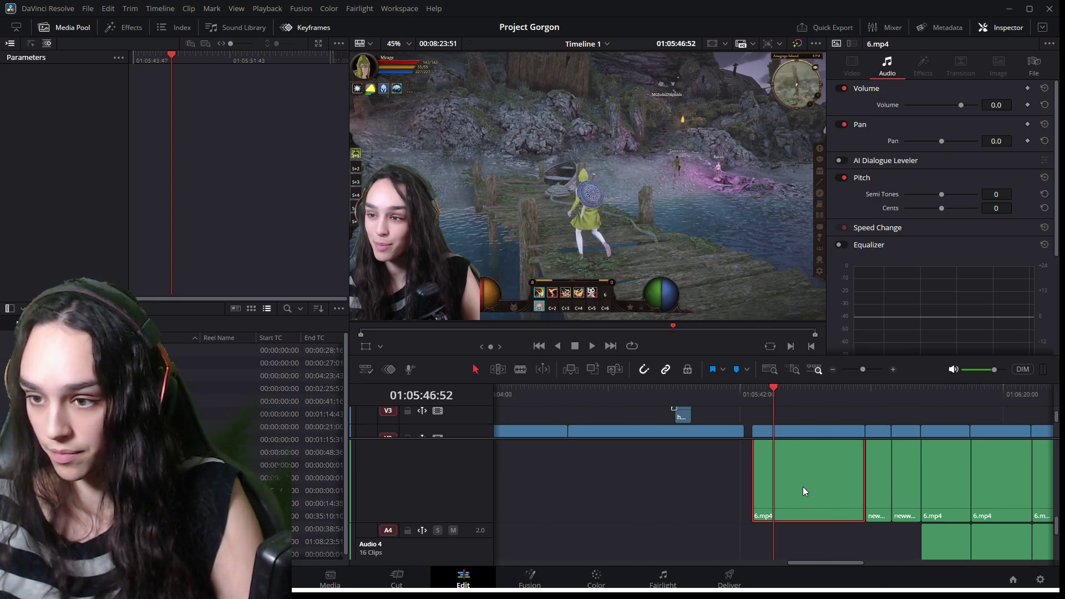
{"action": "scroll", "coordinate": [813, 485], "scroll_direction": "down", "scroll_amount": 2}
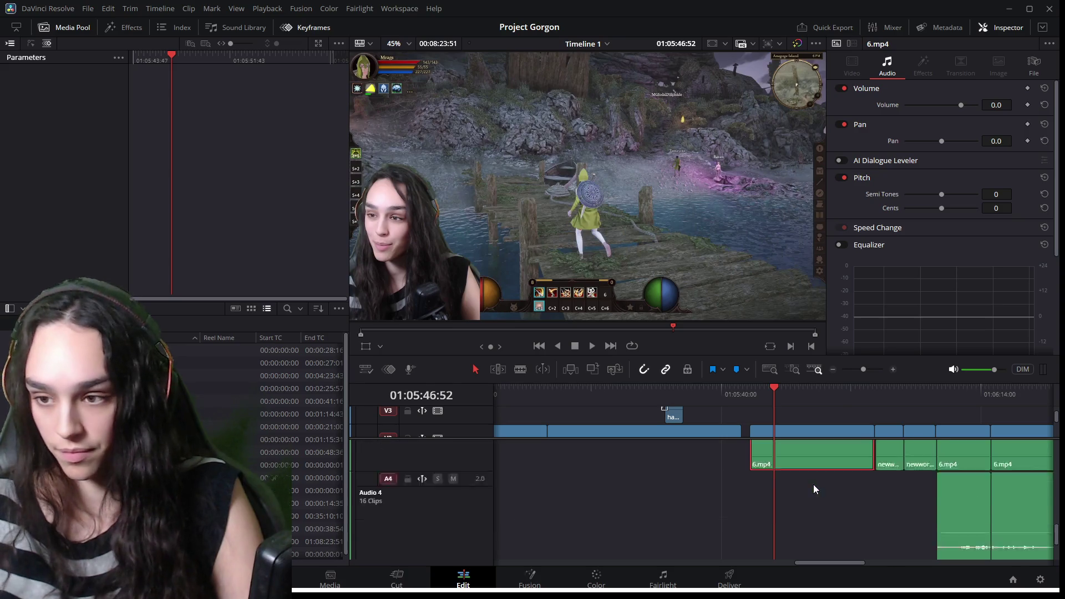
{"action": "key", "text": "space"}
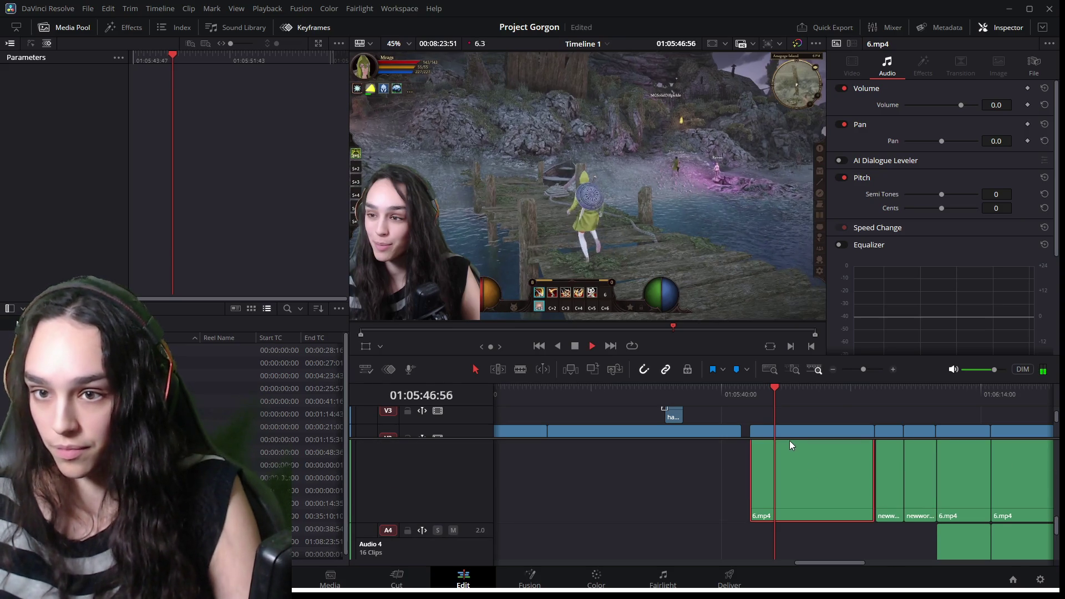
{"action": "key", "text": "space"}
Slide 6.mp4 left until it meets the end of 5.mp4 and play back the join.
{"action": "scroll", "coordinate": [830, 464], "scroll_direction": "down", "scroll_amount": 3}
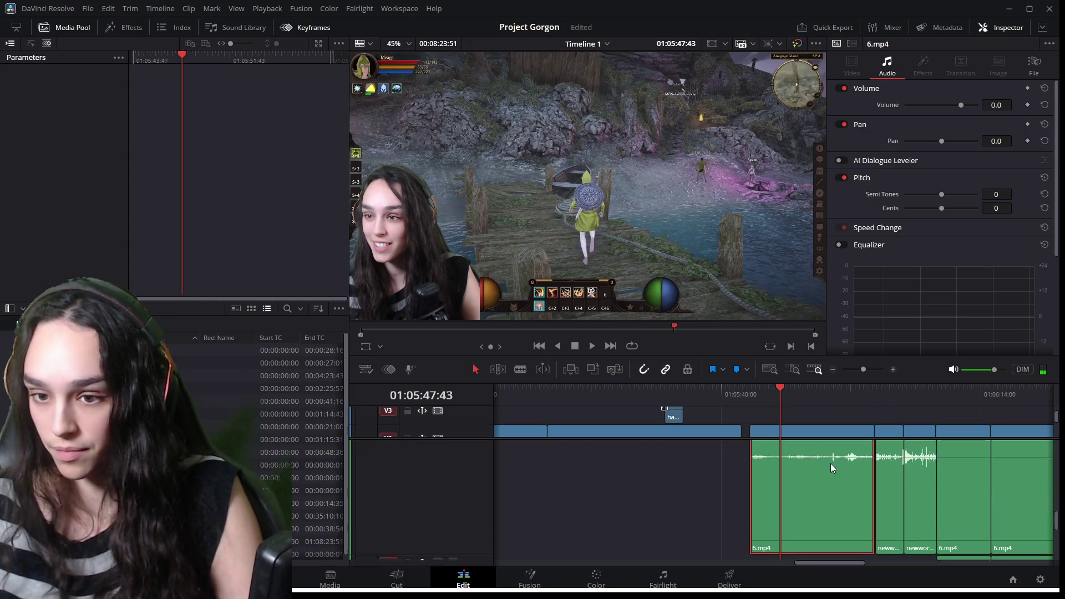
{"action": "scroll", "coordinate": [829, 469], "scroll_direction": "down", "scroll_amount": 2}
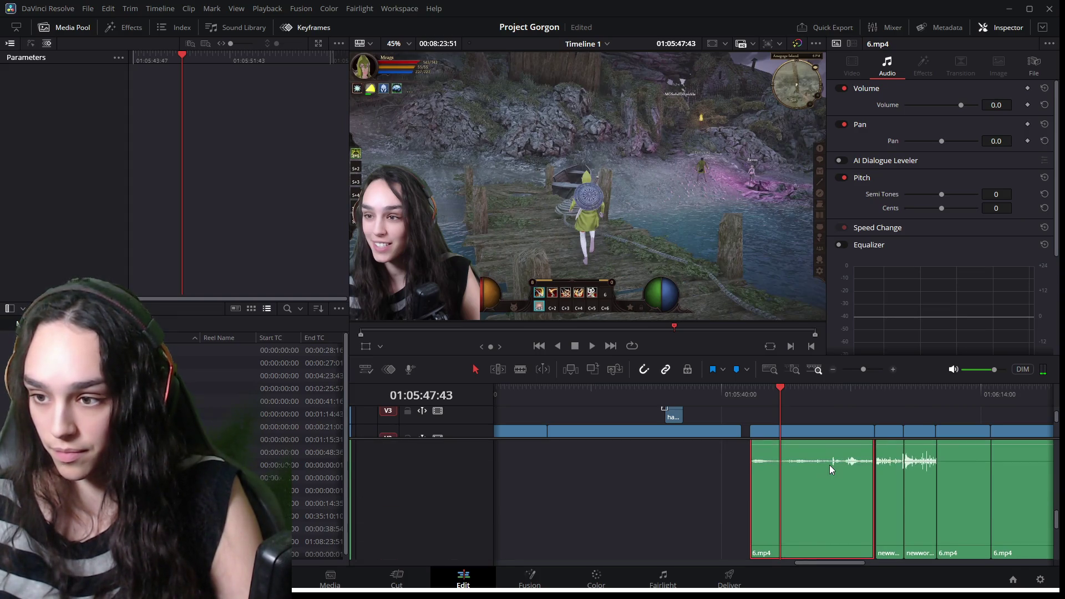
{"action": "scroll", "coordinate": [830, 469], "scroll_direction": "down", "scroll_amount": 2}
{"action": "scroll", "coordinate": [829, 470], "scroll_direction": "up", "scroll_amount": 2}
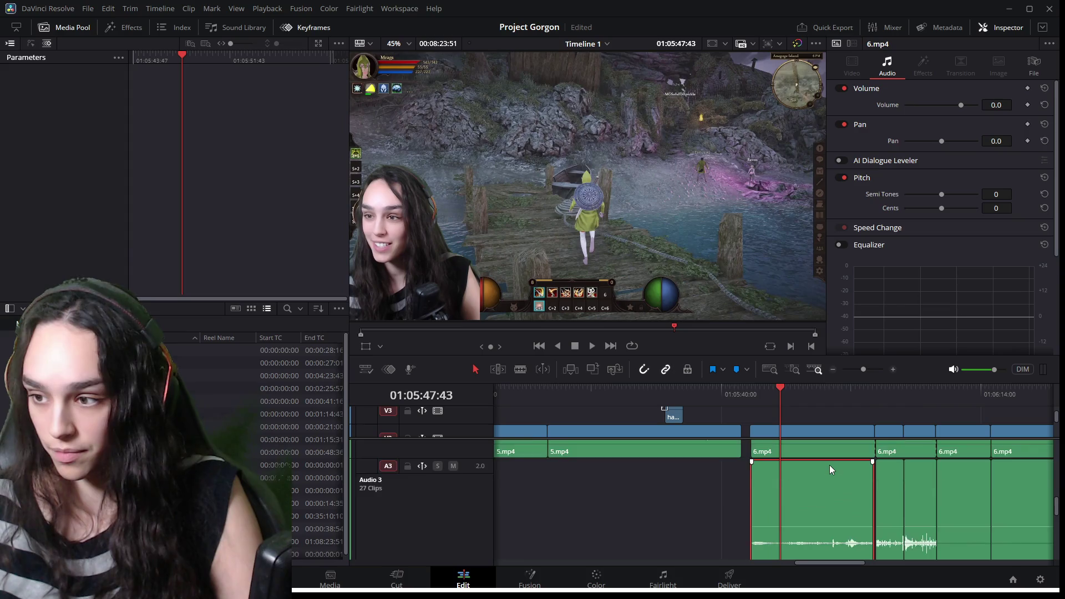
{"action": "scroll", "coordinate": [830, 469], "scroll_direction": "down", "scroll_amount": 2}
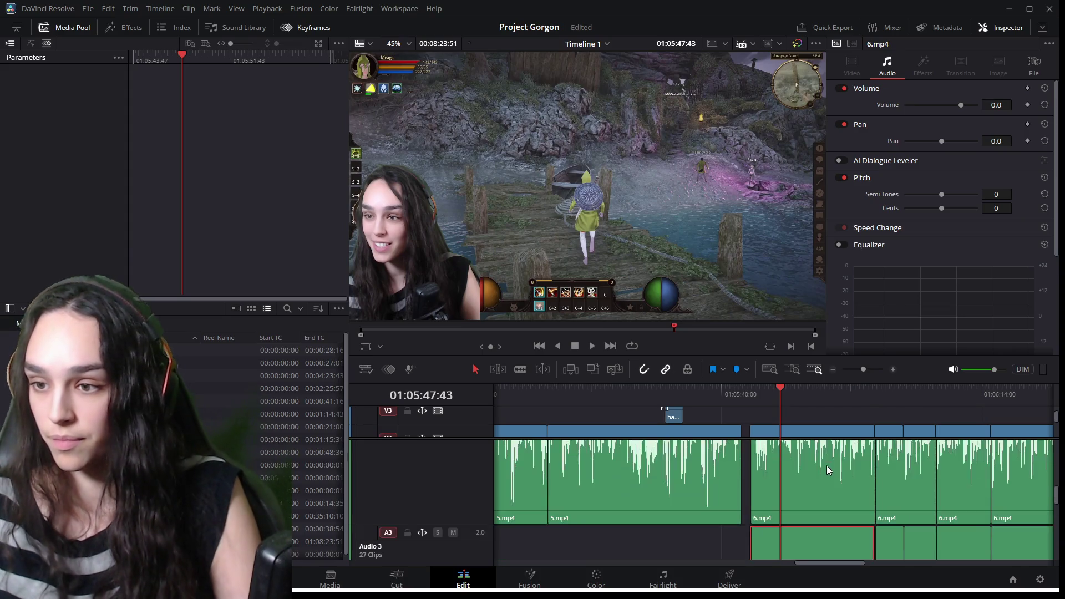
{"action": "scroll", "coordinate": [776, 474], "scroll_direction": "up", "scroll_amount": 3}
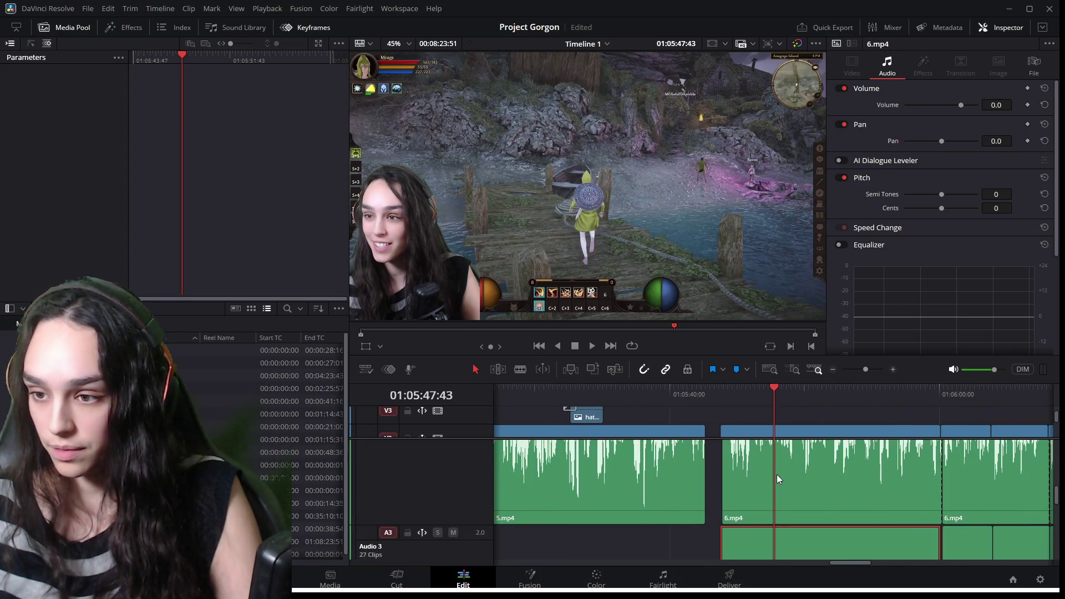
{"action": "scroll", "coordinate": [777, 474], "scroll_direction": "up", "scroll_amount": 2}
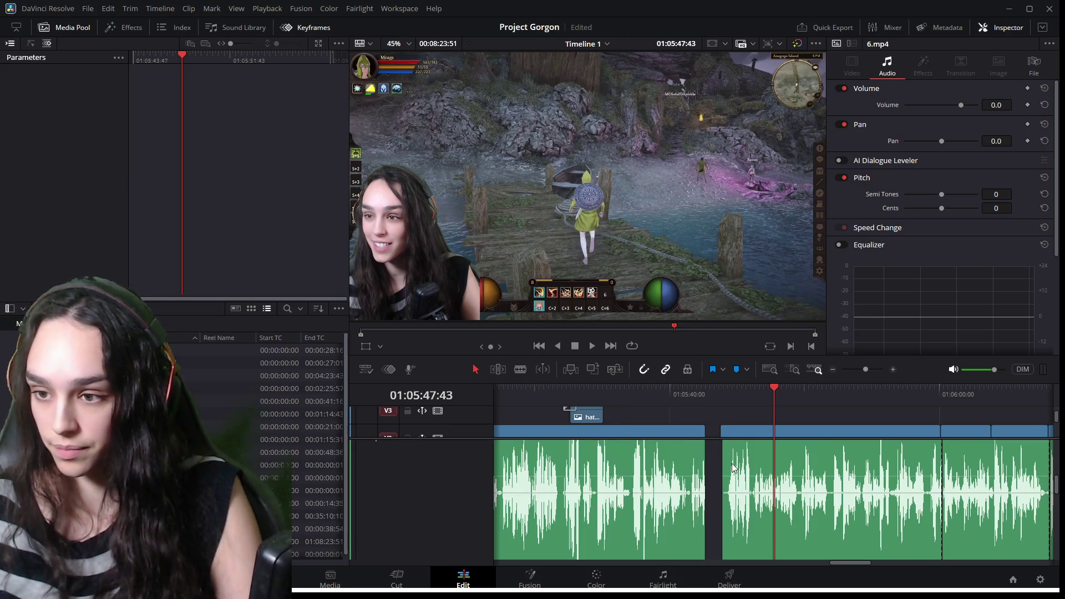
{"action": "scroll", "coordinate": [739, 479], "scroll_direction": "down", "scroll_amount": 2}
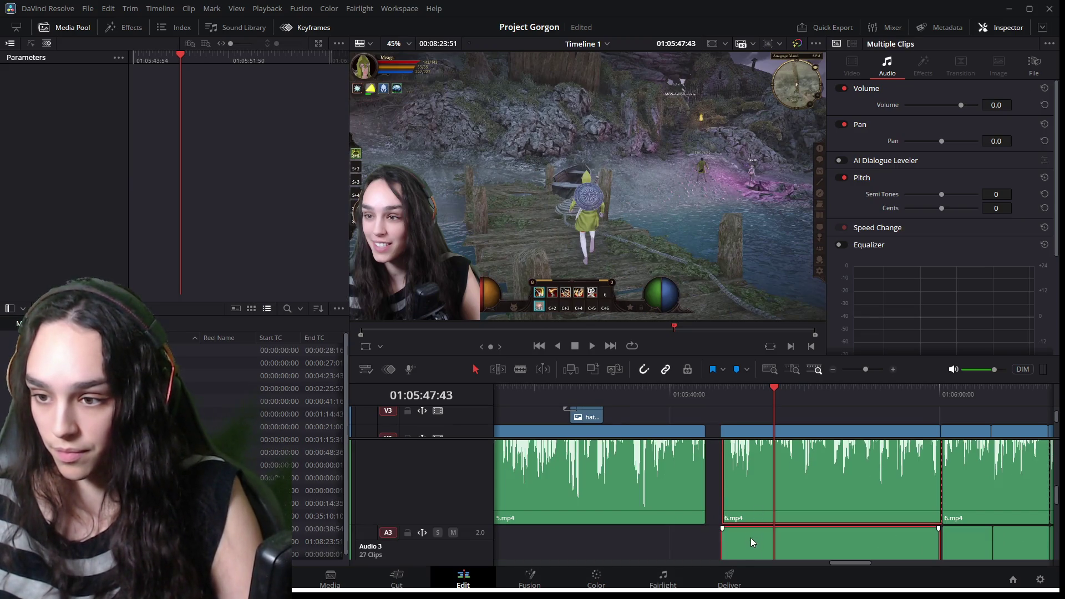
{"action": "scroll", "coordinate": [732, 473], "scroll_direction": "up", "scroll_amount": 3}
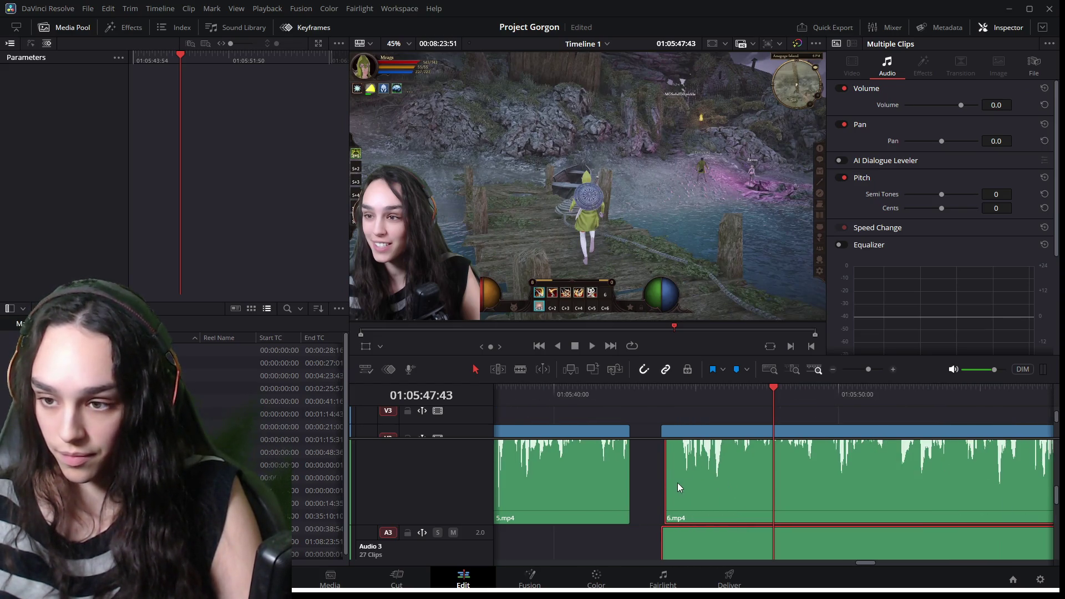
{"action": "left_click", "coordinate": [674, 433]}
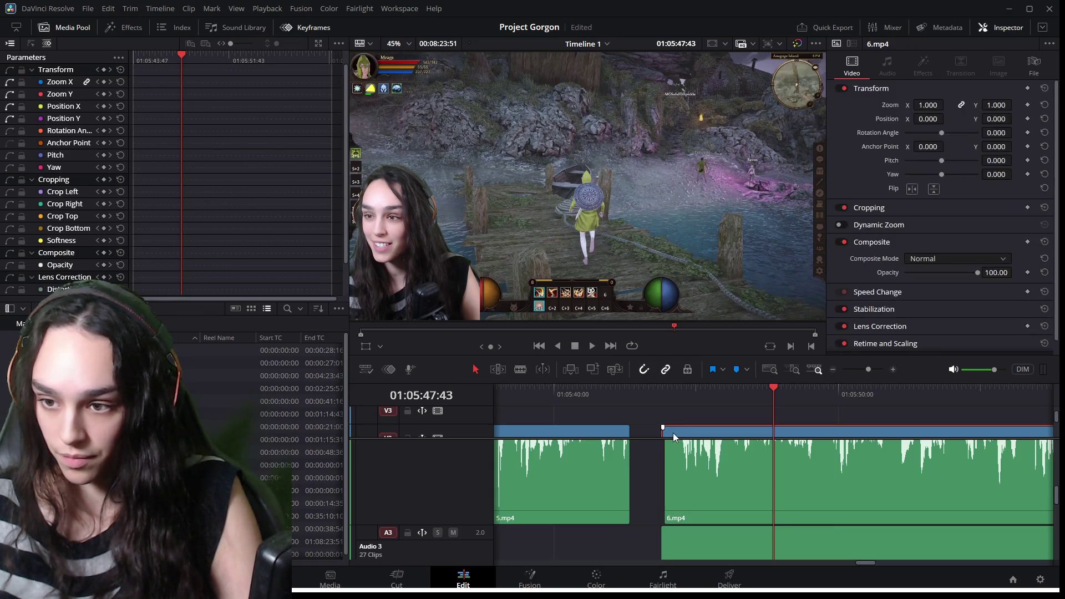
{"action": "left_click_drag", "start_coordinate": [665, 431], "coordinate": [630, 431]}
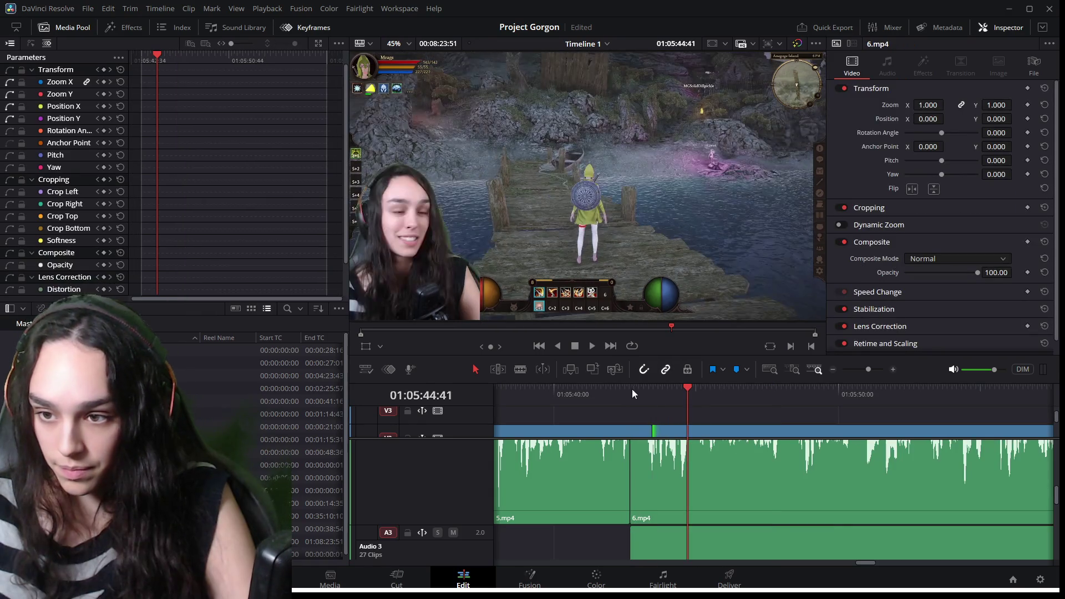
{"action": "left_click", "coordinate": [627, 389]}
{"action": "key", "text": "space"}
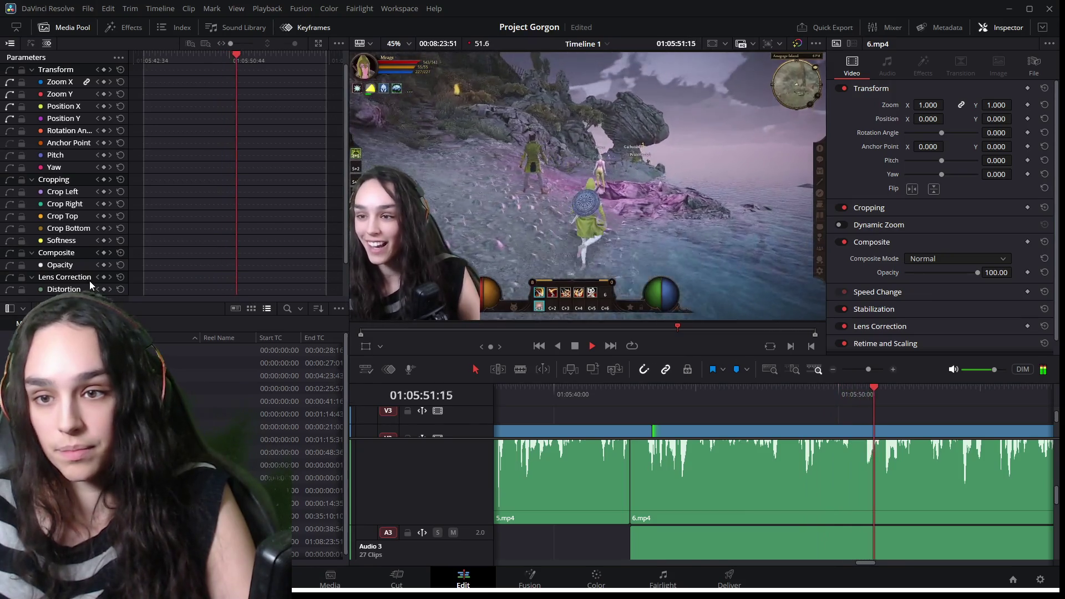
{"action": "key", "text": "space"}
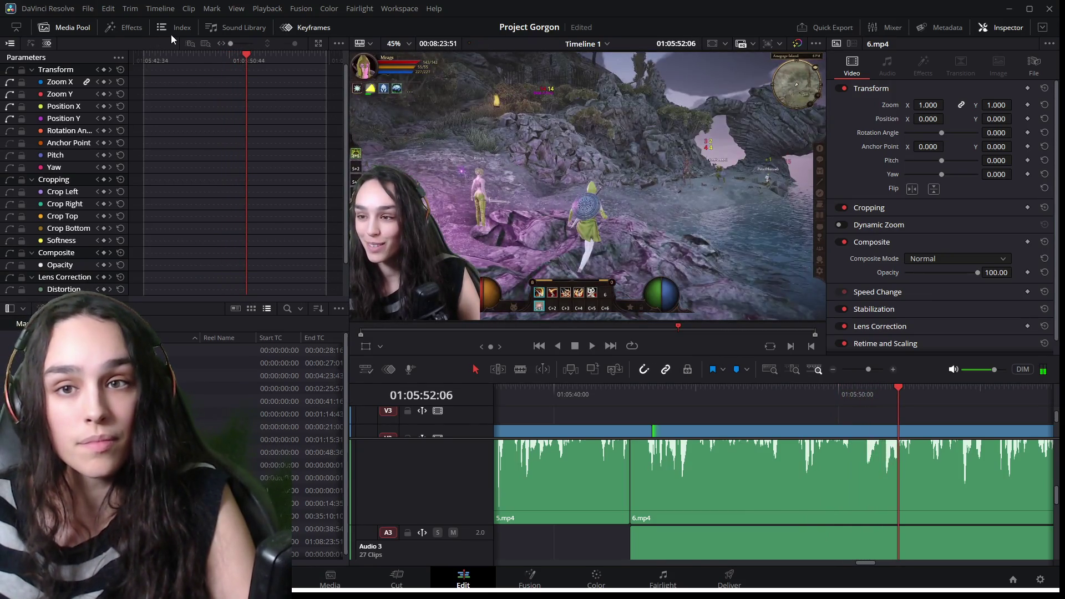
{"action": "left_click", "coordinate": [121, 29]}
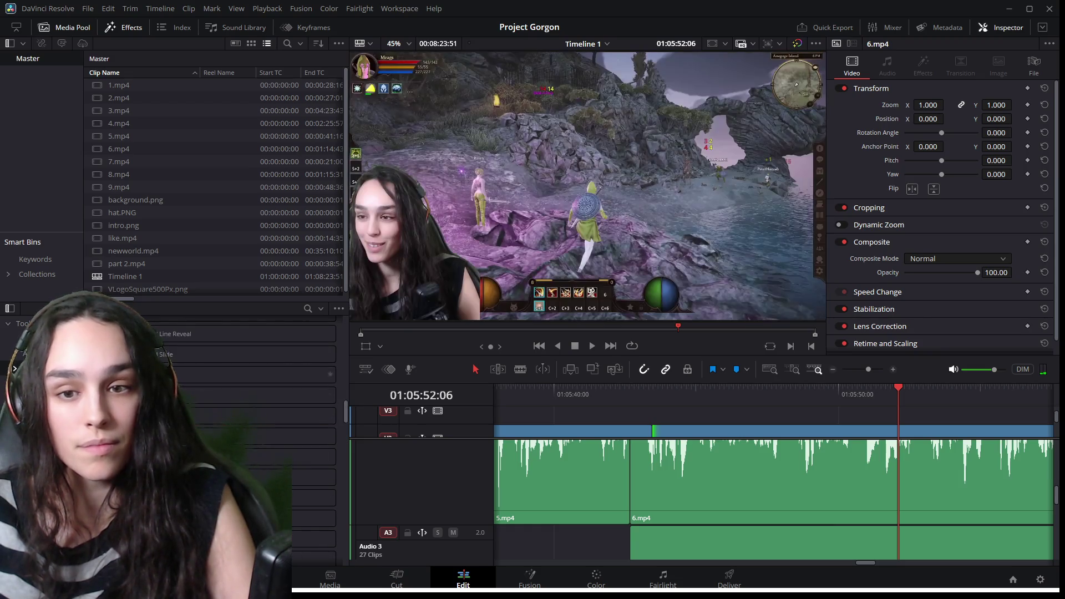
Drop a transition on the 5.mp4/6.mp4 cut on V2 and play through it twice.
{"action": "scroll", "coordinate": [244, 388], "scroll_direction": "down", "scroll_amount": 3}
{"action": "scroll", "coordinate": [244, 389], "scroll_direction": "down", "scroll_amount": 1}
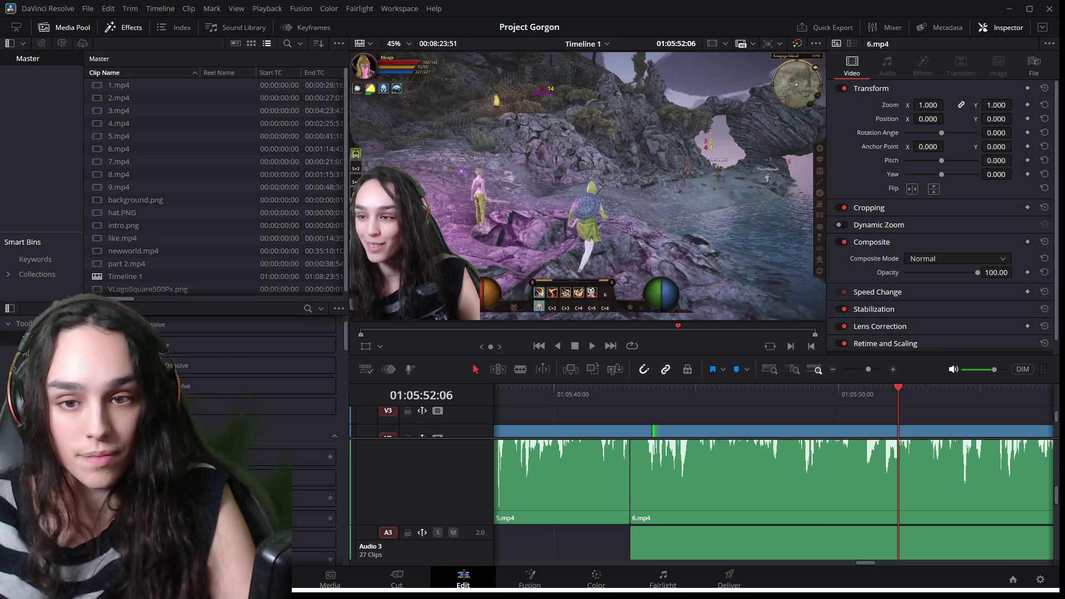
{"action": "mouse_move", "coordinate": [250, 386]}
{"action": "left_mouse_down"}
{"action": "mouse_move", "coordinate": [432, 443]}
{"action": "mouse_move", "coordinate": [689, 434]}
{"action": "left_mouse_up"}
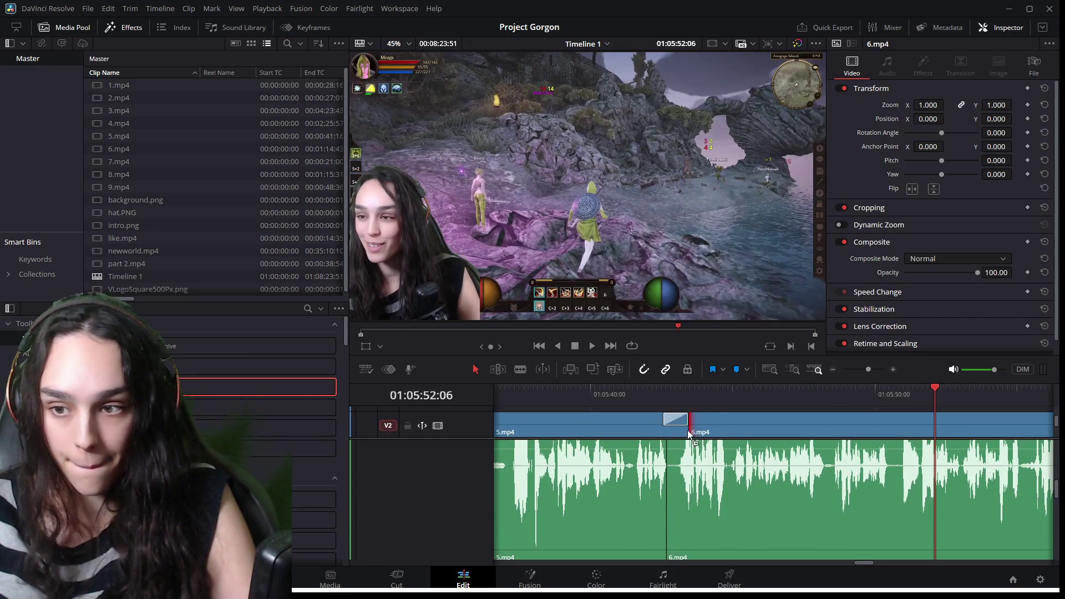
{"action": "left_click", "coordinate": [649, 389]}
{"action": "key", "text": "space"}
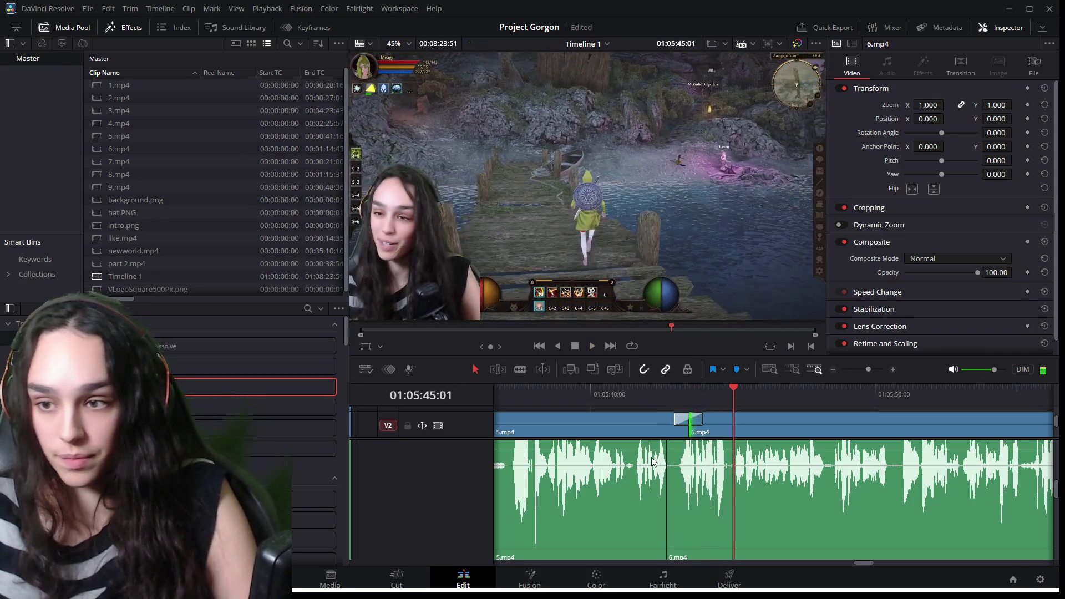
{"action": "left_click_drag", "start_coordinate": [611, 460], "coordinate": [716, 436]}
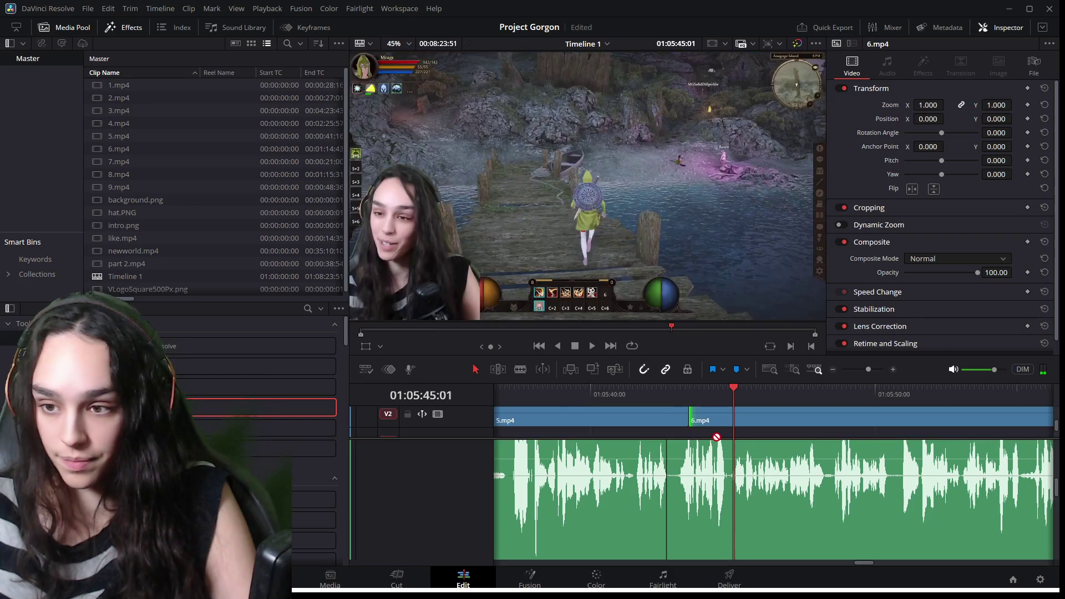
{"action": "left_click", "coordinate": [652, 388]}
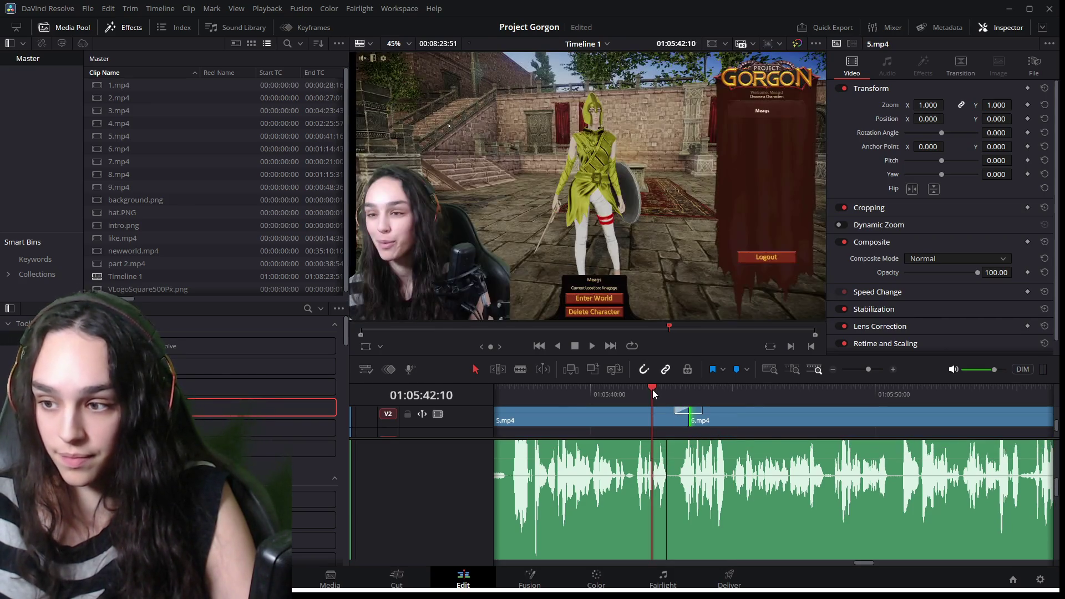
{"action": "key", "text": "space"}
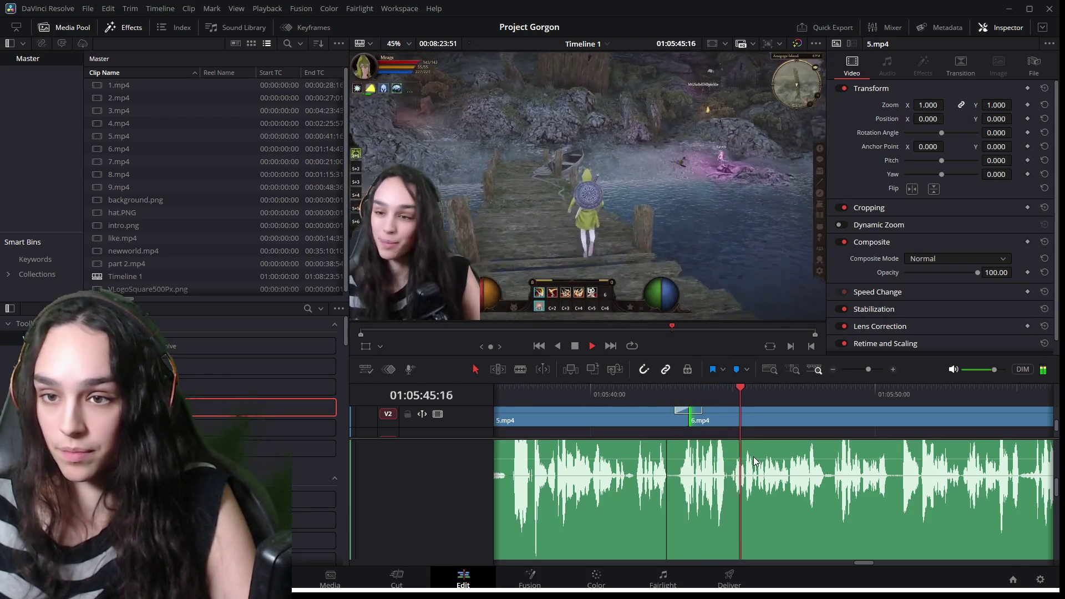
{"action": "scroll", "coordinate": [797, 510], "scroll_direction": "down", "scroll_amount": 3}
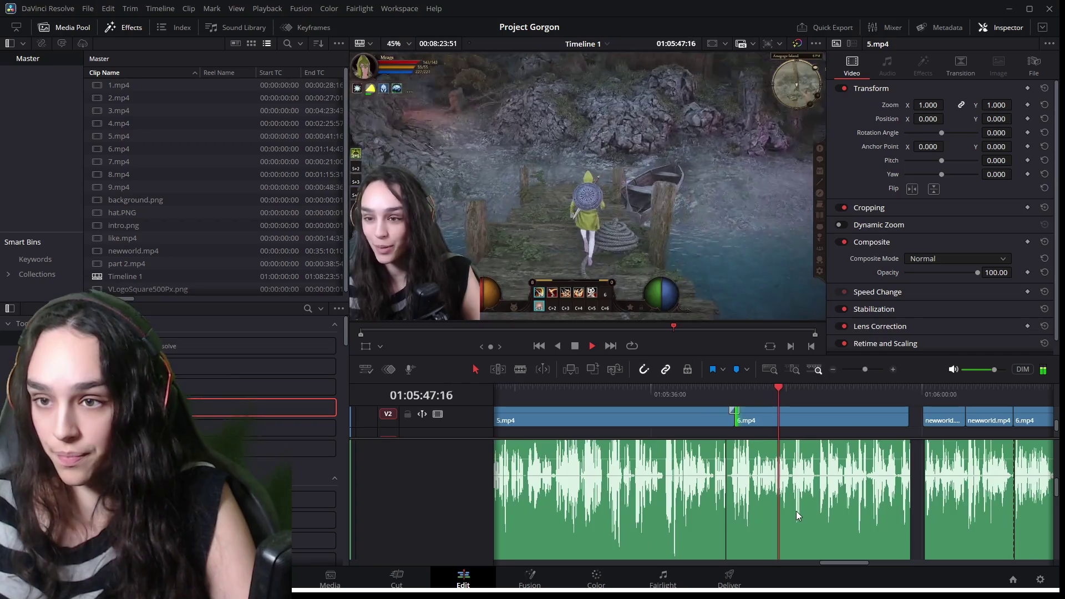
{"action": "left_click_drag", "start_coordinate": [347, 281], "coordinate": [267, 281]}
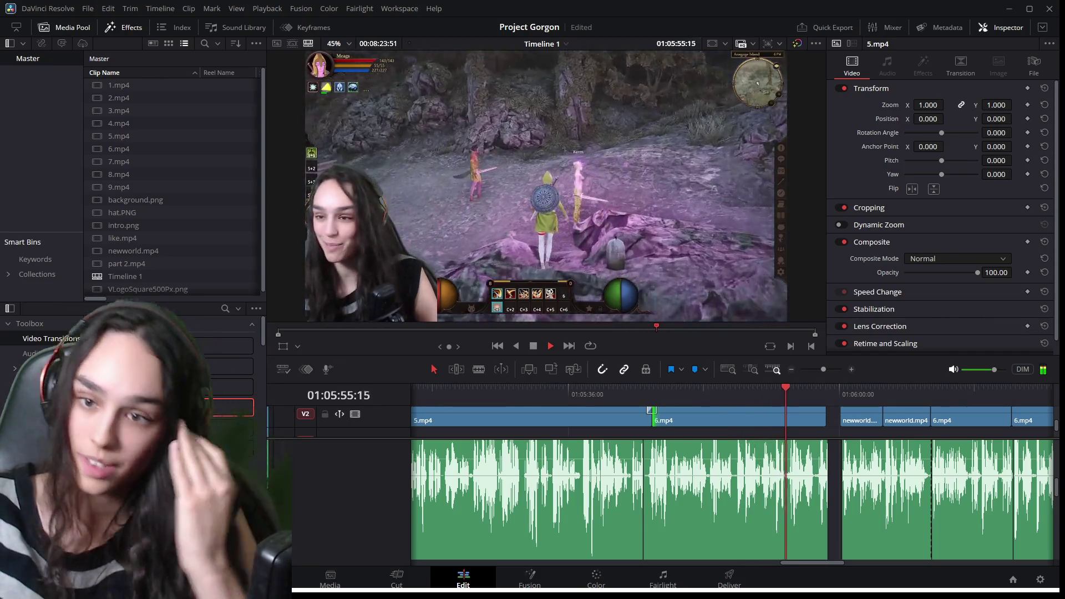
Replay and scrub back and forth through the 6.mp4 section.
{"action": "key", "text": "space"}
{"action": "scroll", "coordinate": [743, 480], "scroll_direction": "up", "scroll_amount": 2}
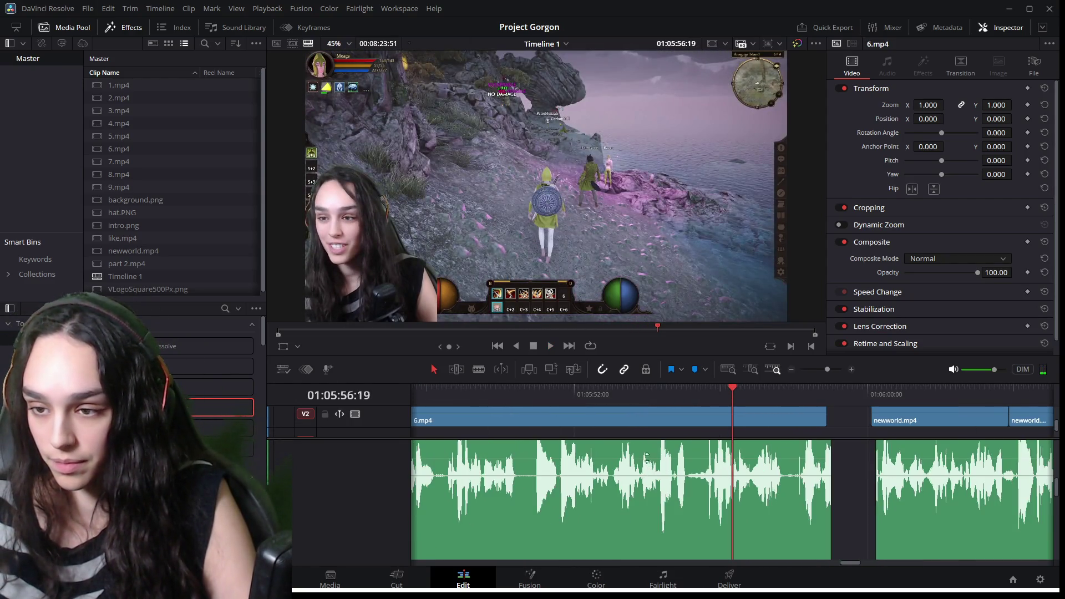
{"action": "left_click", "coordinate": [684, 388]}
{"action": "key", "text": "space"}
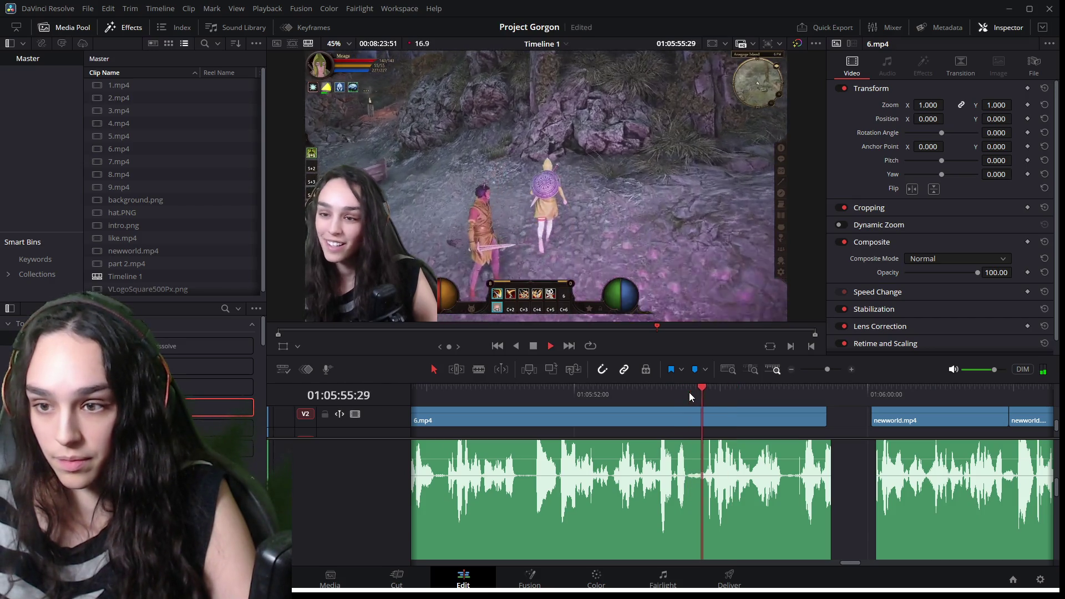
{"action": "left_click_drag", "start_coordinate": [689, 392], "coordinate": [647, 394]}
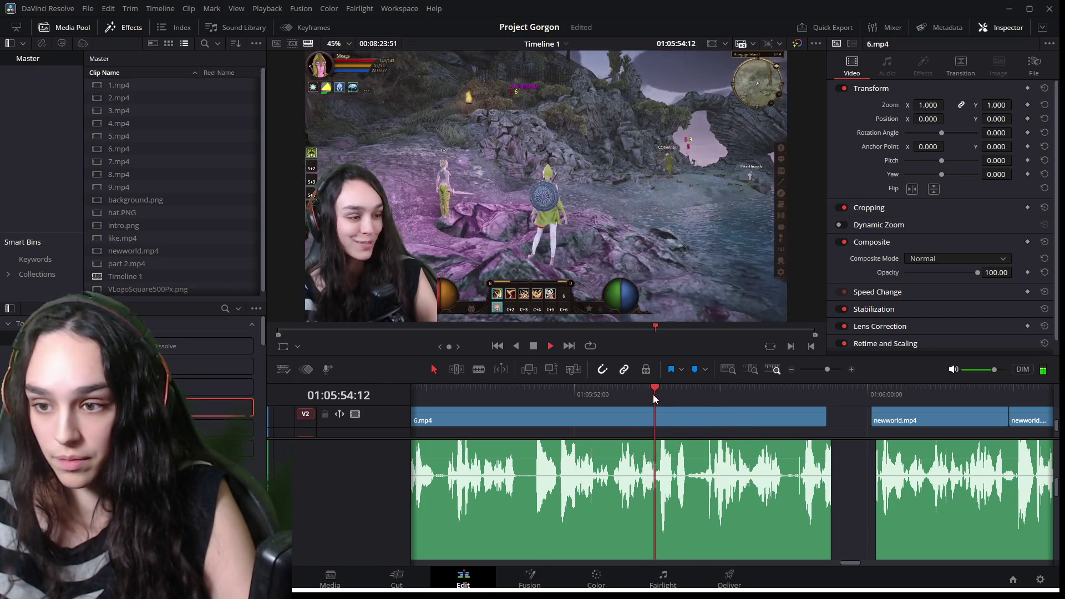
{"action": "key", "text": "space"}
{"action": "left_click_drag", "start_coordinate": [658, 386], "coordinate": [705, 395]}
Show the 6.mp4 clip's audio settings and zoom the timeline out to all clips.
{"action": "left_click", "coordinate": [715, 508]}
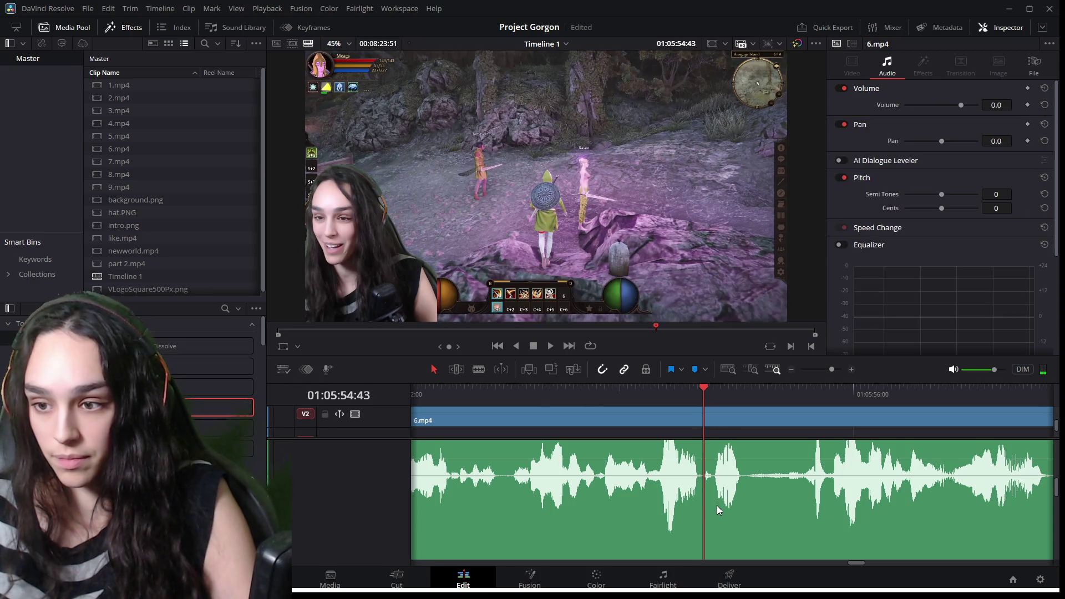
{"action": "scroll", "coordinate": [715, 502], "scroll_direction": "down", "scroll_amount": 2}
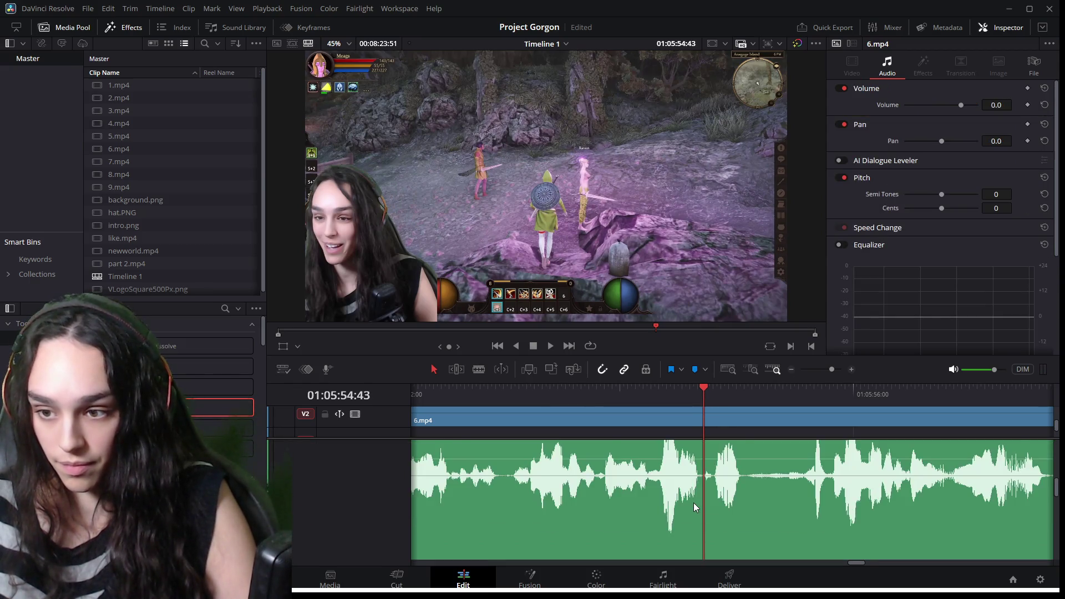
{"action": "scroll", "coordinate": [694, 503], "scroll_direction": "down", "scroll_amount": 3}
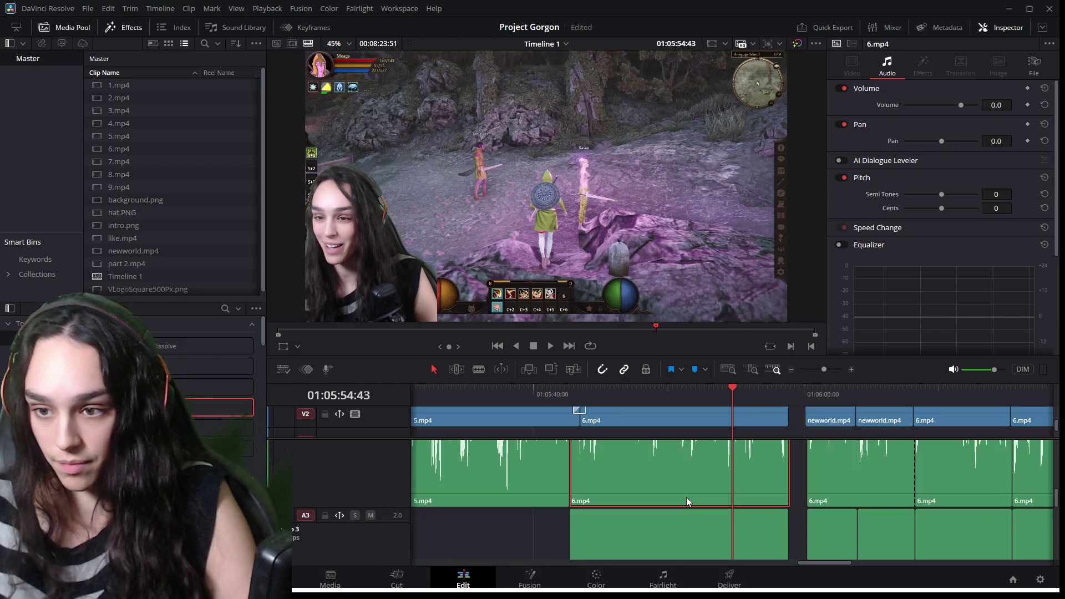
{"action": "scroll", "coordinate": [691, 497], "scroll_direction": "down", "scroll_amount": 6}
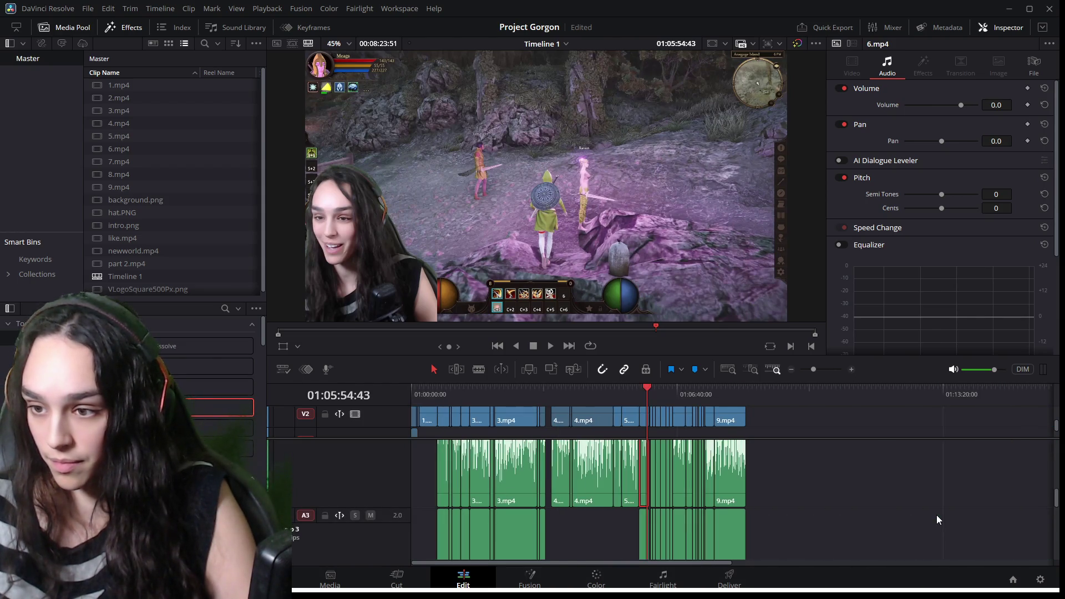
{"action": "mouse_move", "coordinate": [790, 559]}
{"action": "left_mouse_down"}
{"action": "mouse_move", "coordinate": [662, 448]}
{"action": "mouse_move", "coordinate": [643, 408]}
{"action": "left_mouse_up"}
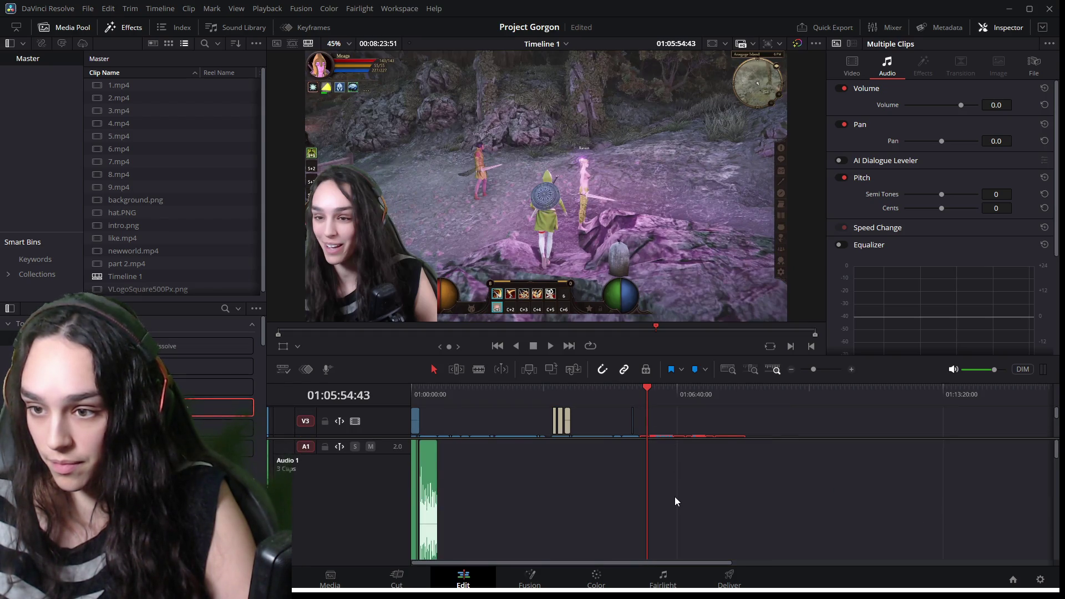
{"action": "scroll", "coordinate": [675, 497], "scroll_direction": "down", "scroll_amount": 10}
{"action": "scroll", "coordinate": [705, 430], "scroll_direction": "up", "scroll_amount": 10}
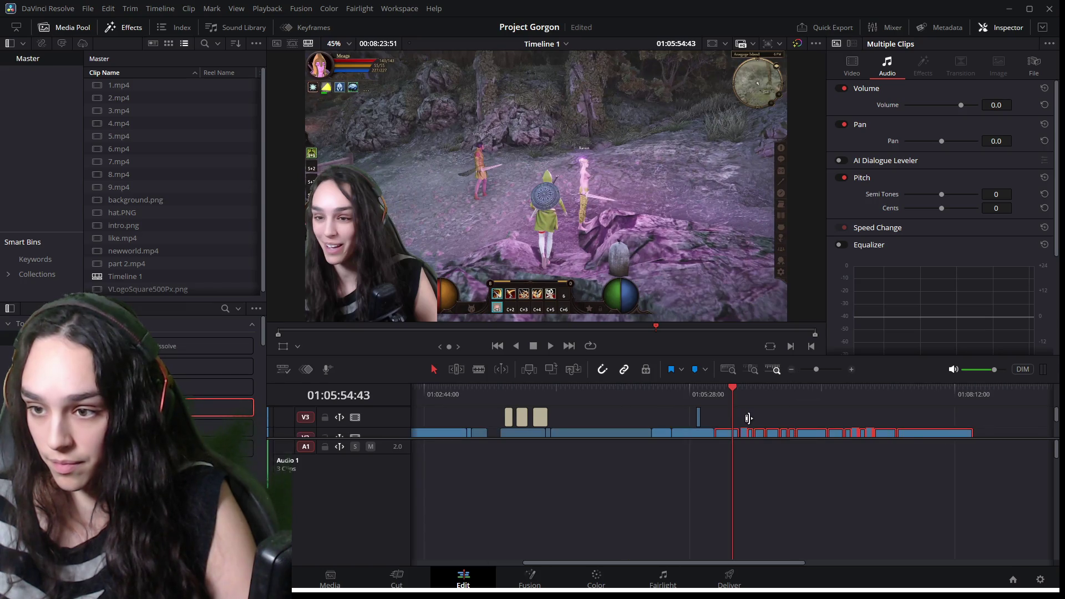
{"action": "scroll", "coordinate": [747, 484], "scroll_direction": "up", "scroll_amount": 3}
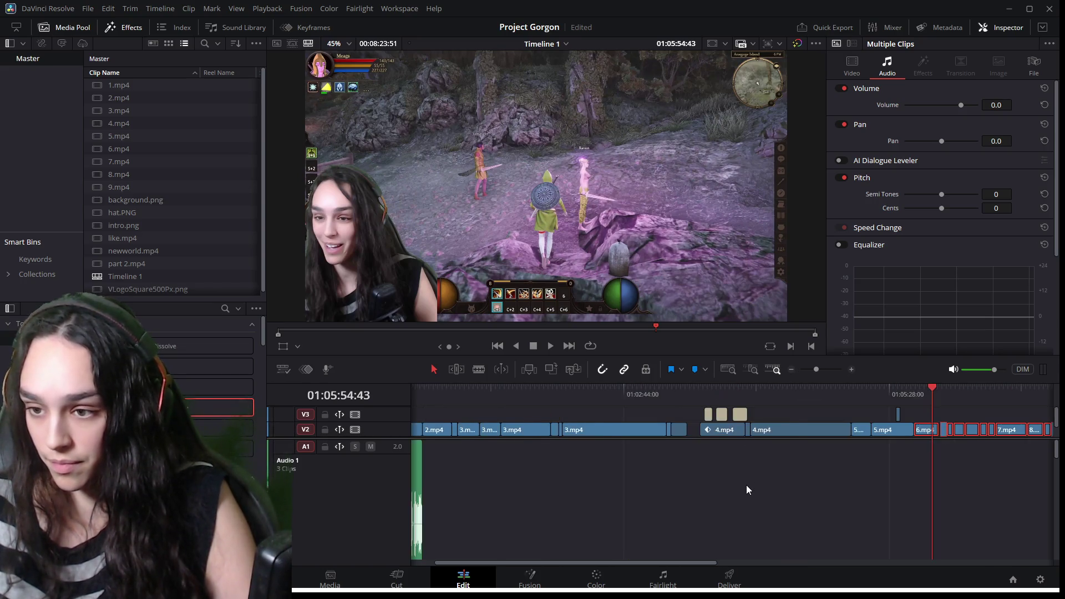
{"action": "scroll", "coordinate": [770, 497], "scroll_direction": "down", "scroll_amount": 3}
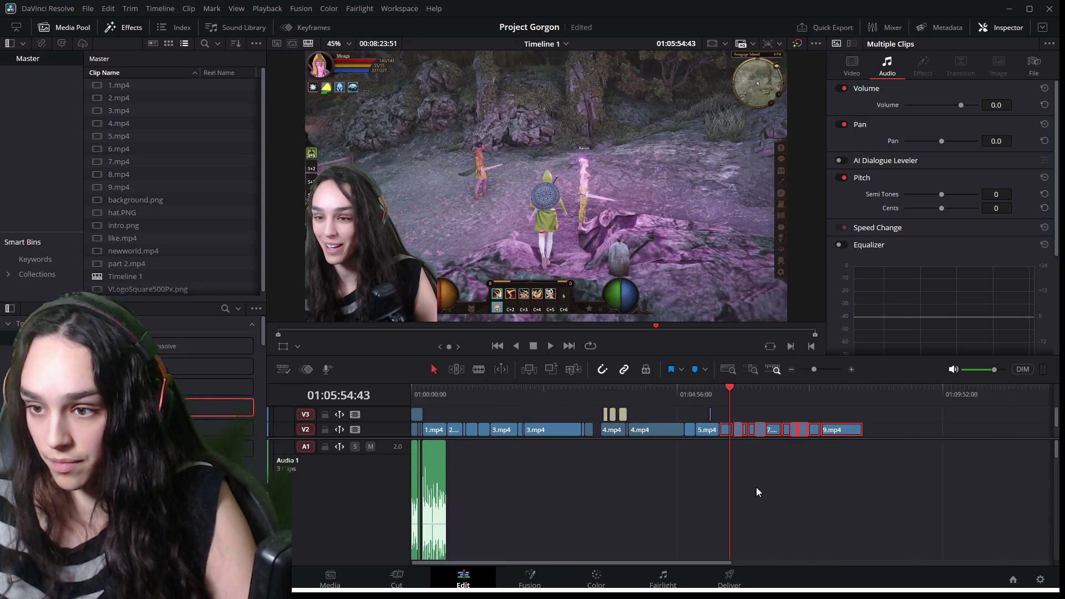
{"action": "scroll", "coordinate": [749, 472], "scroll_direction": "up", "scroll_amount": 2}
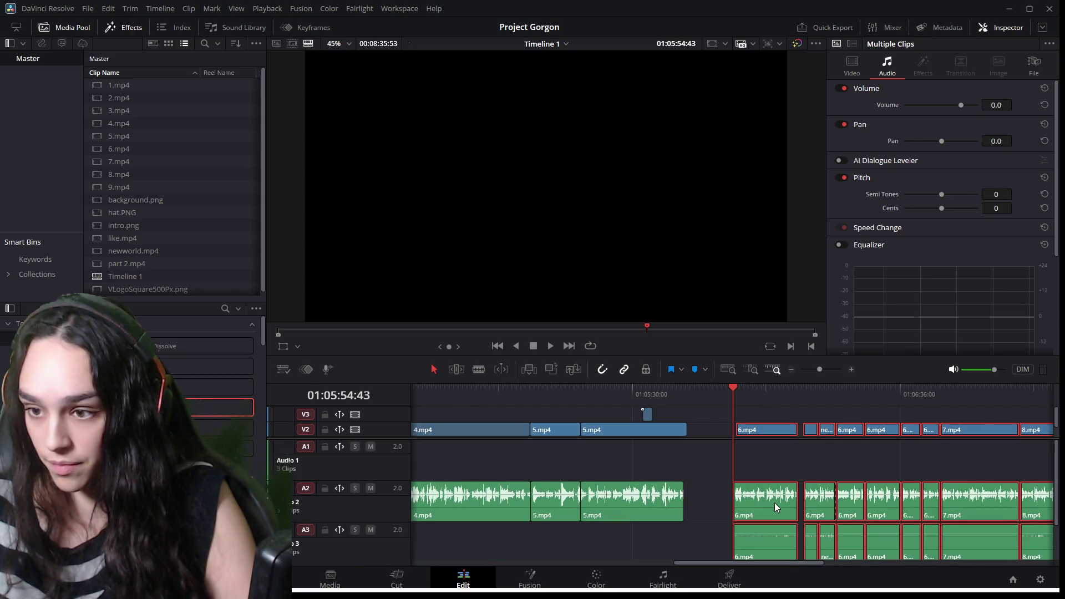
{"action": "mouse_move", "coordinate": [690, 561]}
{"action": "left_mouse_down"}
{"action": "mouse_move", "coordinate": [531, 564]}
{"action": "mouse_move", "coordinate": [355, 549]}
{"action": "mouse_move", "coordinate": [506, 524]}
{"action": "mouse_move", "coordinate": [904, 525]}
{"action": "left_mouse_up"}
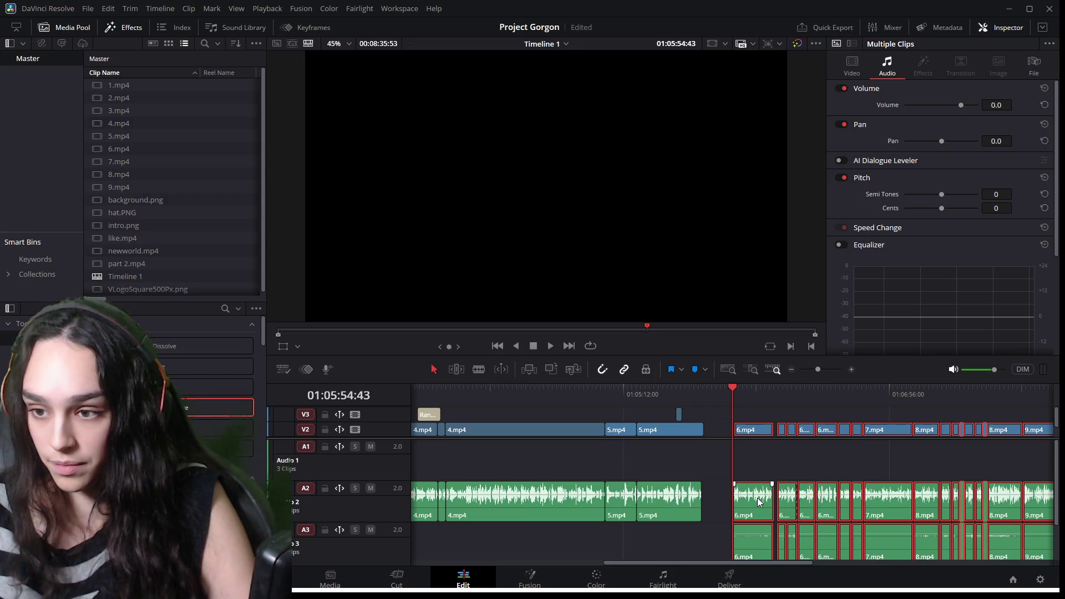
{"action": "left_click_drag", "start_coordinate": [759, 502], "coordinate": [762, 473]}
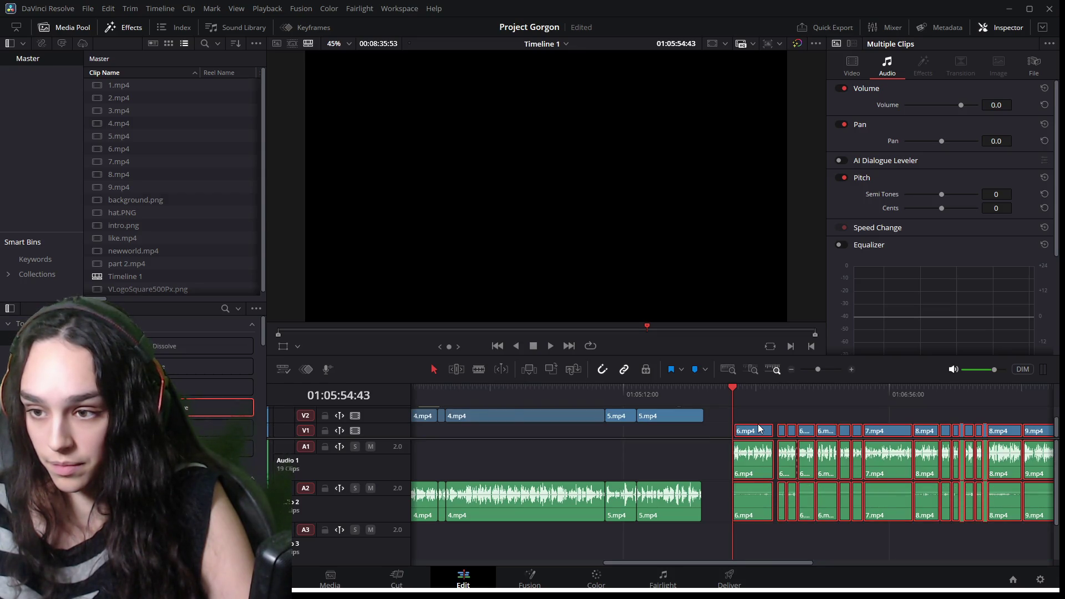
{"action": "scroll", "coordinate": [759, 429], "scroll_direction": "down", "scroll_amount": 5}
{"action": "scroll", "coordinate": [738, 439], "scroll_direction": "up", "scroll_amount": 5}
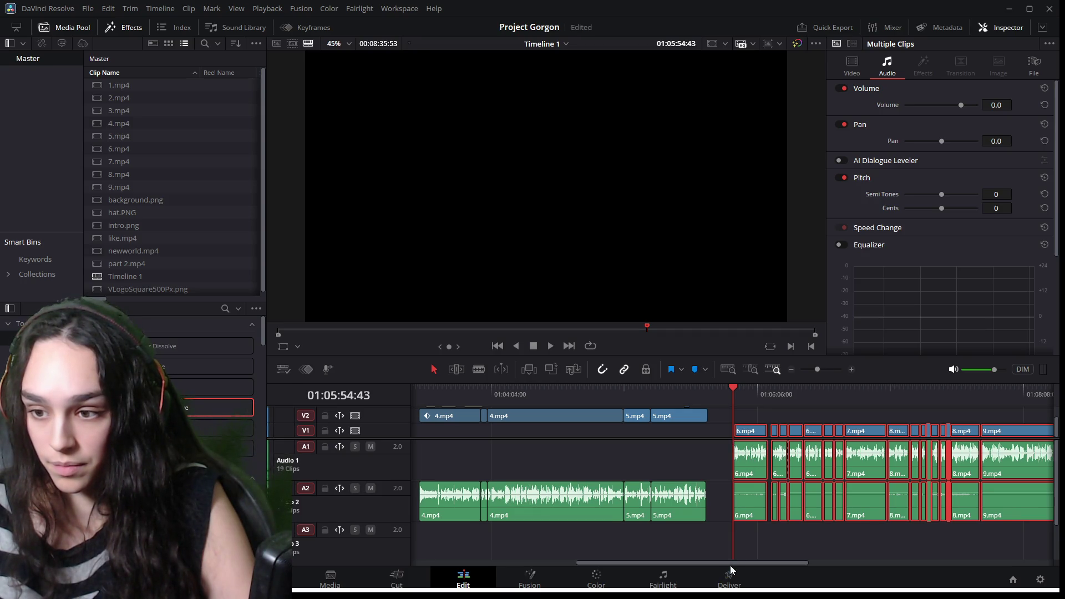
{"action": "left_click_drag", "start_coordinate": [731, 567], "coordinate": [555, 566]}
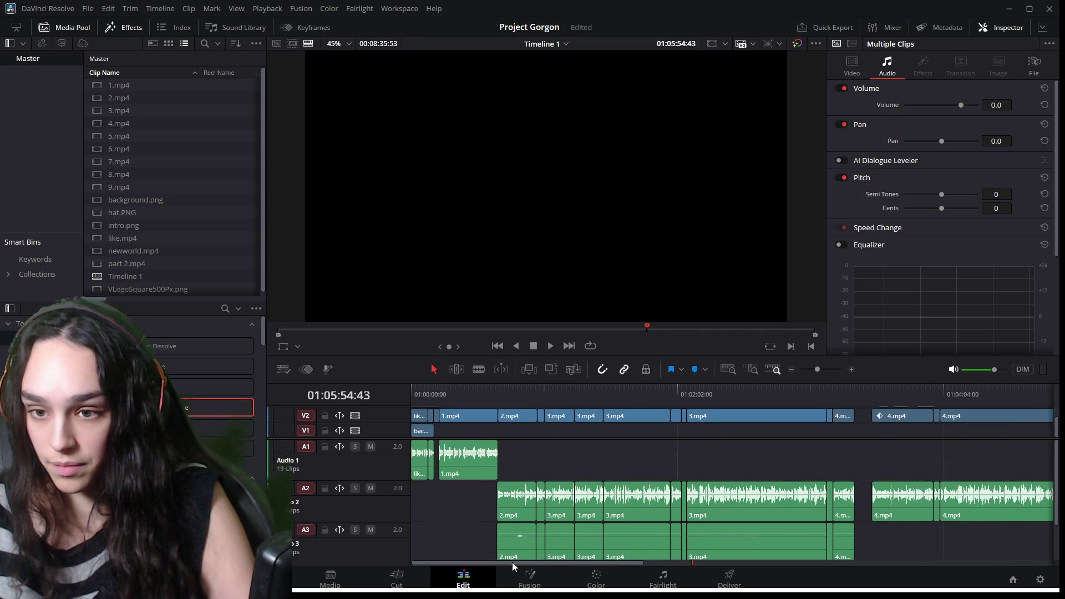
{"action": "mouse_move", "coordinate": [556, 563]}
{"action": "left_mouse_down"}
{"action": "mouse_move", "coordinate": [784, 553]}
{"action": "mouse_move", "coordinate": [775, 561]}
{"action": "left_mouse_up"}
{"action": "scroll", "coordinate": [692, 477], "scroll_direction": "up", "scroll_amount": 5}
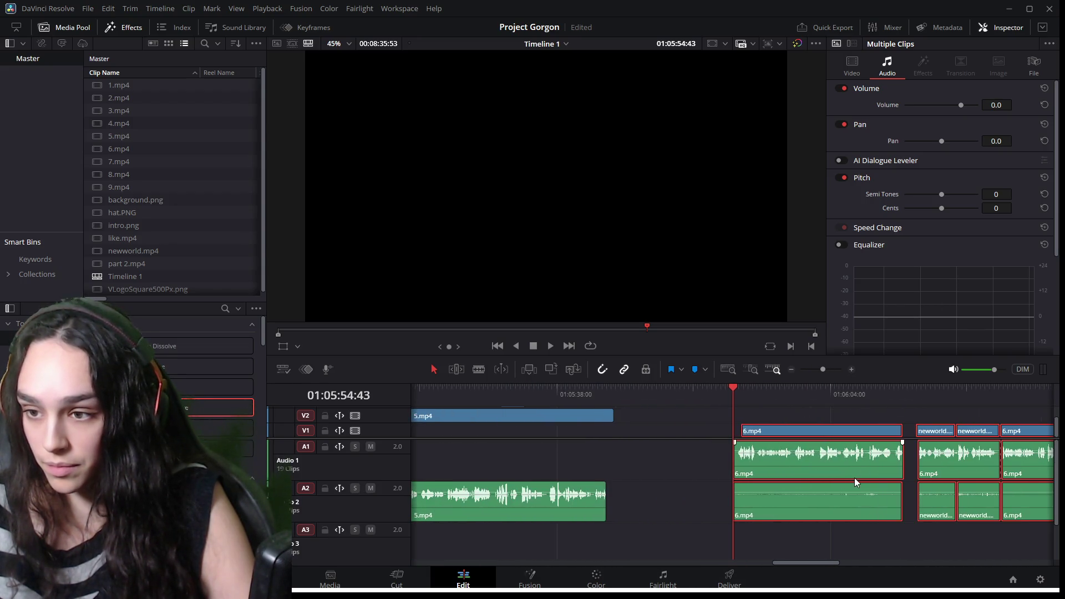
{"action": "left_click", "coordinate": [697, 463]}
{"action": "key", "text": "space"}
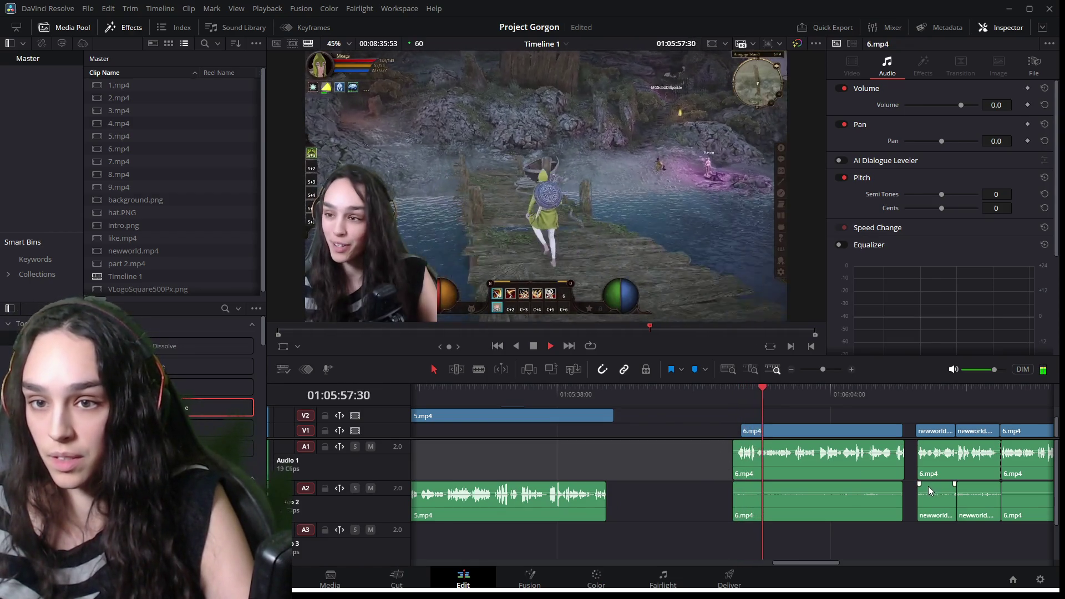
{"action": "key", "text": "space"}
{"action": "scroll", "coordinate": [928, 486], "scroll_direction": "up", "scroll_amount": 3}
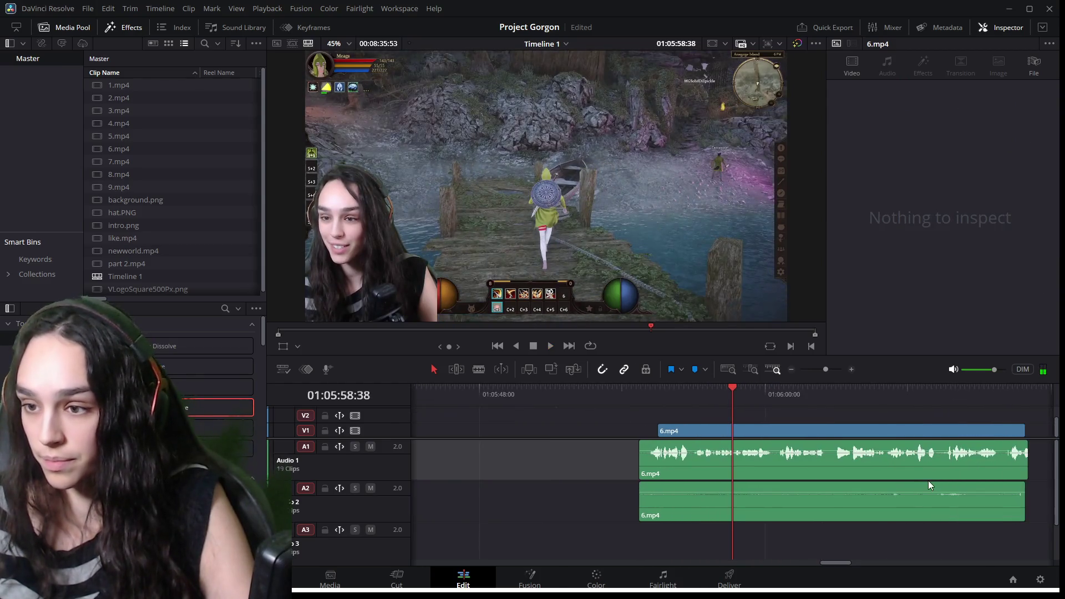
{"action": "left_click", "coordinate": [908, 388]}
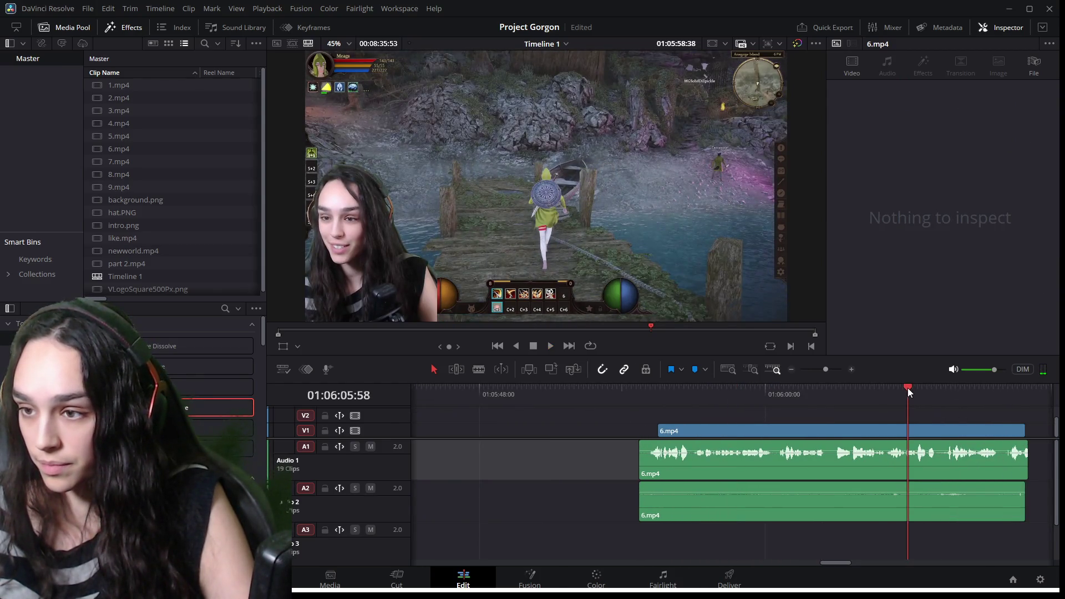
{"action": "key", "text": "space"}
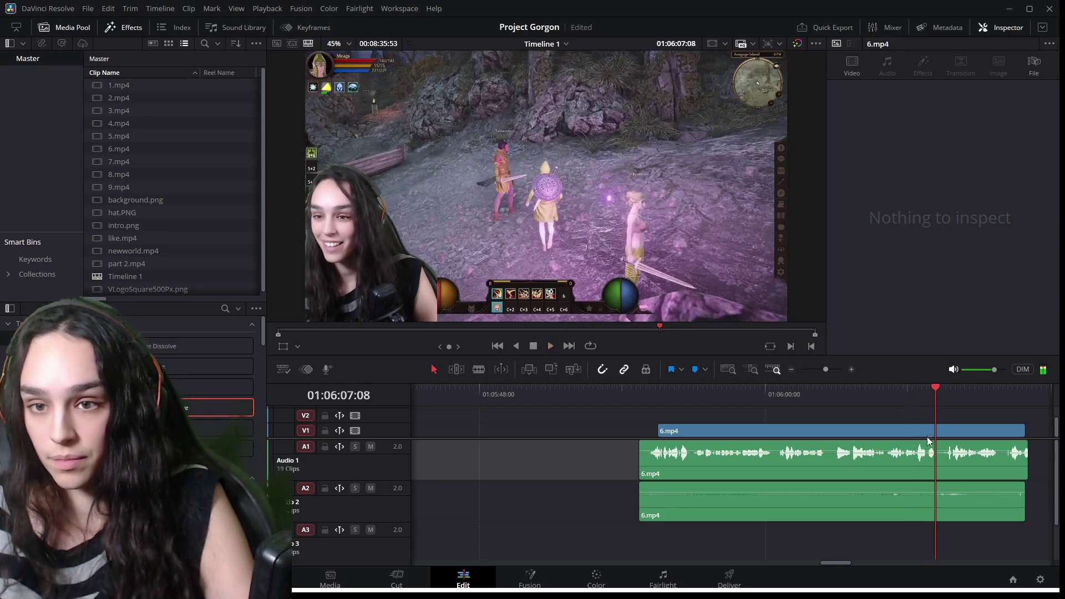
Shift both 6.mp4 audio clips on A1 and A2 a few frames earlier and play them back.
{"action": "scroll", "coordinate": [945, 466], "scroll_direction": "up", "scroll_amount": 3}
{"action": "left_click_drag", "start_coordinate": [660, 390], "coordinate": [689, 395]}
{"action": "scroll", "coordinate": [708, 472], "scroll_direction": "down", "scroll_amount": 3}
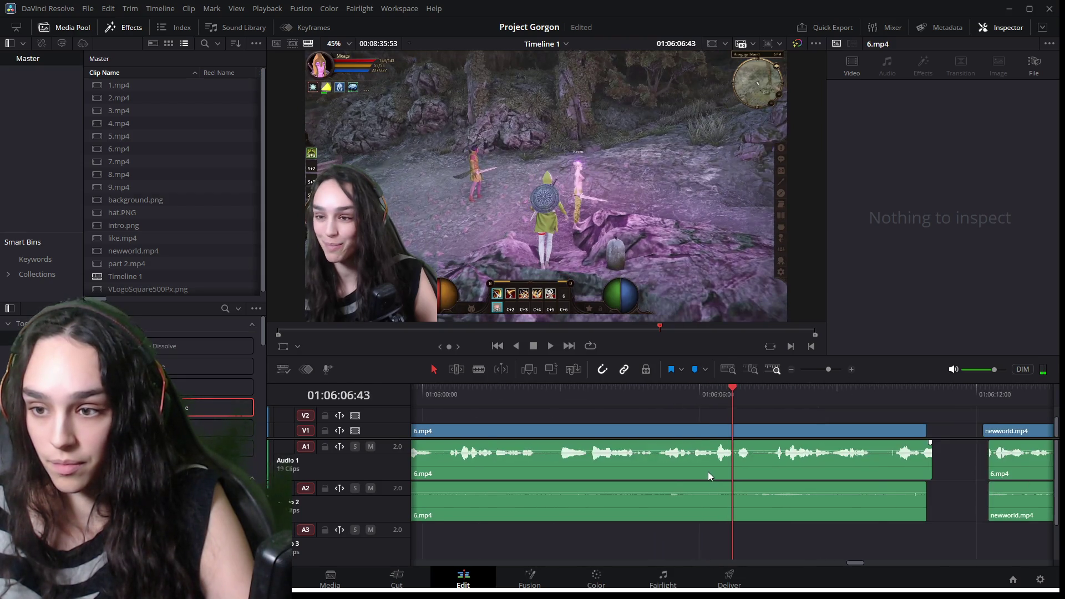
{"action": "left_click", "coordinate": [708, 458]}
{"action": "left_click", "coordinate": [698, 504], "text": "ctrl"}
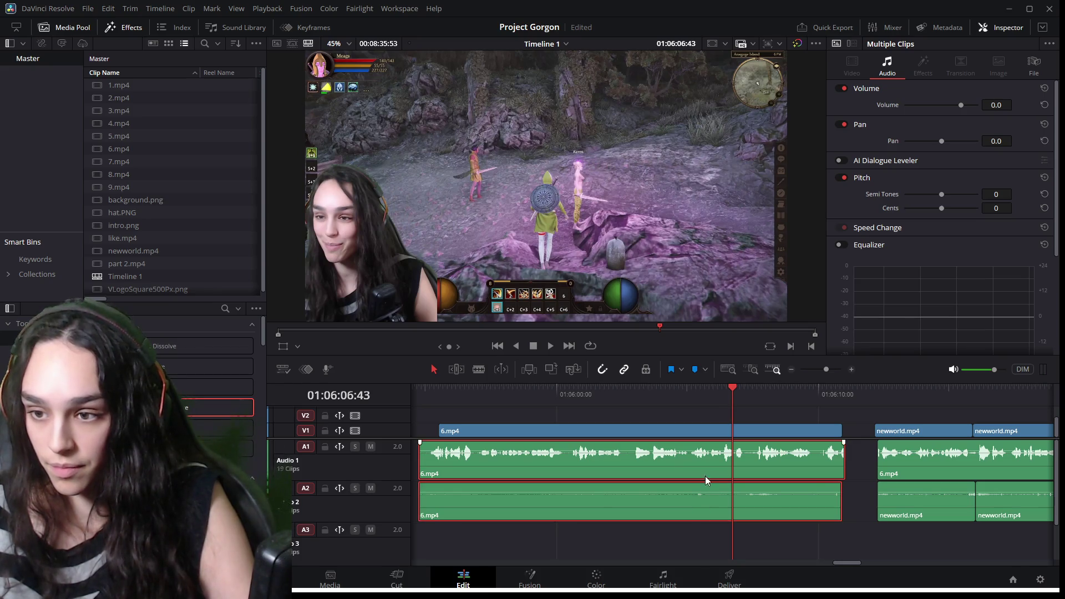
{"action": "scroll", "coordinate": [757, 473], "scroll_direction": "up", "scroll_amount": 4}
{"action": "left_click_drag", "start_coordinate": [770, 458], "coordinate": [753, 464]}
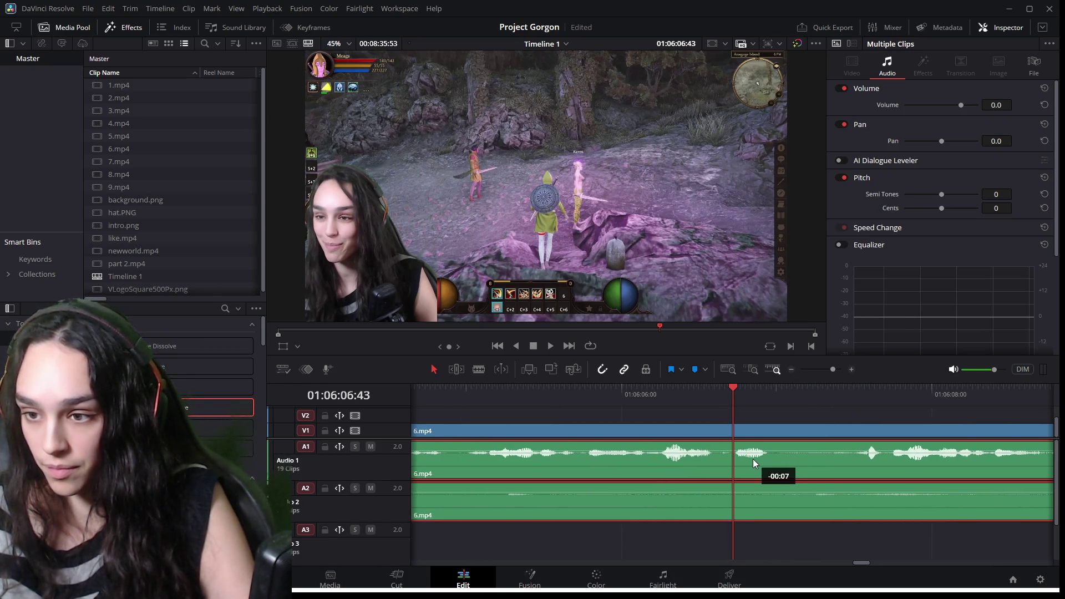
{"action": "left_click", "coordinate": [704, 391]}
{"action": "key", "text": "space"}
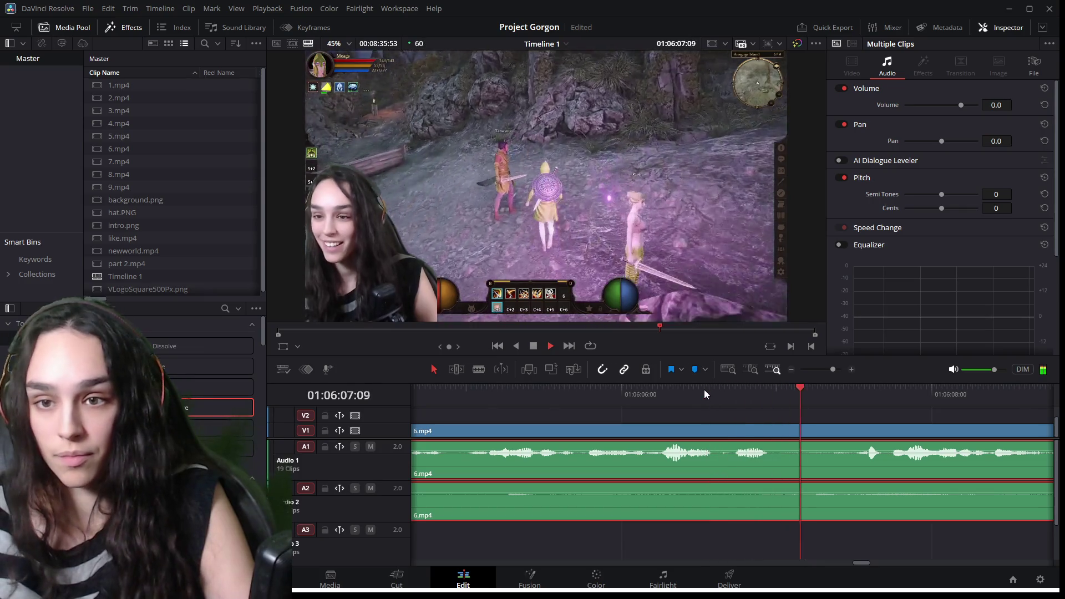
{"action": "key", "text": "space"}
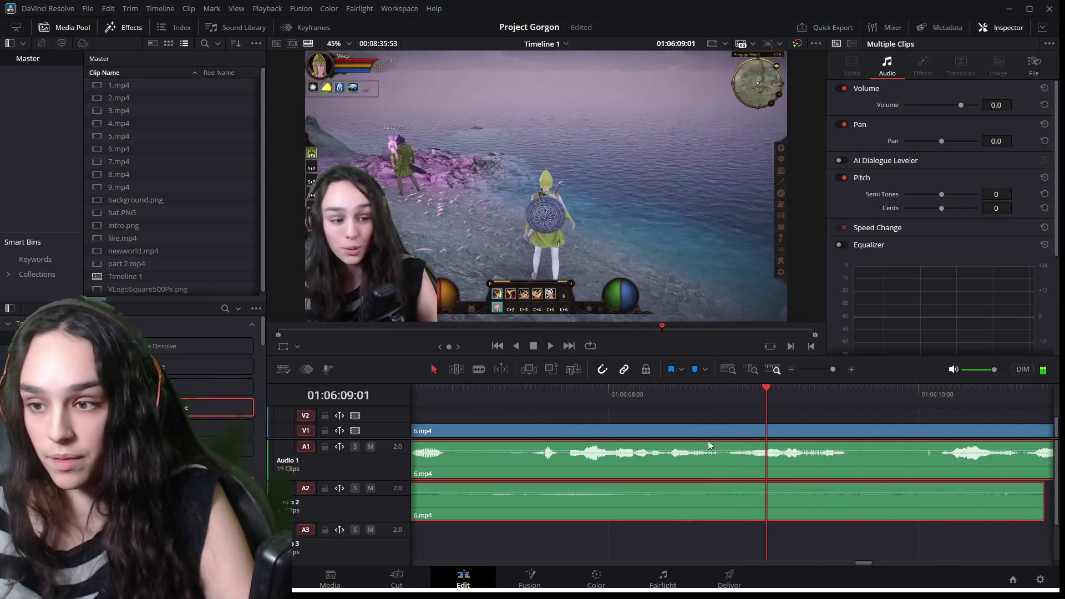
Extend the 6.mp4 clip on A2 so it ends with the A1 audio.
{"action": "scroll", "coordinate": [744, 474], "scroll_direction": "down", "scroll_amount": 2}
{"action": "scroll", "coordinate": [743, 474], "scroll_direction": "down", "scroll_amount": 1}
{"action": "left_click", "coordinate": [857, 504]}
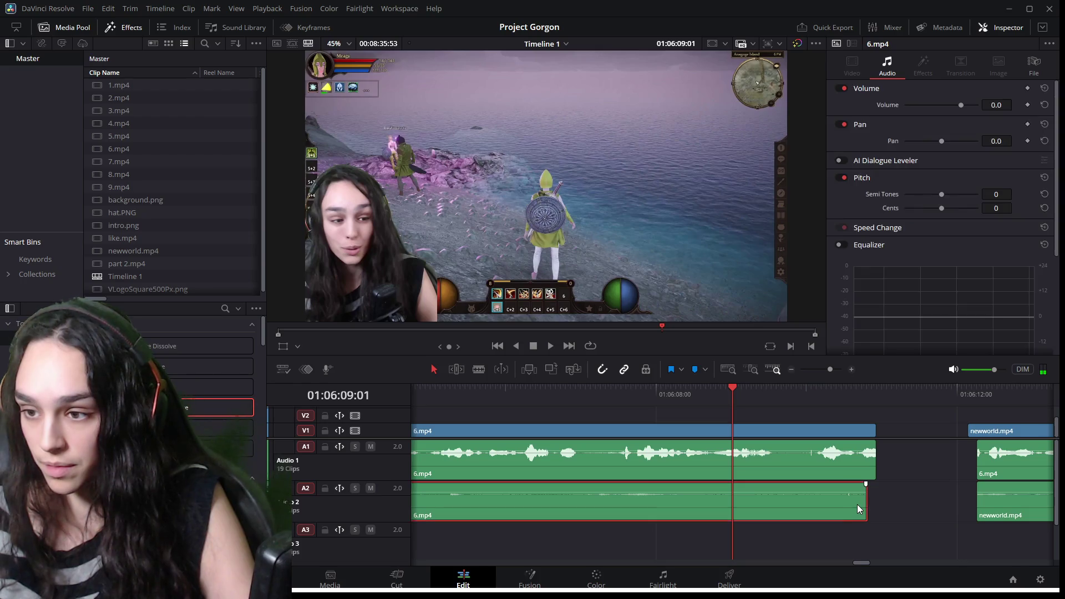
{"action": "left_click_drag", "start_coordinate": [862, 504], "coordinate": [875, 504]}
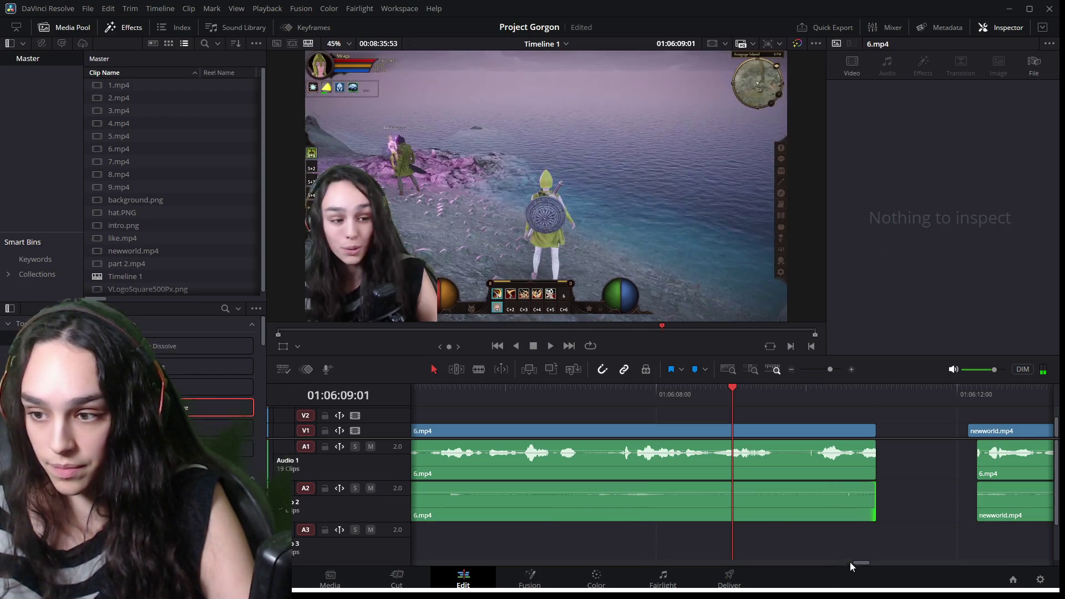
Move the 6.mp4 clips left so they sit against the end of 5.mp4.
{"action": "left_click_drag", "start_coordinate": [861, 563], "coordinate": [778, 563]}
{"action": "scroll", "coordinate": [802, 507], "scroll_direction": "down", "scroll_amount": 2}
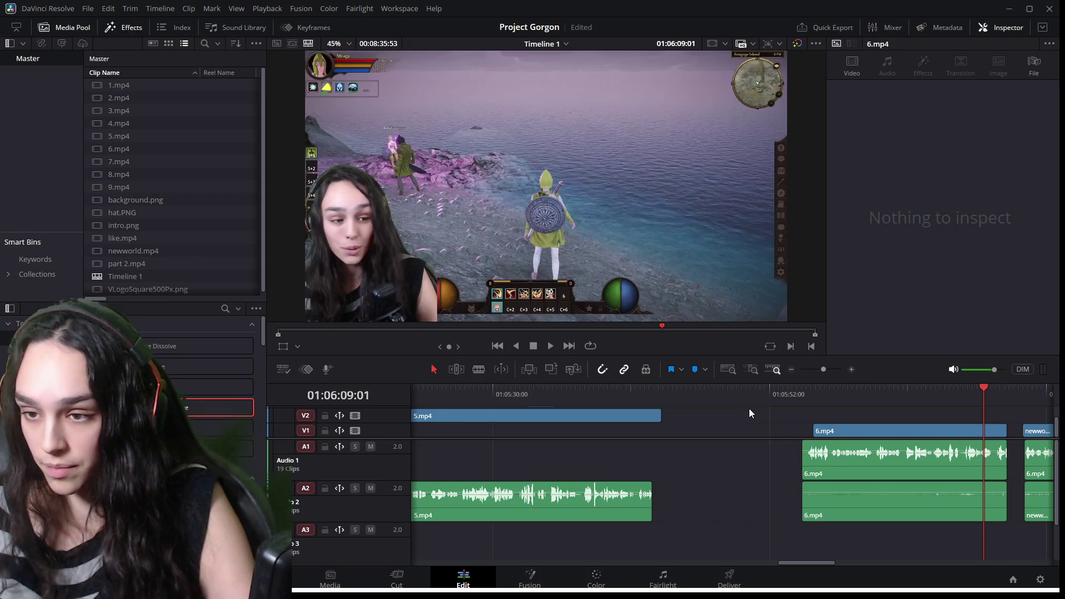
{"action": "scroll", "coordinate": [715, 475], "scroll_direction": "up", "scroll_amount": 3}
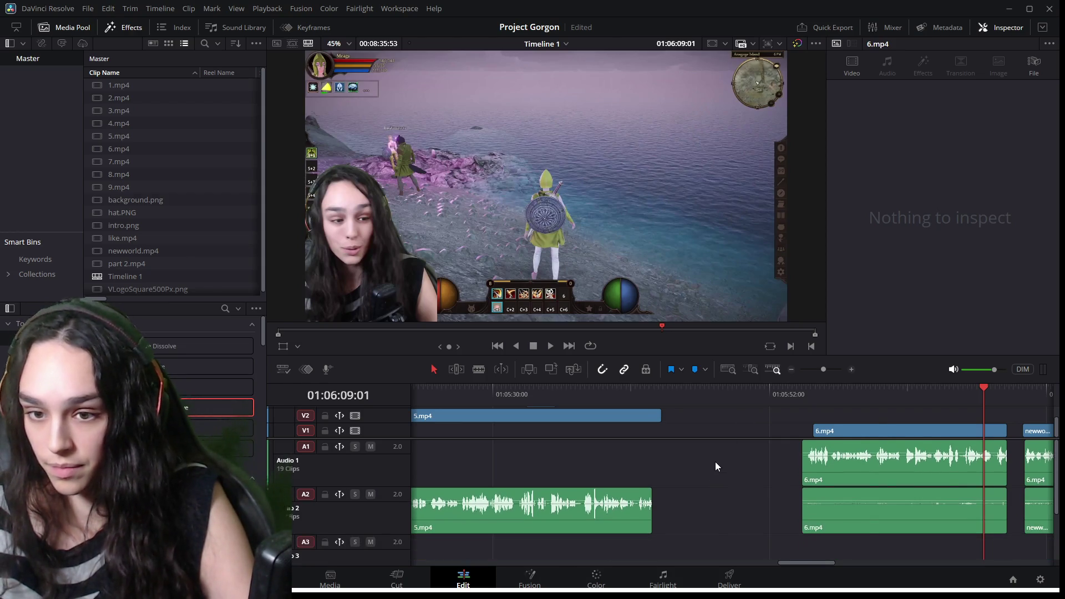
{"action": "mouse_move", "coordinate": [1006, 550]}
{"action": "left_mouse_down"}
{"action": "mouse_move", "coordinate": [893, 506]}
{"action": "mouse_move", "coordinate": [842, 430]}
{"action": "mouse_move", "coordinate": [700, 435]}
{"action": "left_mouse_up"}
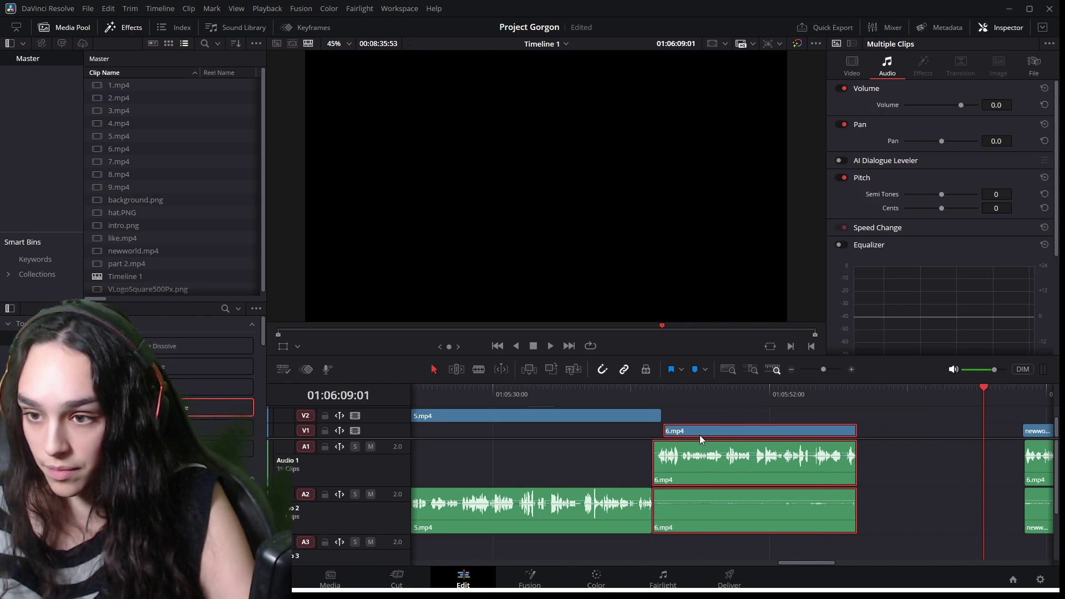
Move 5.mp4 down onto Video 1 beside 6.mp4 and preview the change.
{"action": "key", "text": "ctrl+equal"}
{"action": "left_click_drag", "start_coordinate": [840, 563], "coordinate": [804, 564]}
{"action": "left_click_drag", "start_coordinate": [803, 392], "coordinate": [816, 391]}
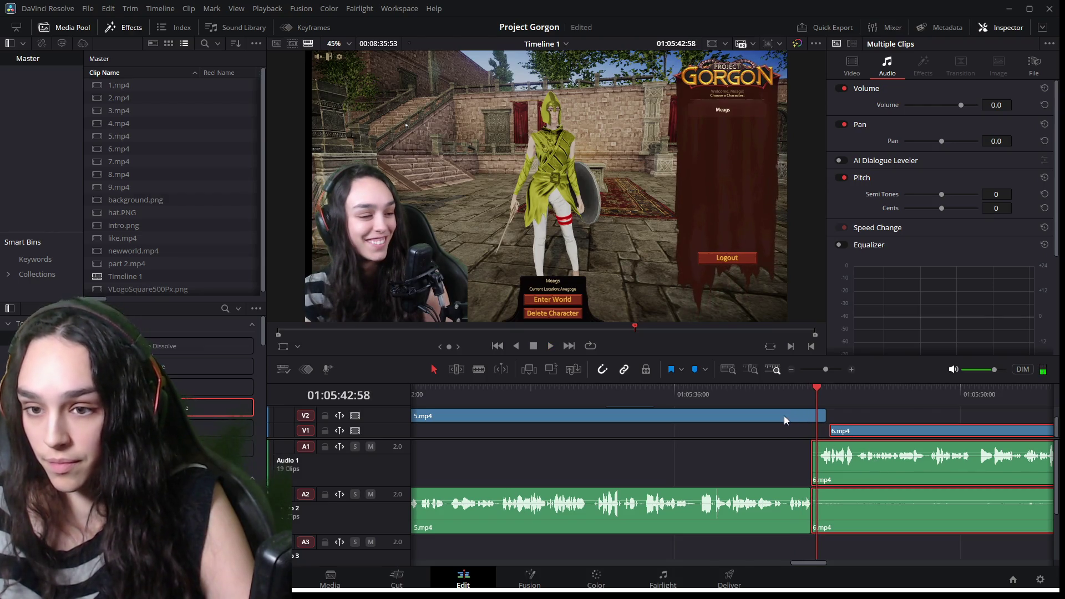
{"action": "left_click_drag", "start_coordinate": [762, 420], "coordinate": [763, 428]}
{"action": "left_click", "coordinate": [874, 431]}
{"action": "left_click", "coordinate": [823, 415]}
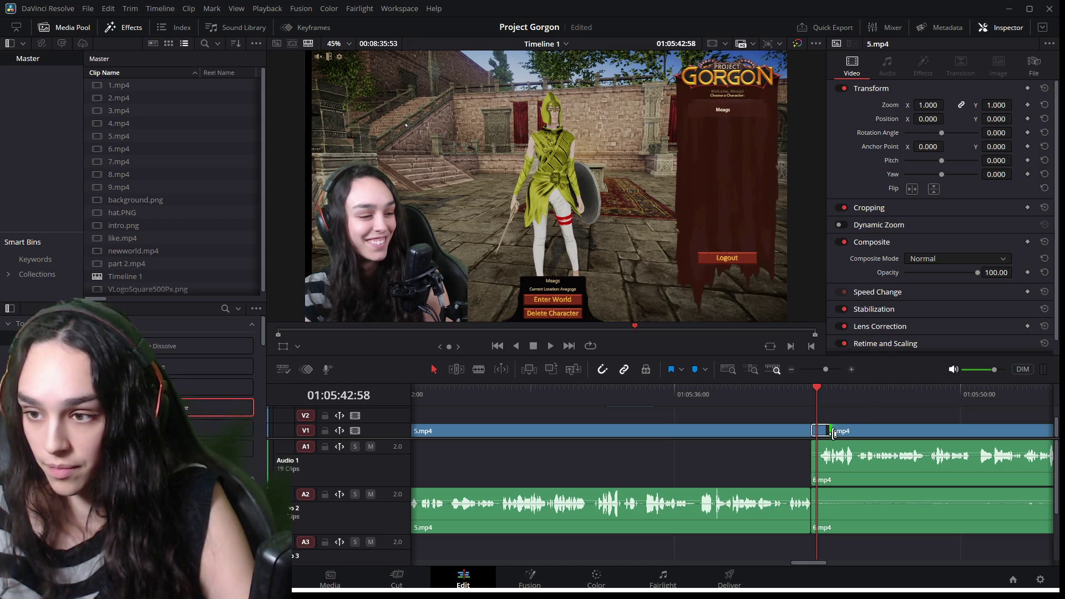
{"action": "key", "text": "space"}
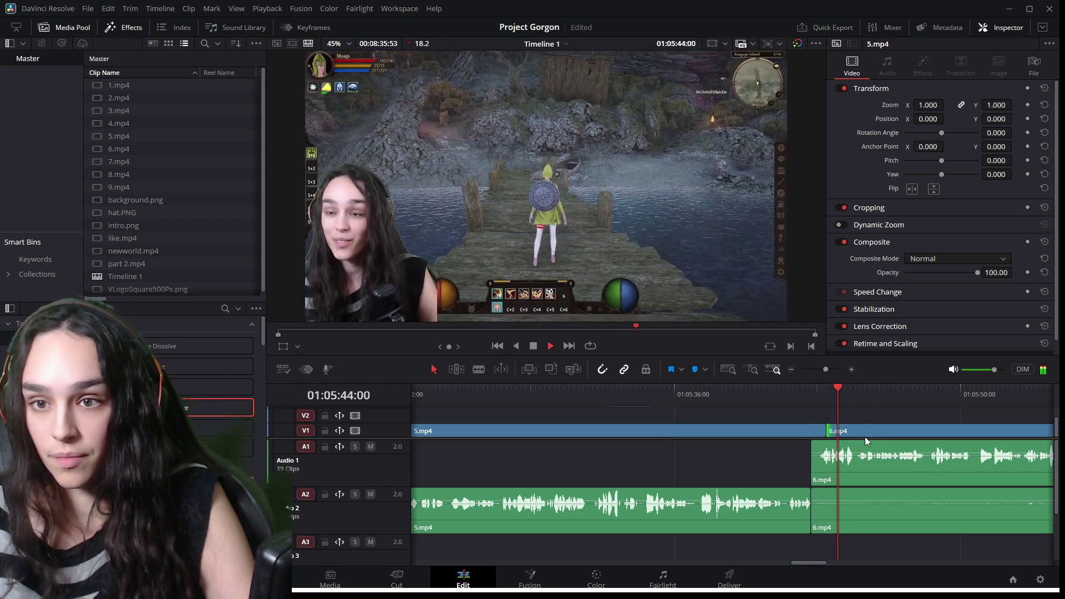
{"action": "key", "text": "space"}
{"action": "scroll", "coordinate": [848, 479], "scroll_direction": "up", "scroll_amount": 3}
{"action": "key", "text": "space"}
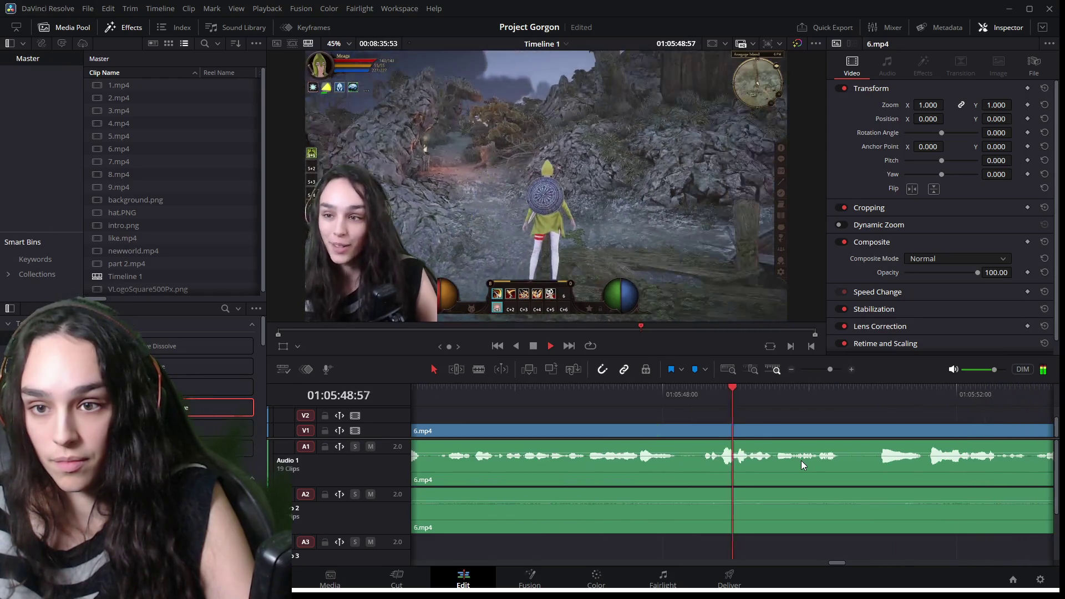
{"action": "key", "text": "space"}
{"action": "scroll", "coordinate": [722, 476], "scroll_direction": "down", "scroll_amount": 4}
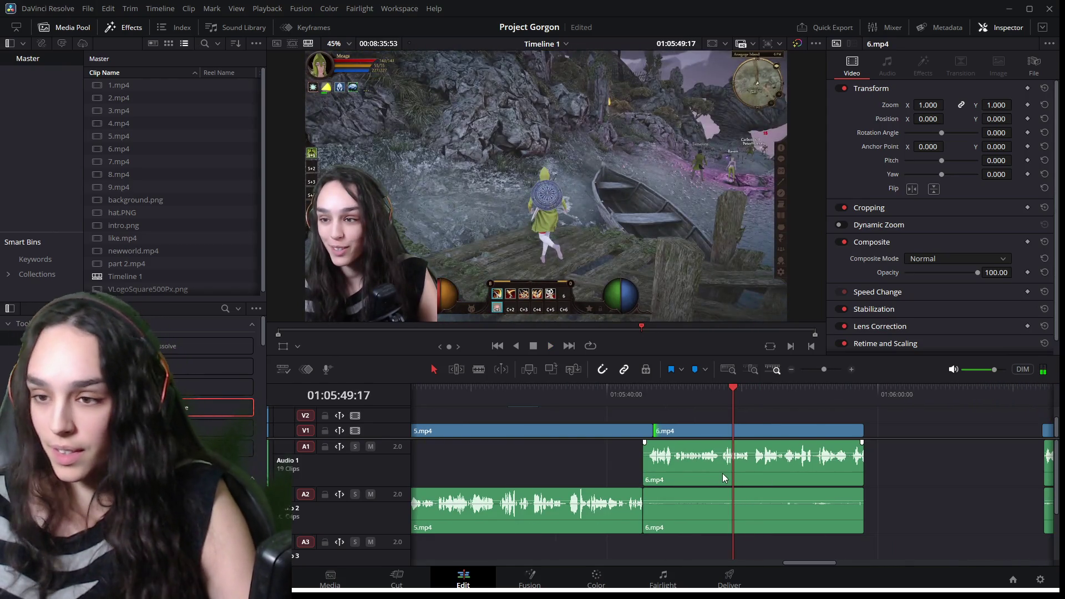
Undo both clip moves so 6.mp4 returns after the gap, then replay it from its start.
{"action": "key", "text": "alt+Up"}
{"action": "key", "text": "ctrl+z"}
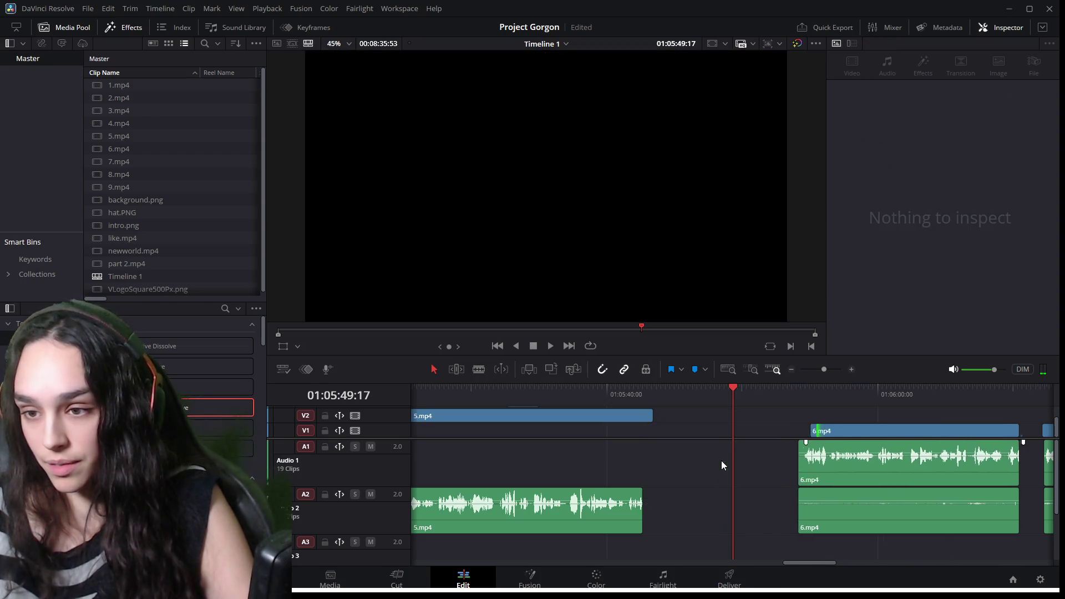
{"action": "left_click", "coordinate": [823, 388]}
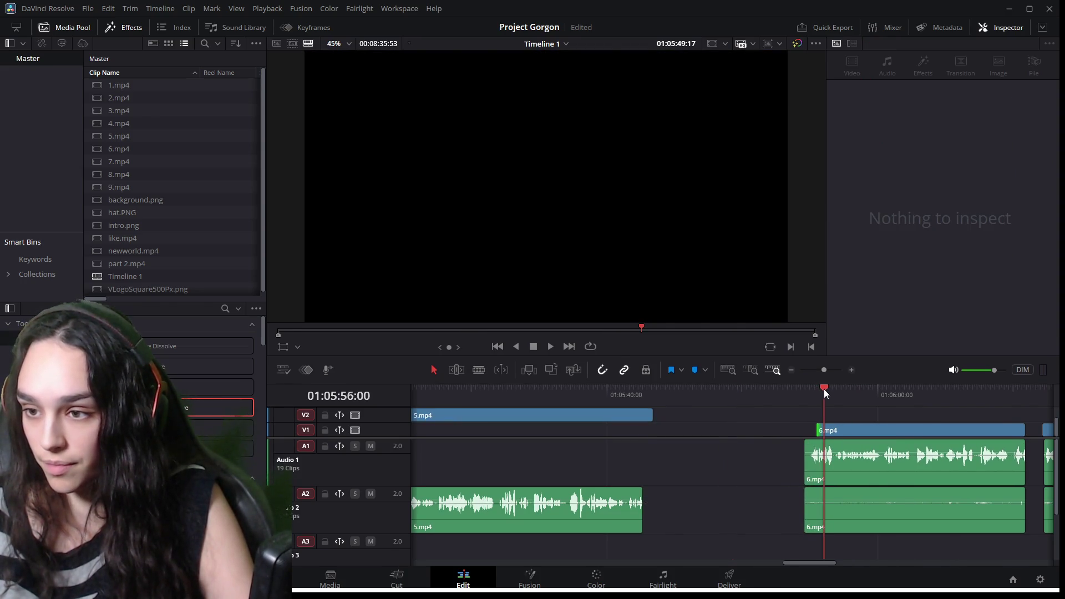
{"action": "key", "text": "space"}
{"action": "scroll", "coordinate": [904, 499], "scroll_direction": "up", "scroll_amount": 2}
{"action": "scroll", "coordinate": [903, 495], "scroll_direction": "up", "scroll_amount": 1}
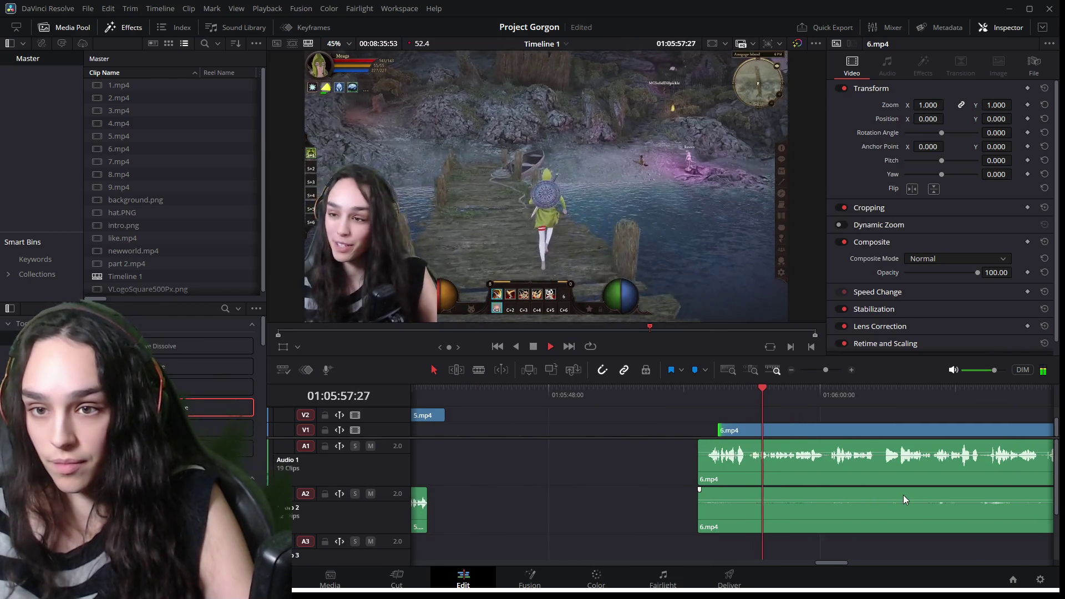
{"action": "key", "text": "space"}
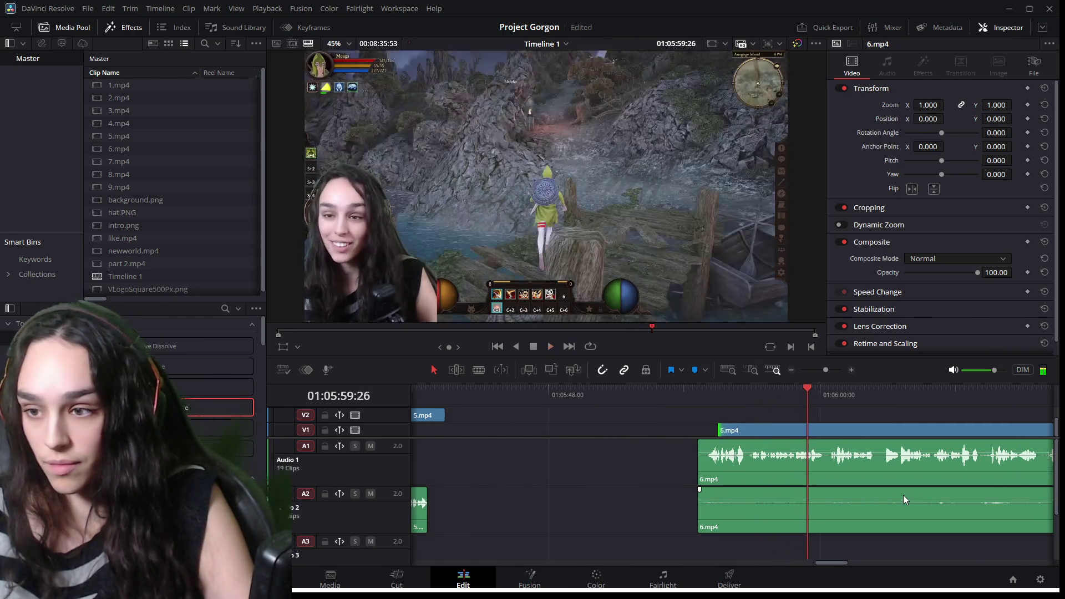
{"action": "scroll", "coordinate": [823, 487], "scroll_direction": "up", "scroll_amount": 2}
{"action": "left_click", "coordinate": [678, 390]}
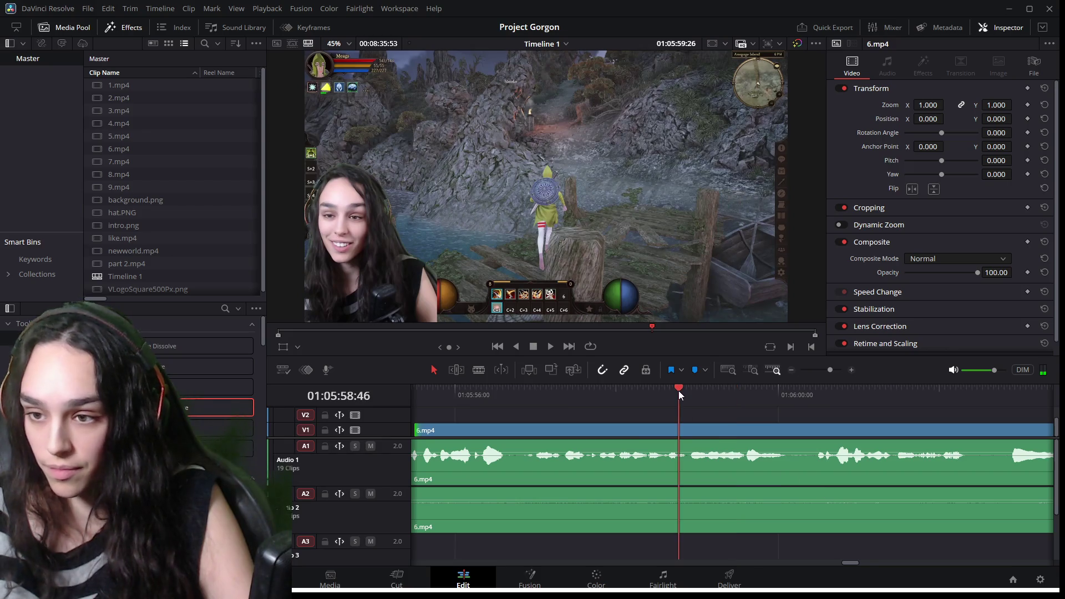
Replay the stretch around the 5.mp4 to 6.mp4 cut to check the gap.
{"action": "key", "text": "space"}
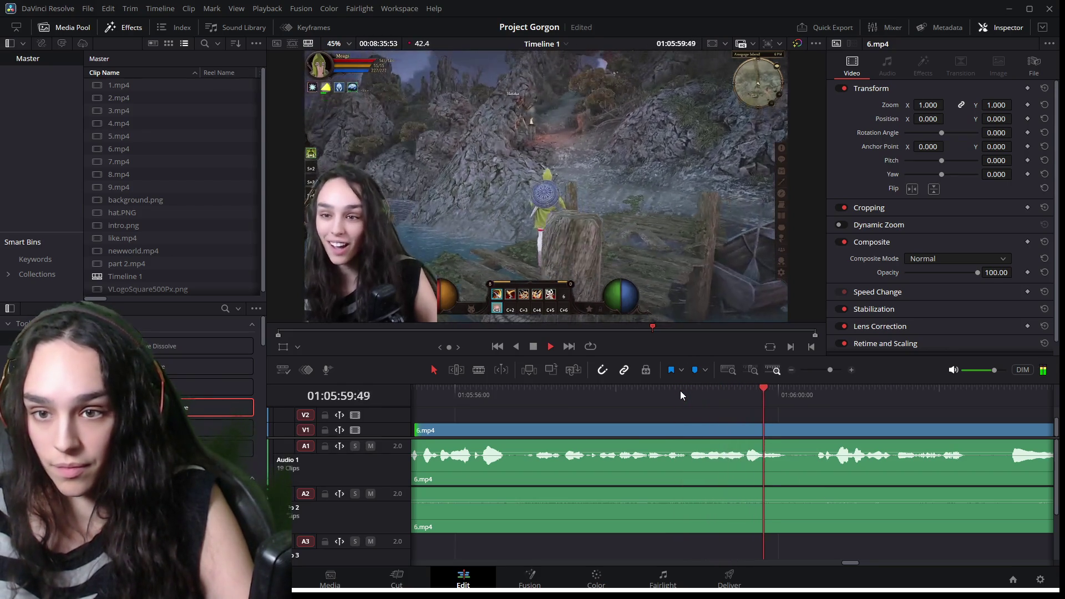
{"action": "key", "text": "space"}
{"action": "mouse_move", "coordinate": [771, 393]}
{"action": "left_mouse_down"}
{"action": "mouse_move", "coordinate": [743, 390]}
{"action": "mouse_move", "coordinate": [830, 397]}
{"action": "mouse_move", "coordinate": [704, 389]}
{"action": "mouse_move", "coordinate": [741, 395]}
{"action": "left_mouse_up"}
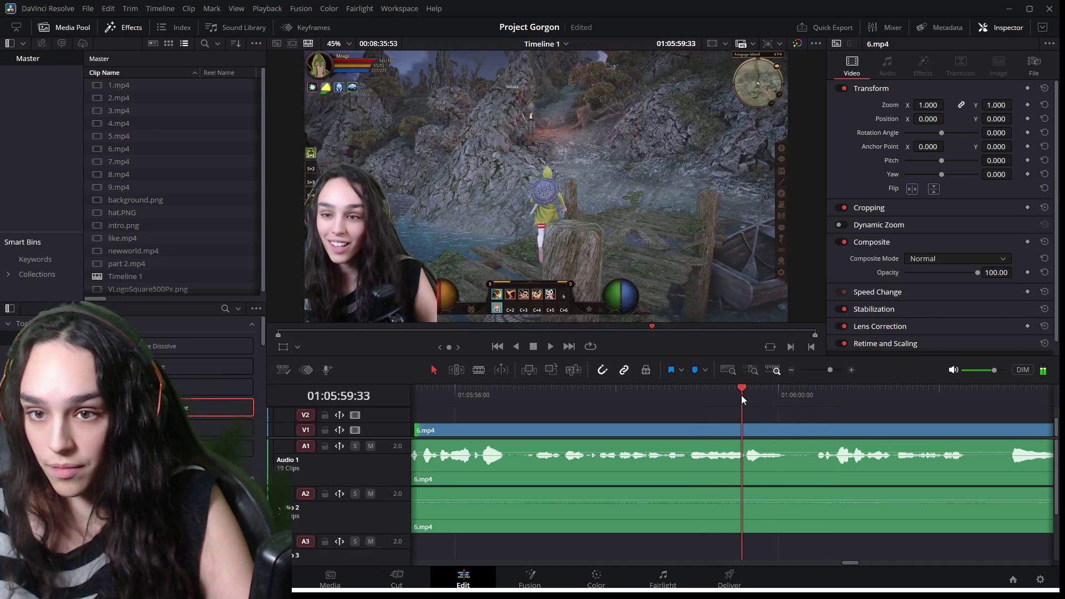
{"action": "left_click", "coordinate": [757, 464]}
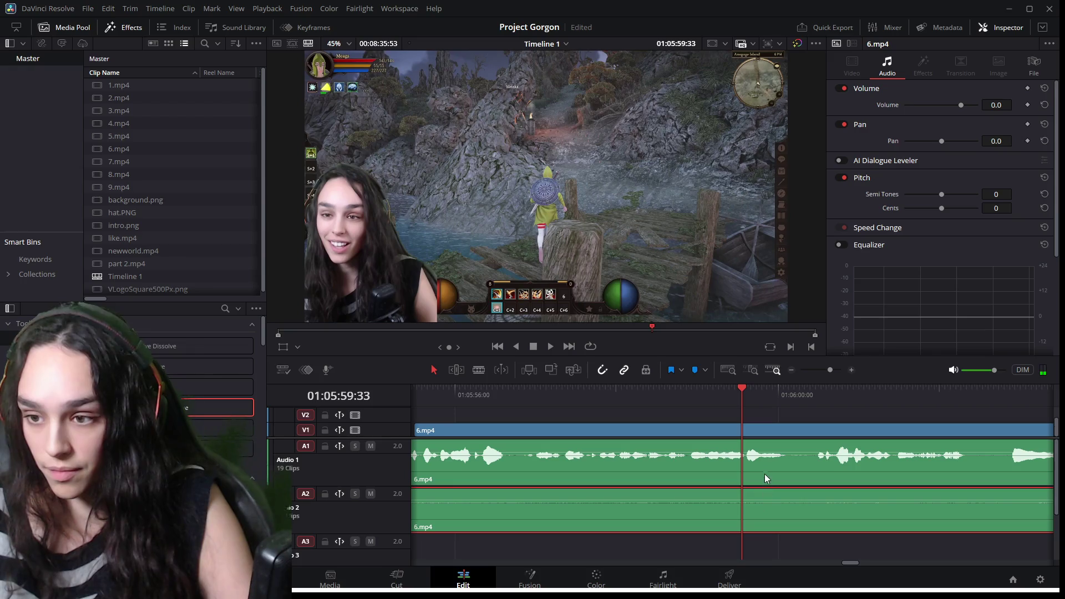
{"action": "left_click", "coordinate": [715, 388]}
{"action": "key", "text": "space"}
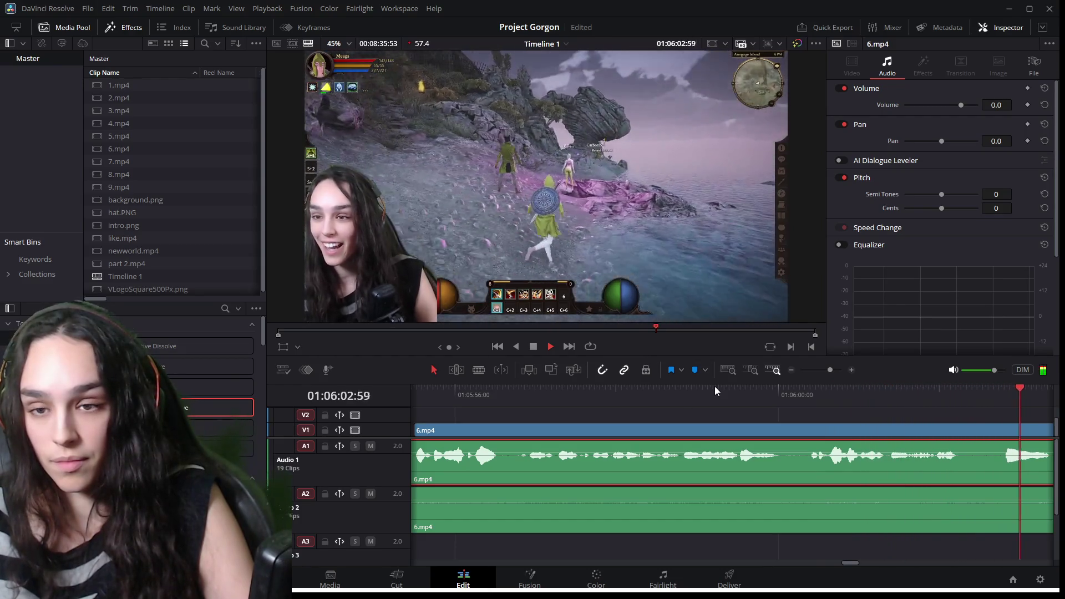
{"action": "key", "text": "space"}
{"action": "key", "text": "ctrl+minus"}
{"action": "left_click", "coordinate": [671, 480]}
Select the 6.mp4 video and both audio clips and move them left to meet 5.mp4.
{"action": "left_click", "coordinate": [554, 467]}
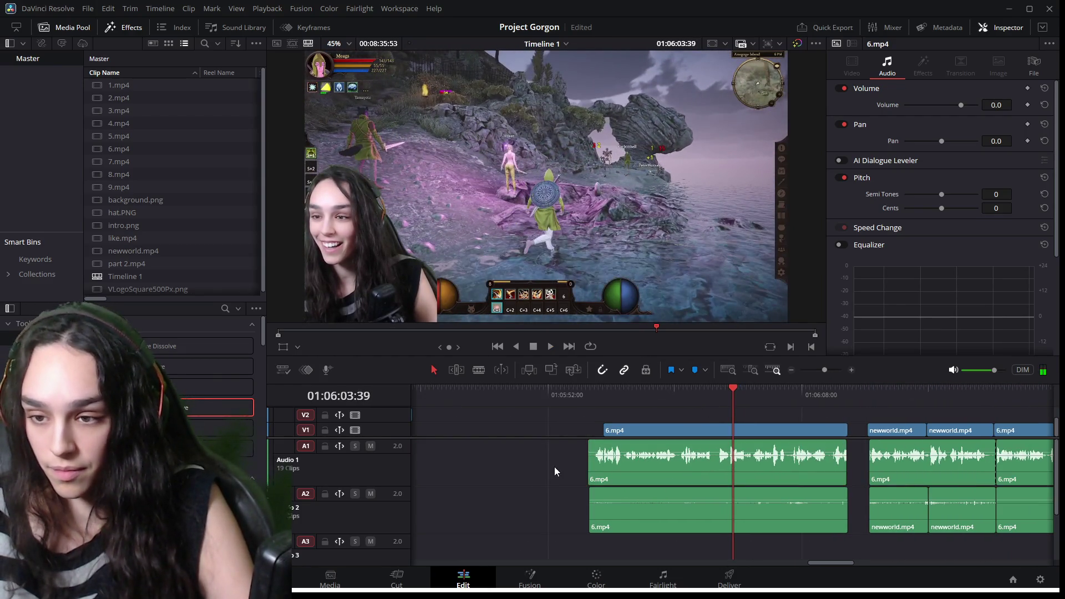
{"action": "left_click_drag", "start_coordinate": [779, 544], "coordinate": [686, 432]}
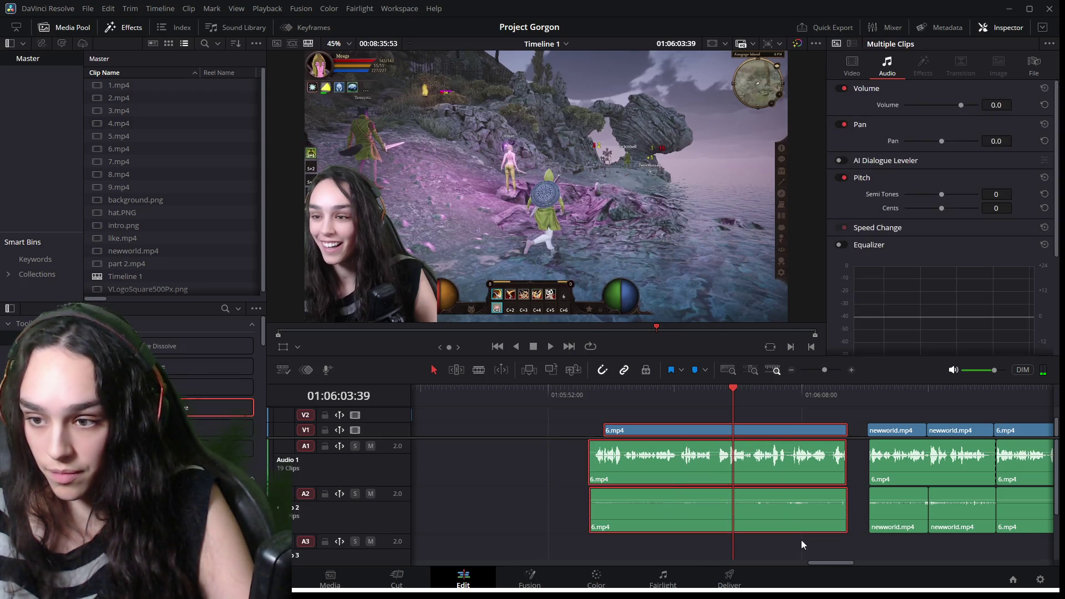
{"action": "left_click_drag", "start_coordinate": [814, 560], "coordinate": [795, 561]}
{"action": "left_click_drag", "start_coordinate": [882, 488], "coordinate": [704, 462]}
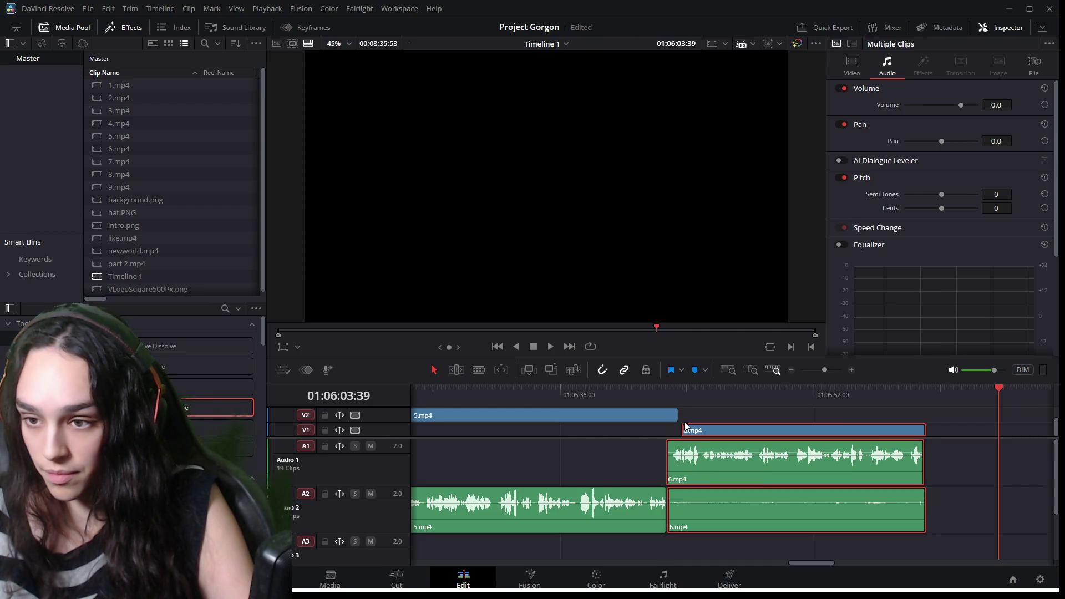
Trim the start of the 6.mp4 video clip on V1 and replay the new cut.
{"action": "left_click", "coordinate": [695, 432]}
{"action": "left_click_drag", "start_coordinate": [683, 432], "coordinate": [682, 432]}
{"action": "left_click", "coordinate": [661, 387]}
{"action": "key", "text": "space"}
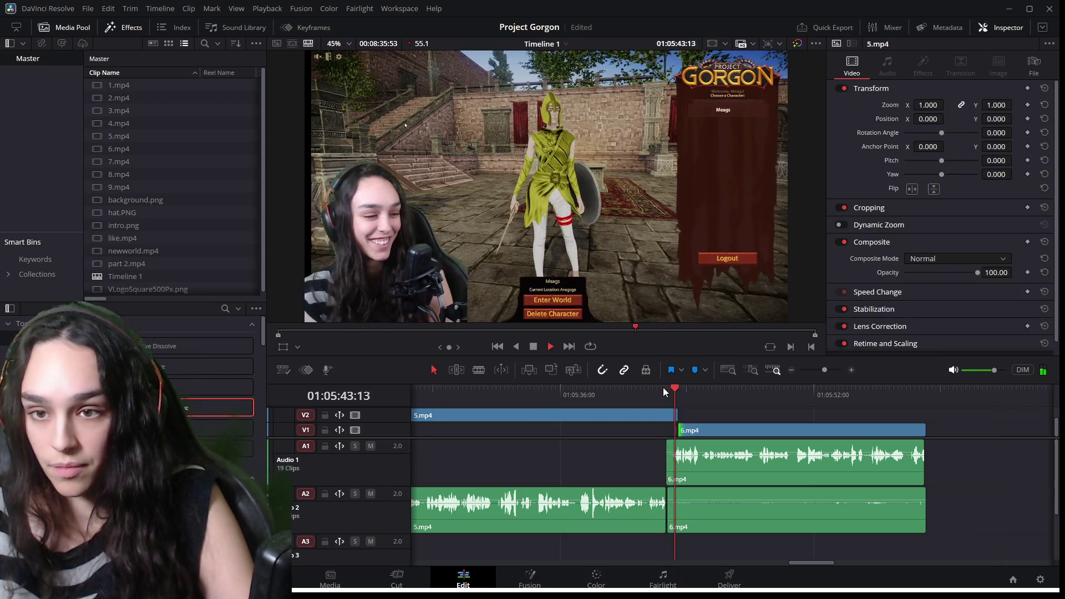
{"action": "key", "text": "space"}
Trim the start of the 6.mp4 audio on A1 and play back the trimmed section.
{"action": "scroll", "coordinate": [668, 403], "scroll_direction": "up", "scroll_amount": 5}
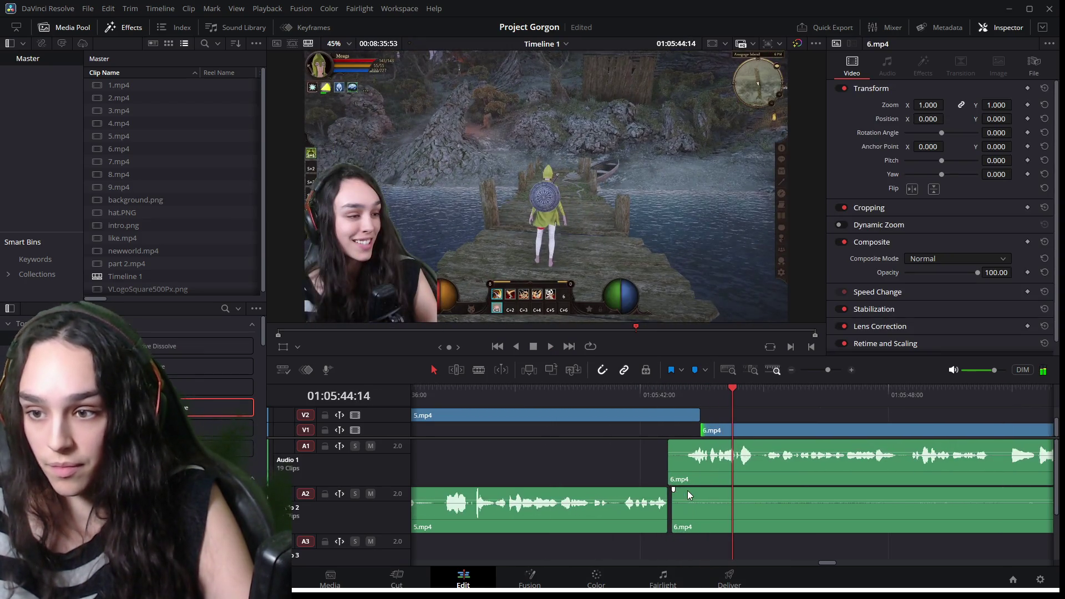
{"action": "scroll", "coordinate": [683, 481], "scroll_direction": "up", "scroll_amount": 2}
{"action": "left_click", "coordinate": [653, 467]}
{"action": "left_click_drag", "start_coordinate": [652, 468], "coordinate": [656, 465]}
{"action": "key", "text": "space"}
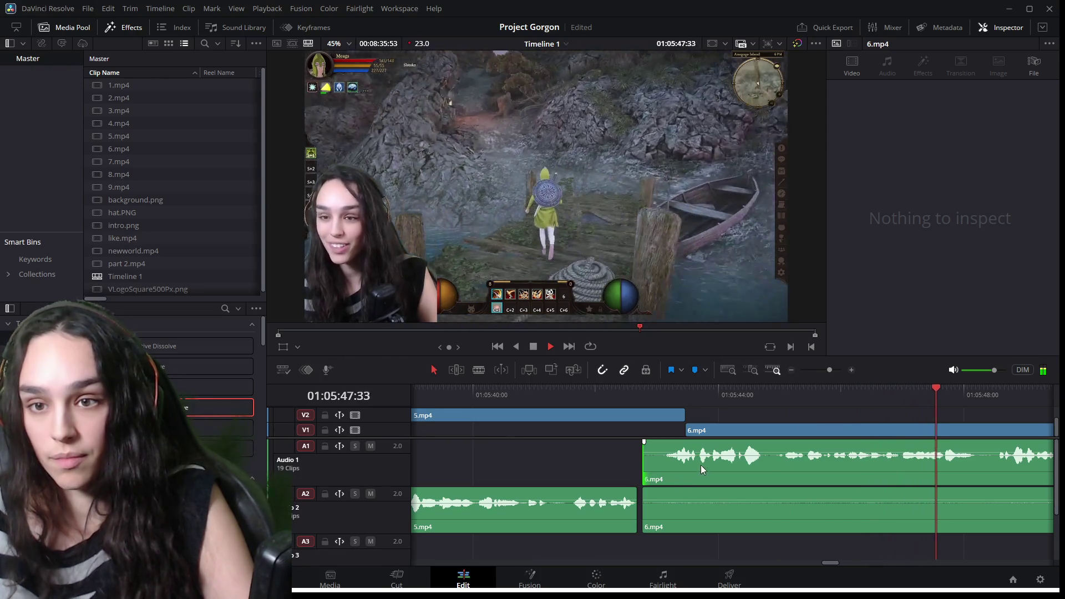
{"action": "key", "text": "space"}
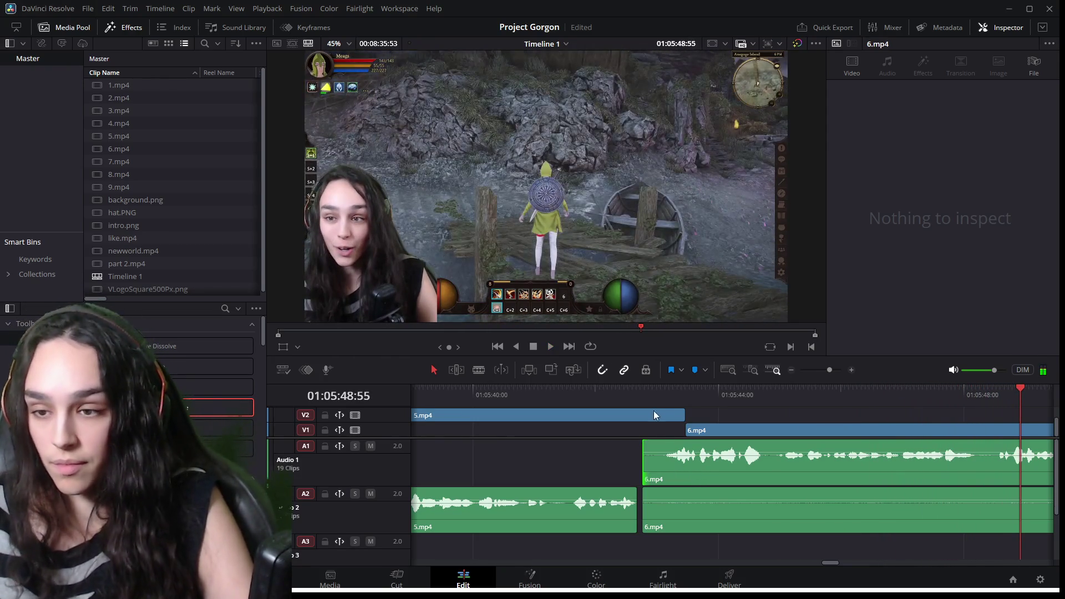
{"action": "left_click", "coordinate": [627, 419]}
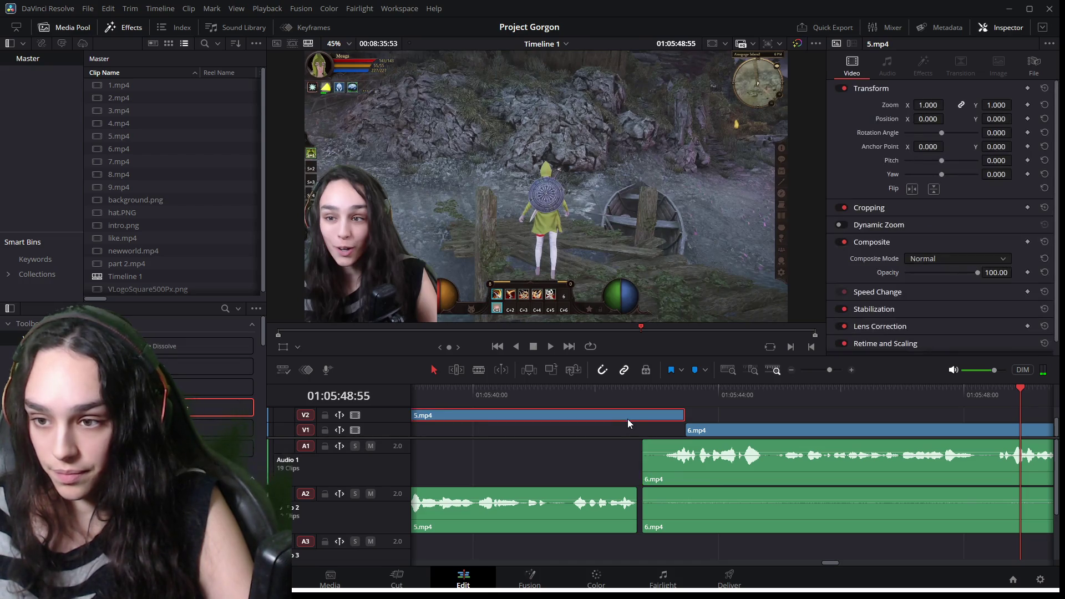
{"action": "left_click_drag", "start_coordinate": [628, 426], "coordinate": [628, 431]}
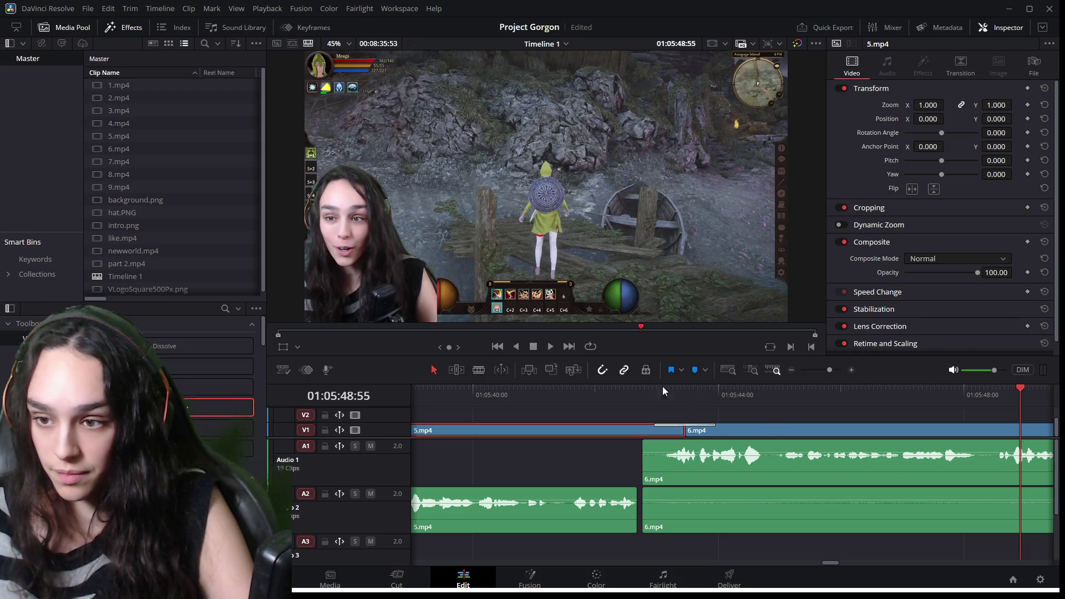
{"action": "left_click", "coordinate": [637, 392]}
{"action": "key", "text": "space"}
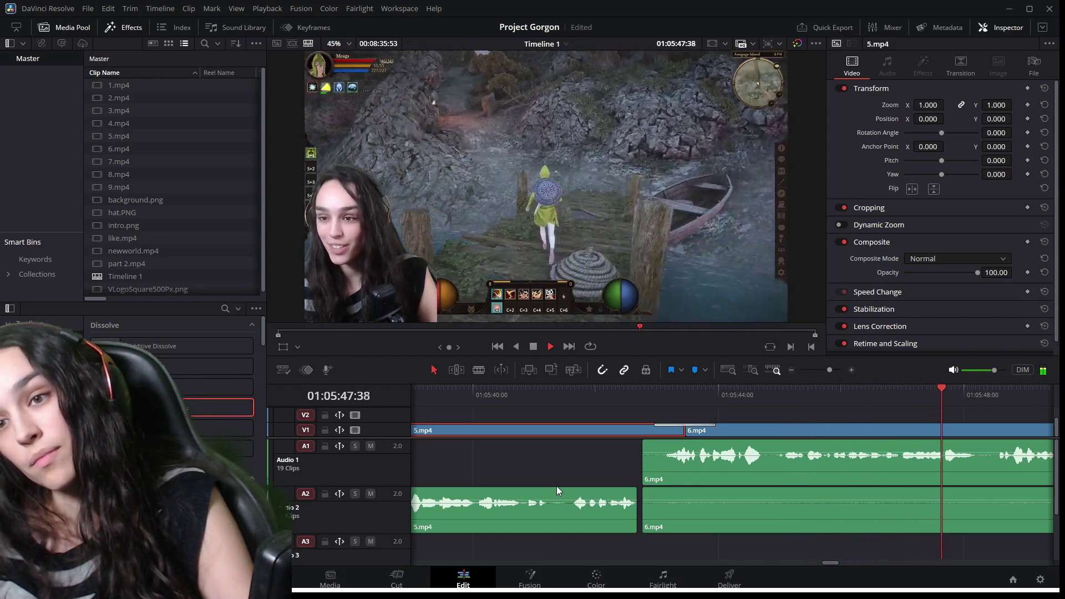
{"action": "key", "text": "space"}
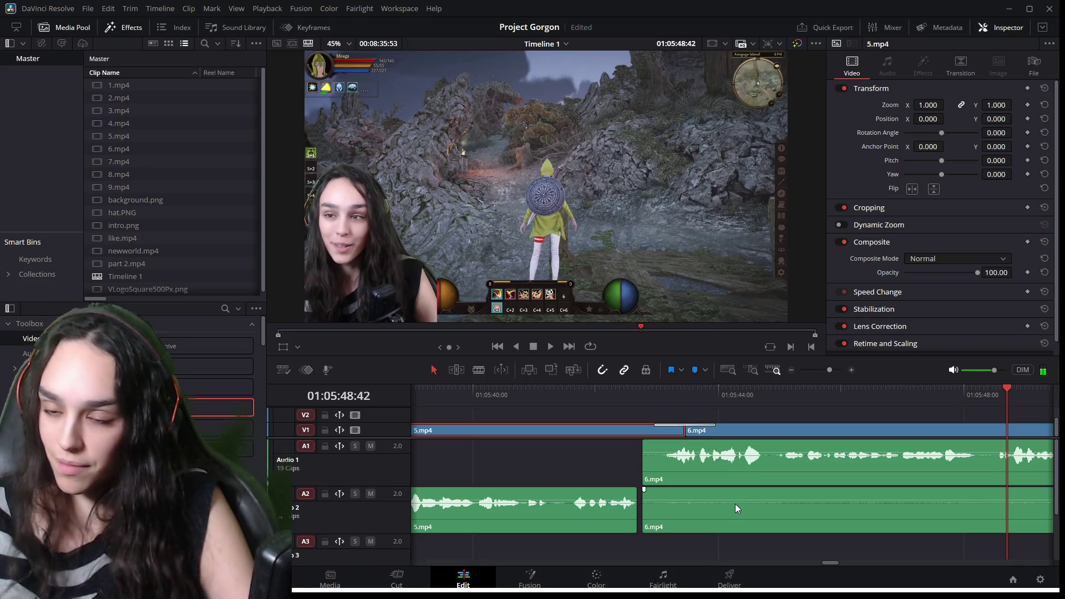
{"action": "key", "text": "alt+Up"}
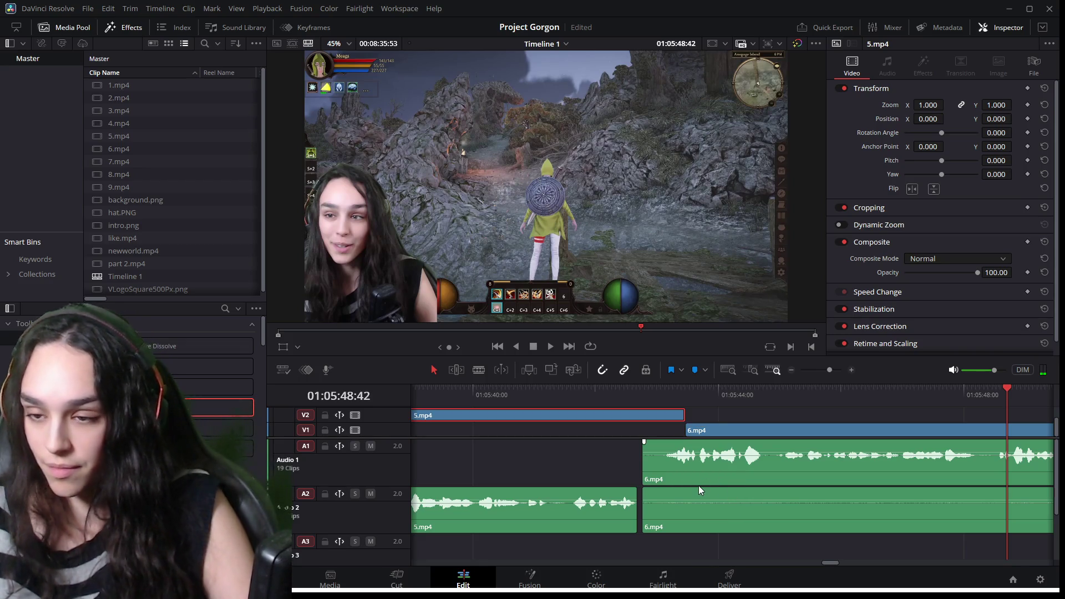
{"action": "left_click", "coordinate": [890, 399]}
{"action": "key", "text": "space"}
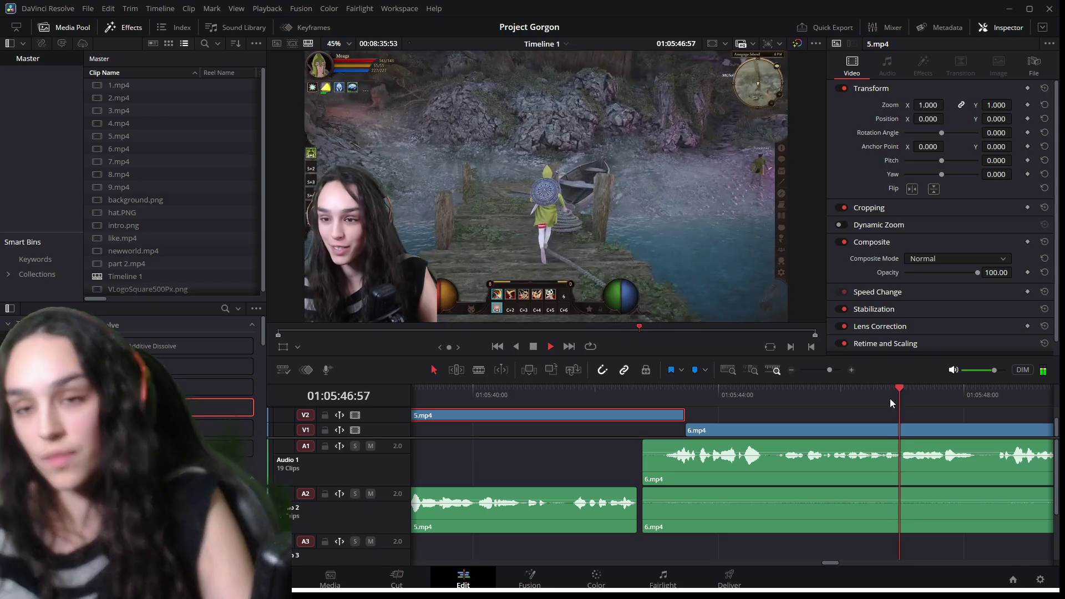
{"action": "key", "text": "space"}
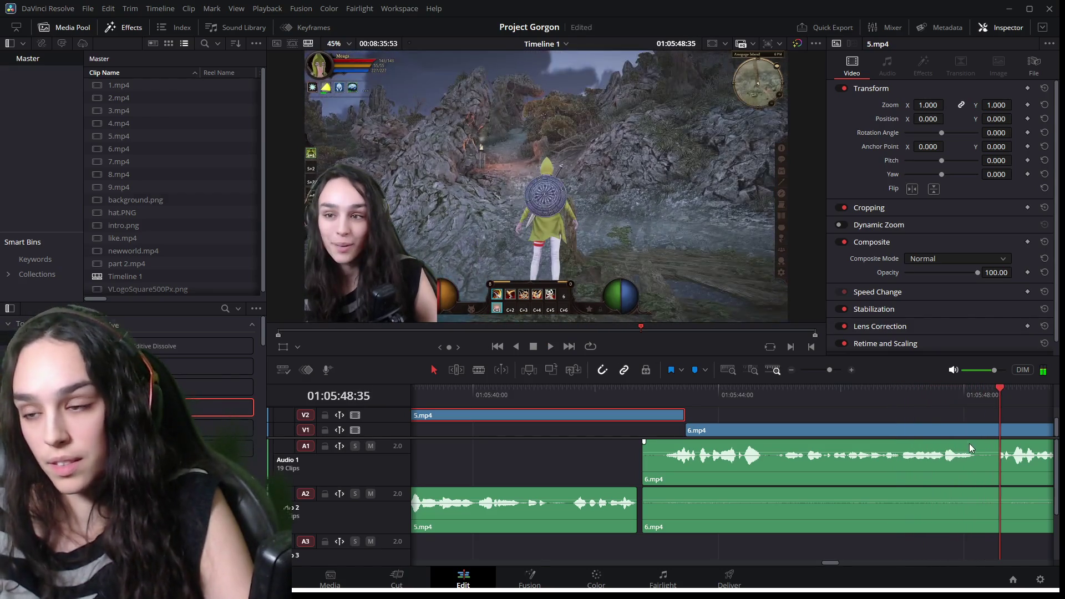
{"action": "left_click", "coordinate": [911, 462]}
{"action": "left_click", "coordinate": [903, 506], "text": "ctrl"}
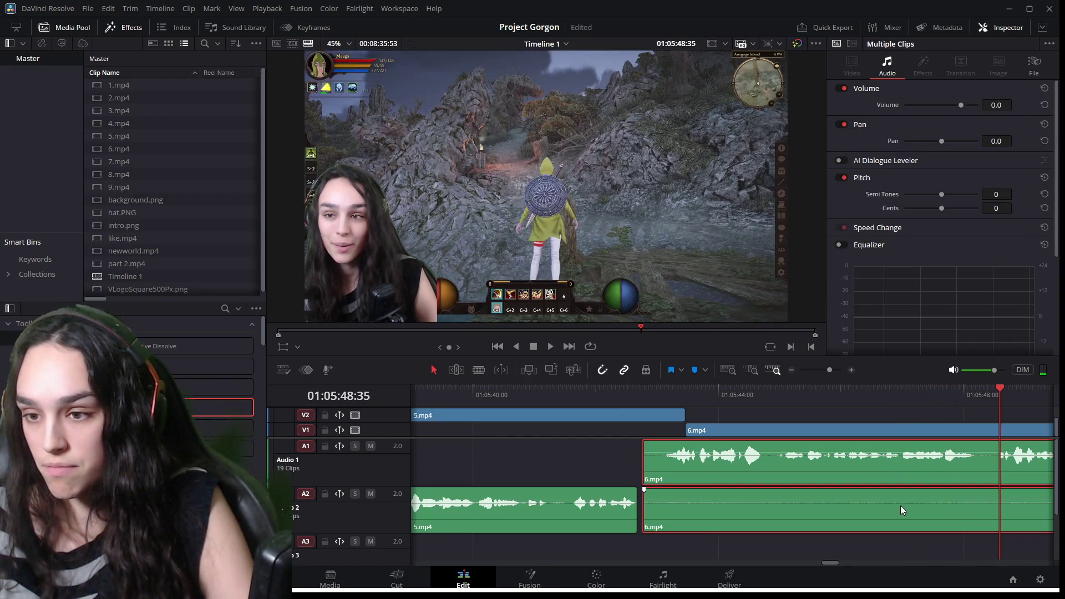
{"action": "mouse_move", "coordinate": [921, 392]}
{"action": "left_mouse_down"}
{"action": "mouse_move", "coordinate": [1006, 397]}
{"action": "mouse_move", "coordinate": [917, 405]}
{"action": "mouse_move", "coordinate": [947, 408]}
{"action": "left_mouse_up"}
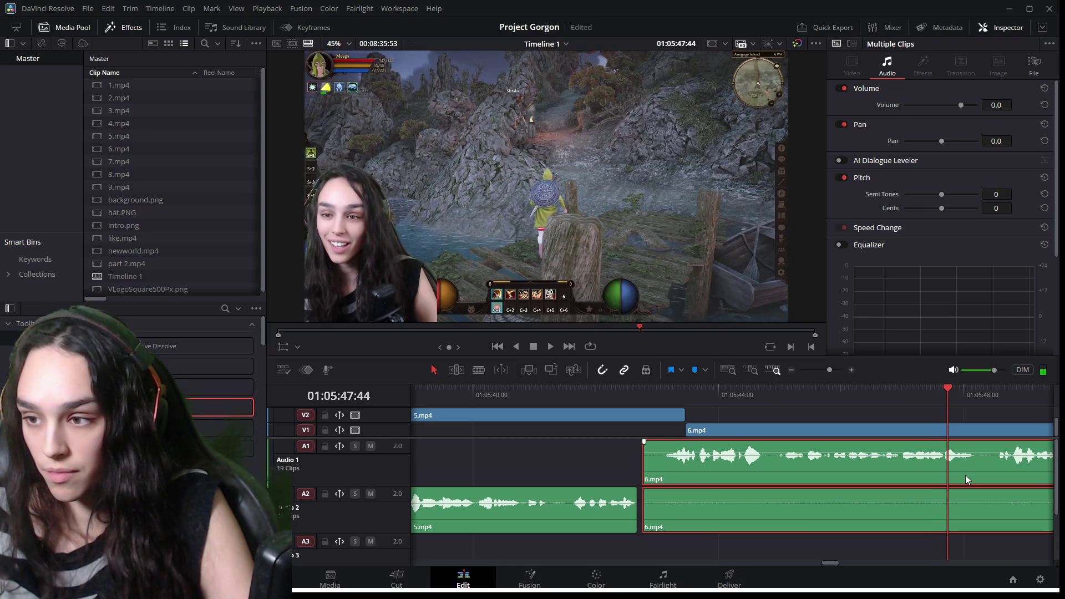
{"action": "scroll", "coordinate": [965, 475], "scroll_direction": "up", "scroll_amount": 2}
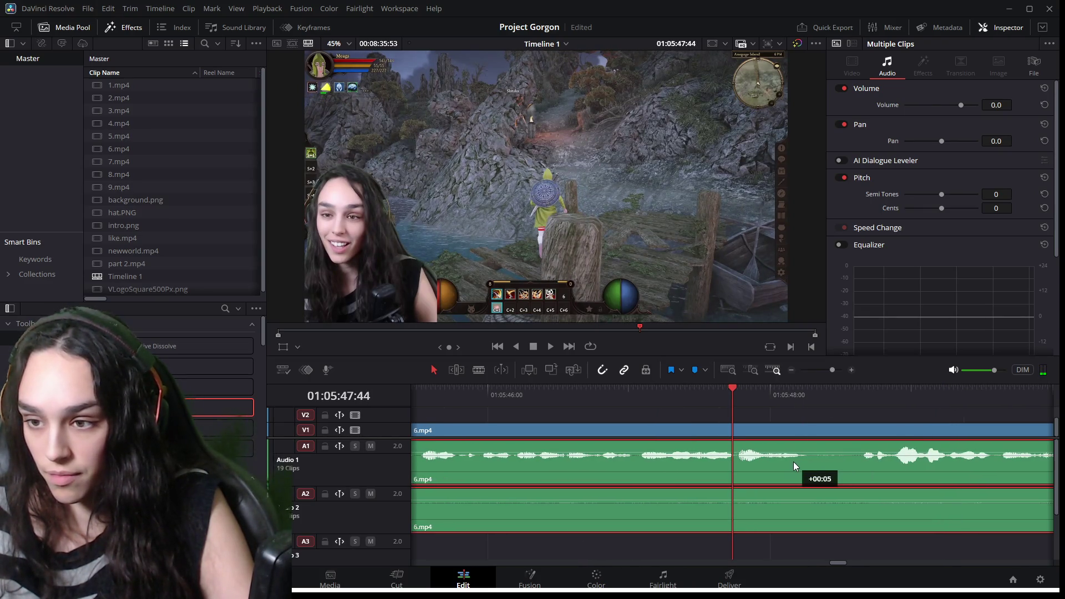
{"action": "key", "text": "space"}
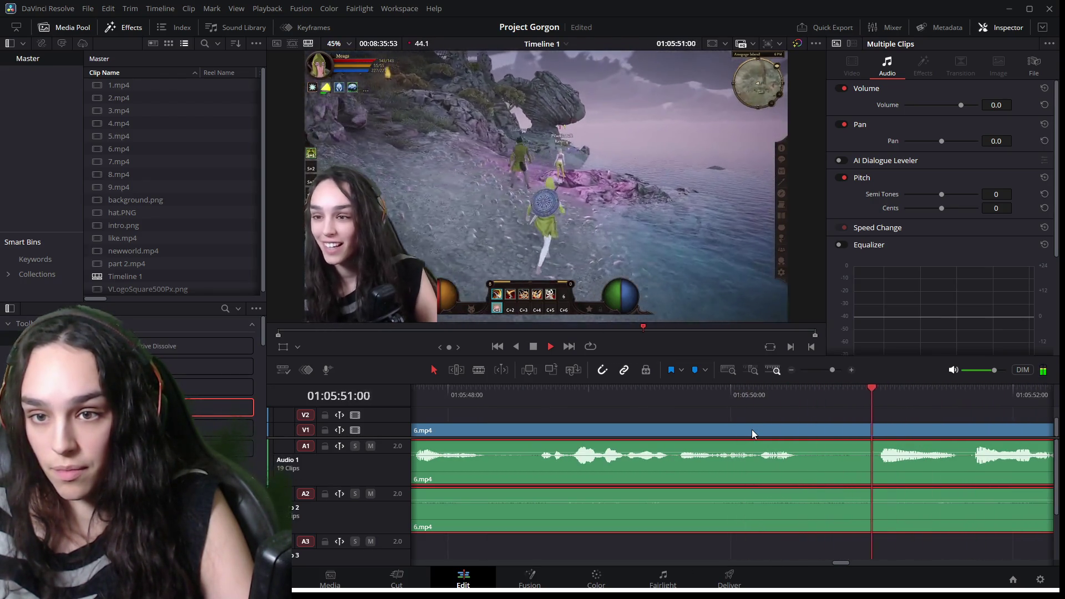
{"action": "scroll", "coordinate": [766, 447], "scroll_direction": "down", "scroll_amount": 2}
{"action": "key", "text": "space"}
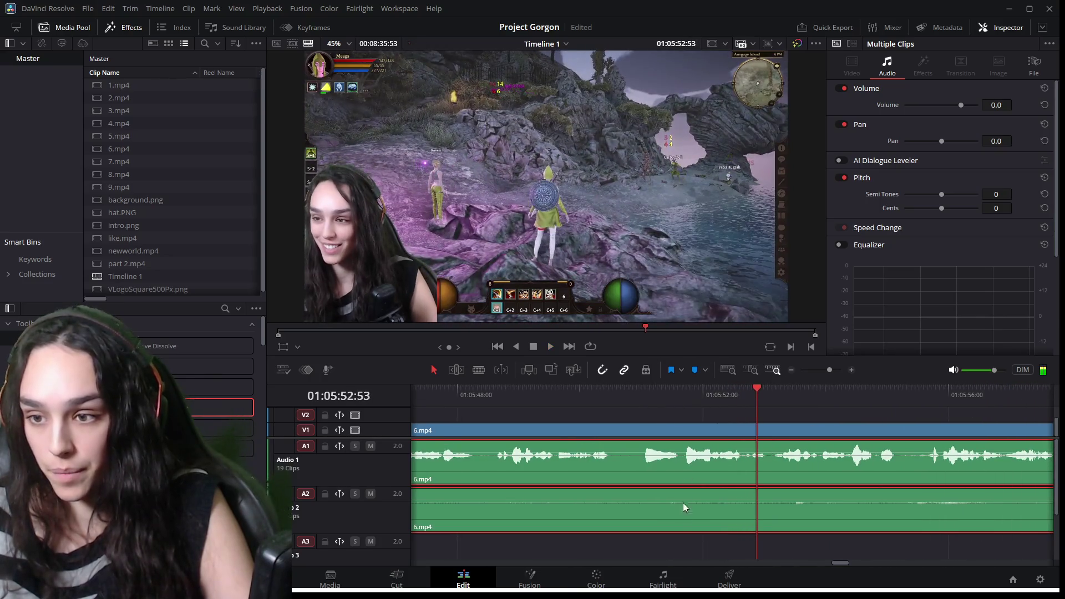
{"action": "left_click_drag", "start_coordinate": [832, 564], "coordinate": [824, 564]}
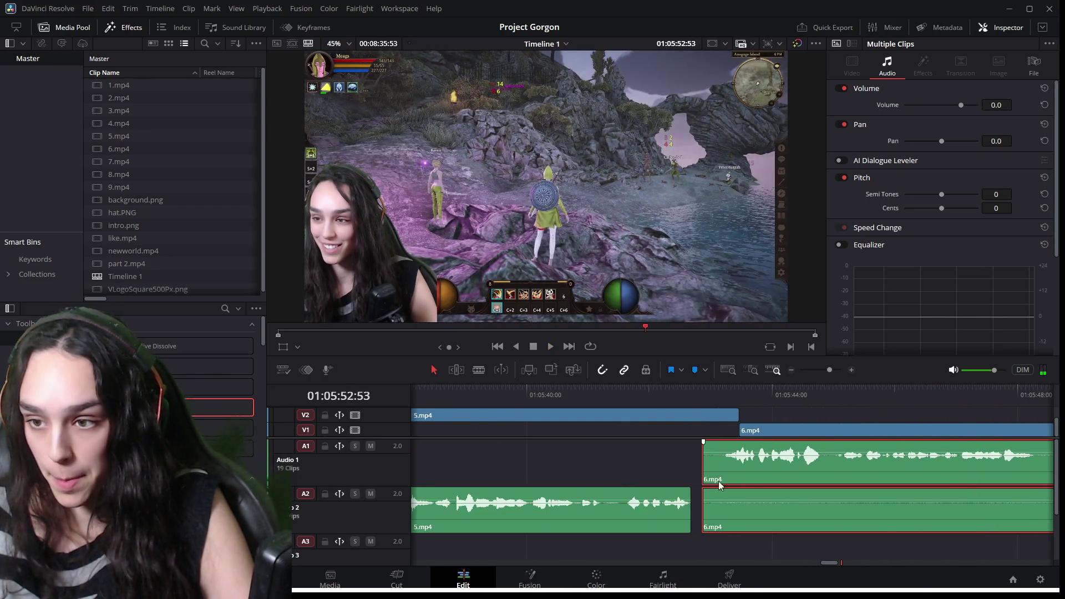
{"action": "left_click", "coordinate": [645, 454]}
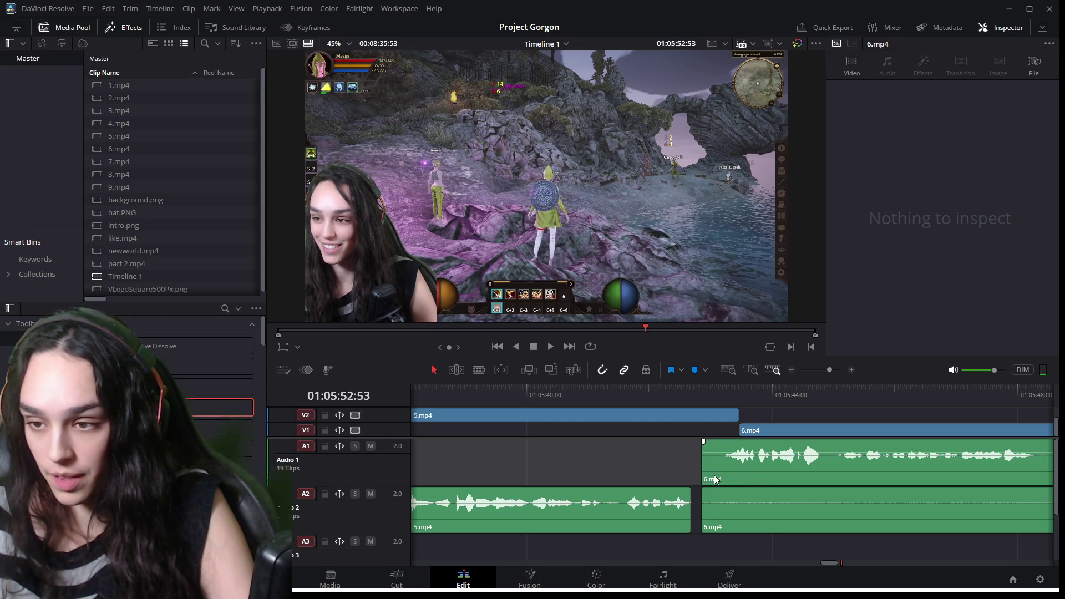
{"action": "left_click", "coordinate": [771, 433]}
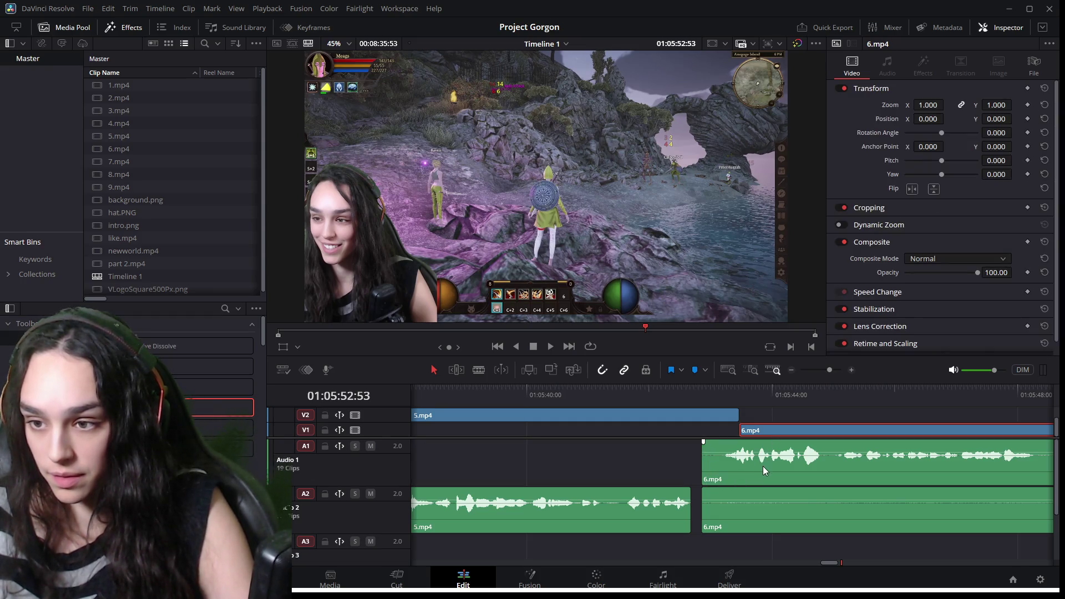
{"action": "left_click_drag", "start_coordinate": [763, 466], "coordinate": [747, 464]}
{"action": "left_click", "coordinate": [675, 393]}
{"action": "key", "text": "space"}
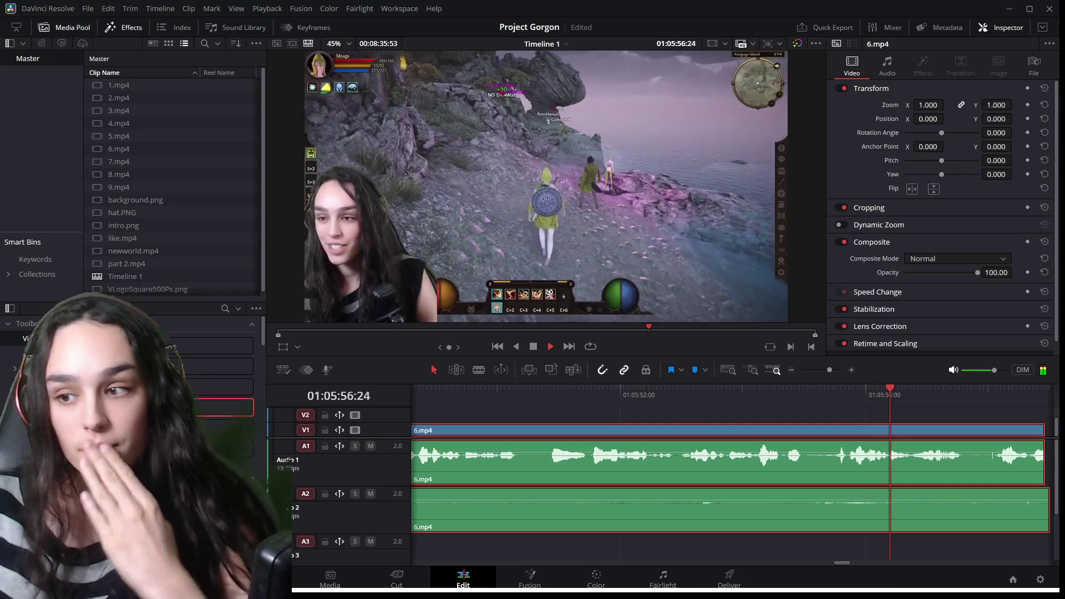
{"action": "left_click_drag", "start_coordinate": [777, 395], "coordinate": [790, 395]}
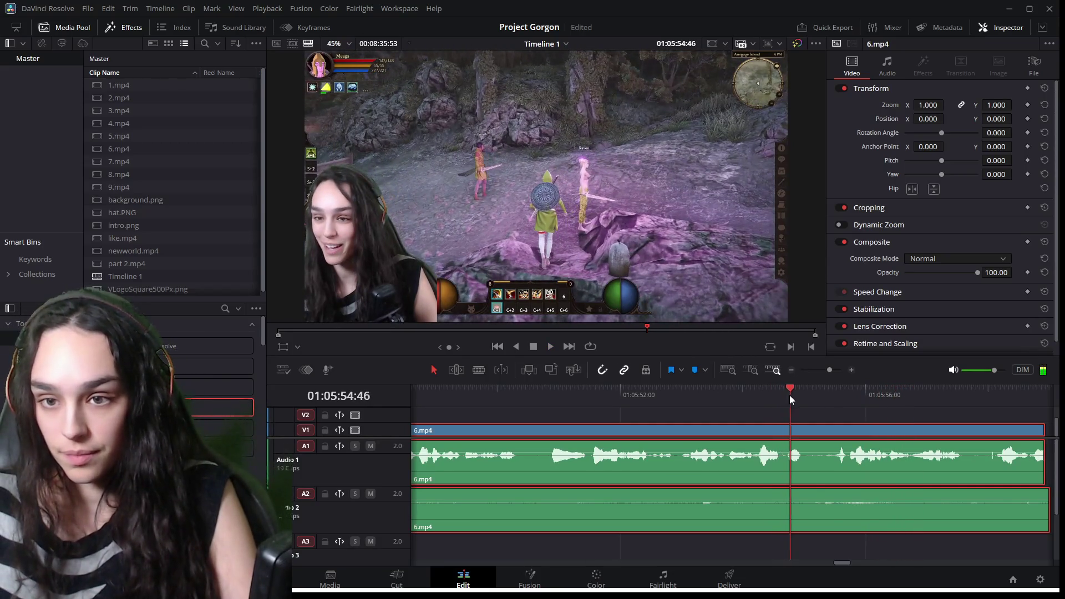
{"action": "scroll", "coordinate": [810, 480], "scroll_direction": "up", "scroll_amount": 1}
{"action": "mouse_move", "coordinate": [698, 393]}
{"action": "left_mouse_down"}
{"action": "mouse_move", "coordinate": [677, 392]}
{"action": "mouse_move", "coordinate": [748, 408]}
{"action": "mouse_move", "coordinate": [718, 411]}
{"action": "mouse_move", "coordinate": [902, 415]}
{"action": "left_mouse_up"}
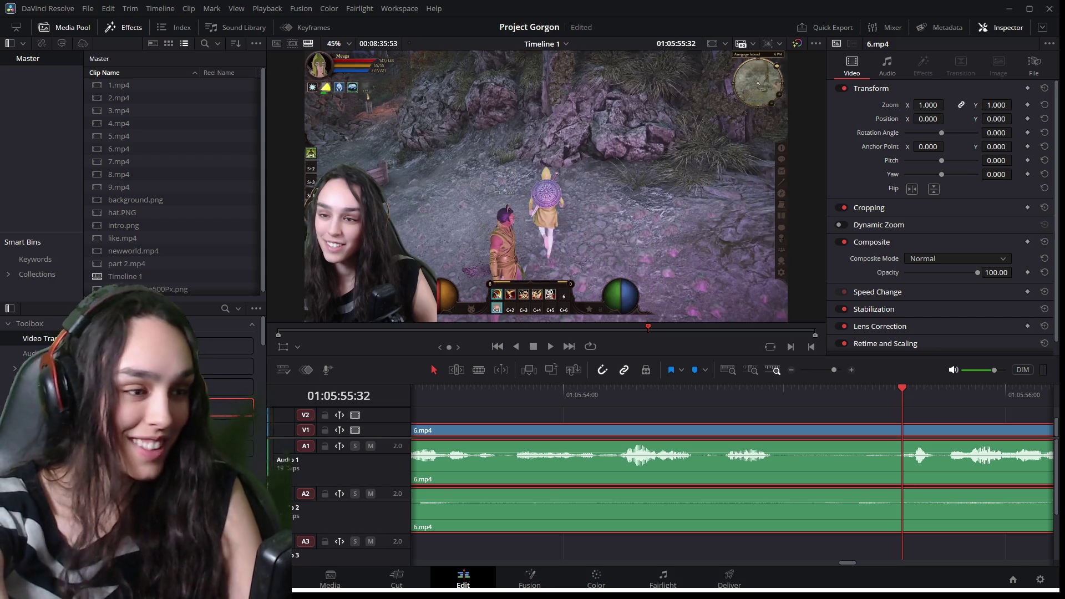
{"action": "key", "text": "space"}
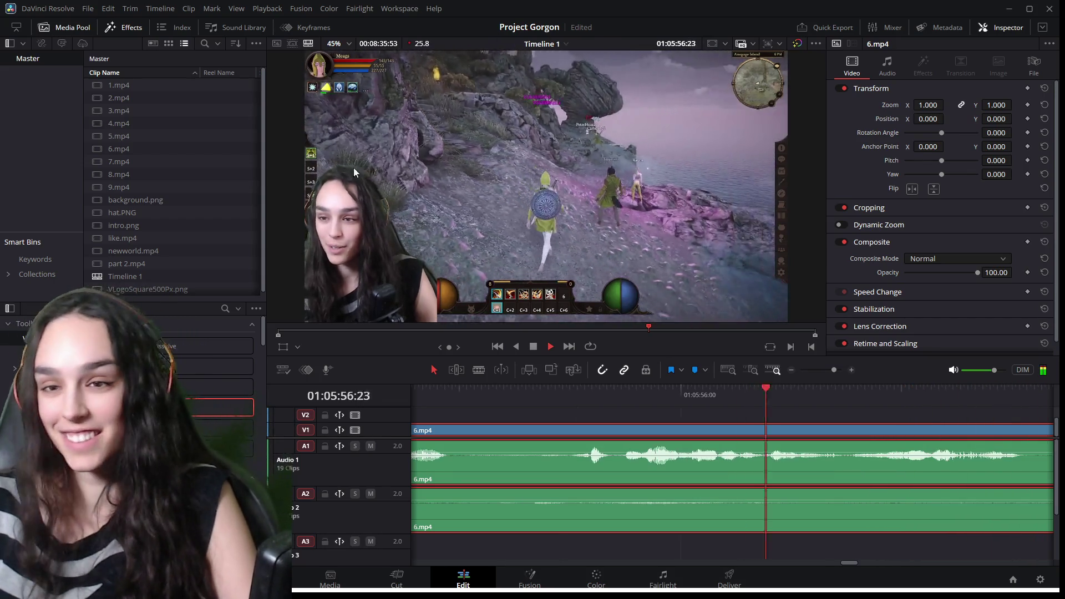
{"action": "key", "text": "space"}
{"action": "mouse_move", "coordinate": [531, 394]}
{"action": "left_mouse_down"}
{"action": "mouse_move", "coordinate": [826, 411]}
{"action": "mouse_move", "coordinate": [982, 434]}
{"action": "left_mouse_up"}
{"action": "scroll", "coordinate": [993, 460], "scroll_direction": "down", "scroll_amount": 1}
{"action": "left_click", "coordinate": [927, 509]}
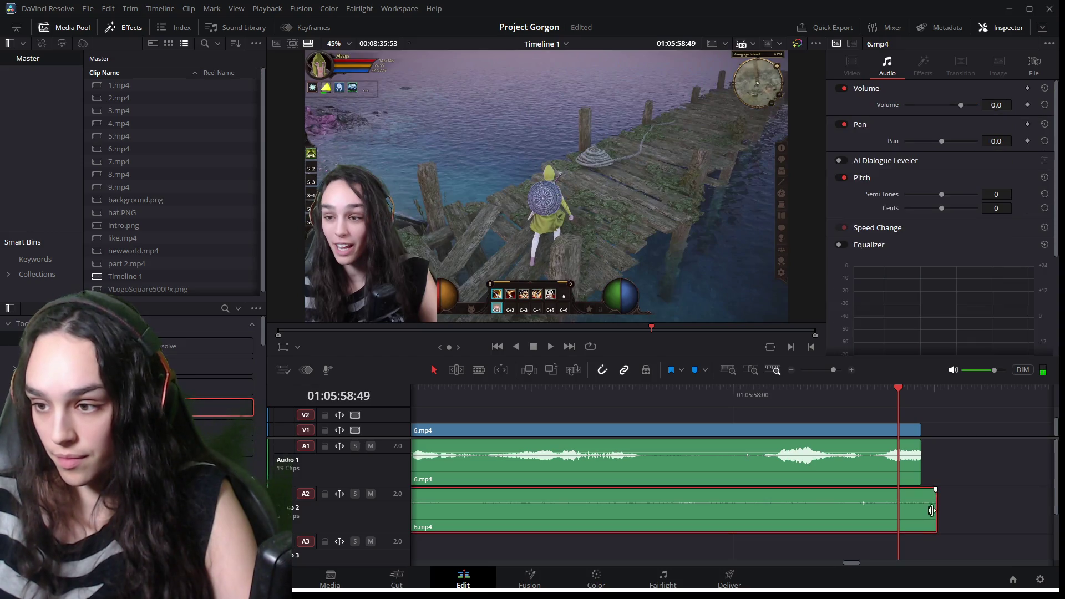
Trim the A2 audio end to match A1 and start the A4 6.mp4 audio later.
{"action": "left_click_drag", "start_coordinate": [931, 511], "coordinate": [920, 510]}
{"action": "scroll", "coordinate": [854, 511], "scroll_direction": "down", "scroll_amount": 4}
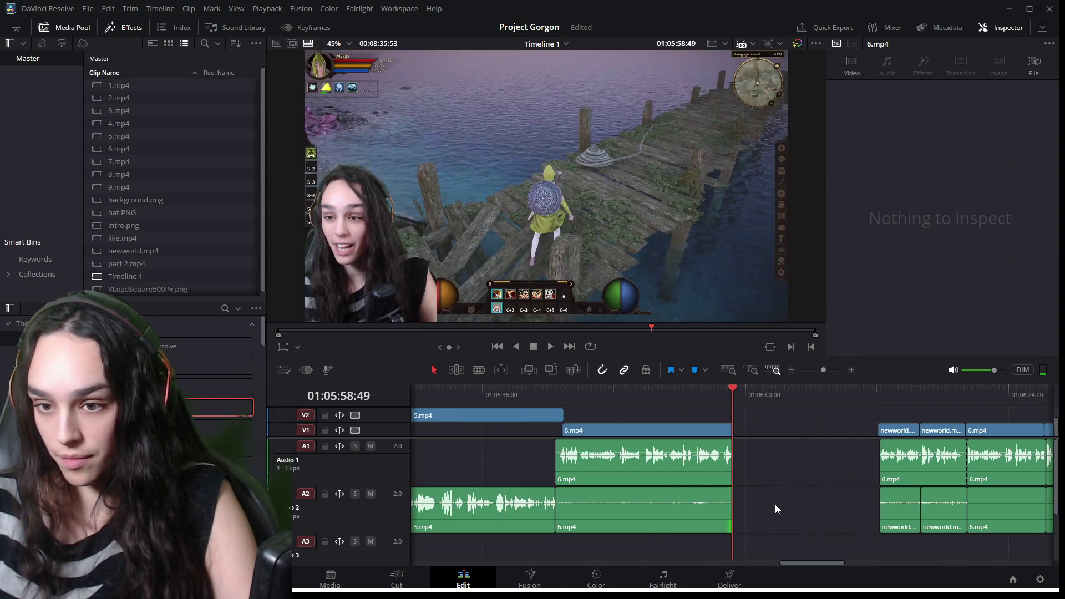
{"action": "left_click", "coordinate": [881, 389]}
{"action": "key", "text": "space"}
{"action": "key", "text": "space"}
{"action": "scroll", "coordinate": [851, 487], "scroll_direction": "up", "scroll_amount": 3}
{"action": "left_click", "coordinate": [851, 484]}
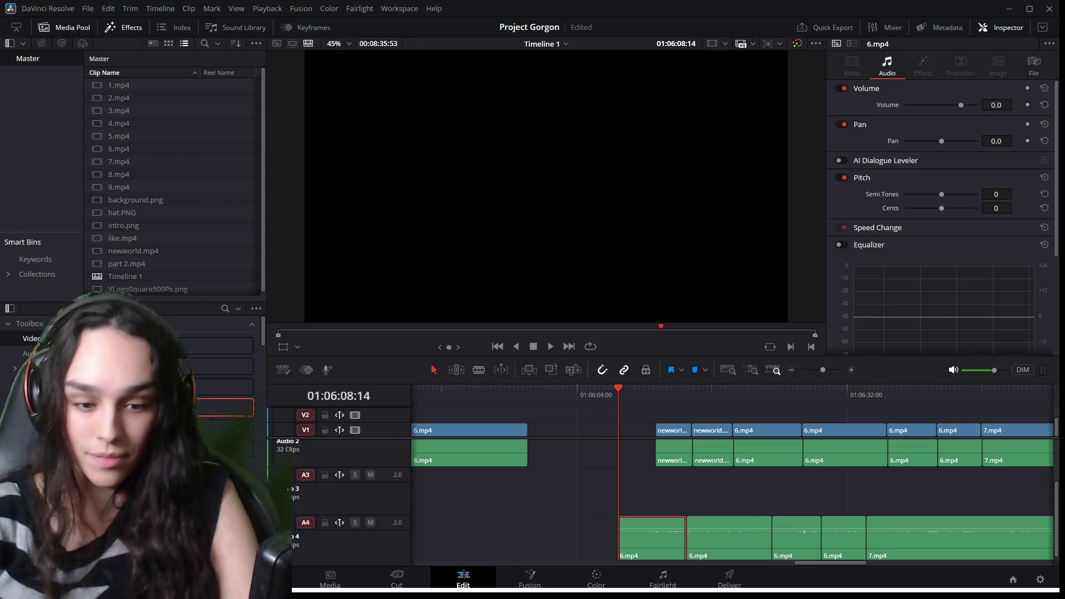
{"action": "key", "text": "space"}
{"action": "left_click_drag", "start_coordinate": [625, 548], "coordinate": [656, 548]}
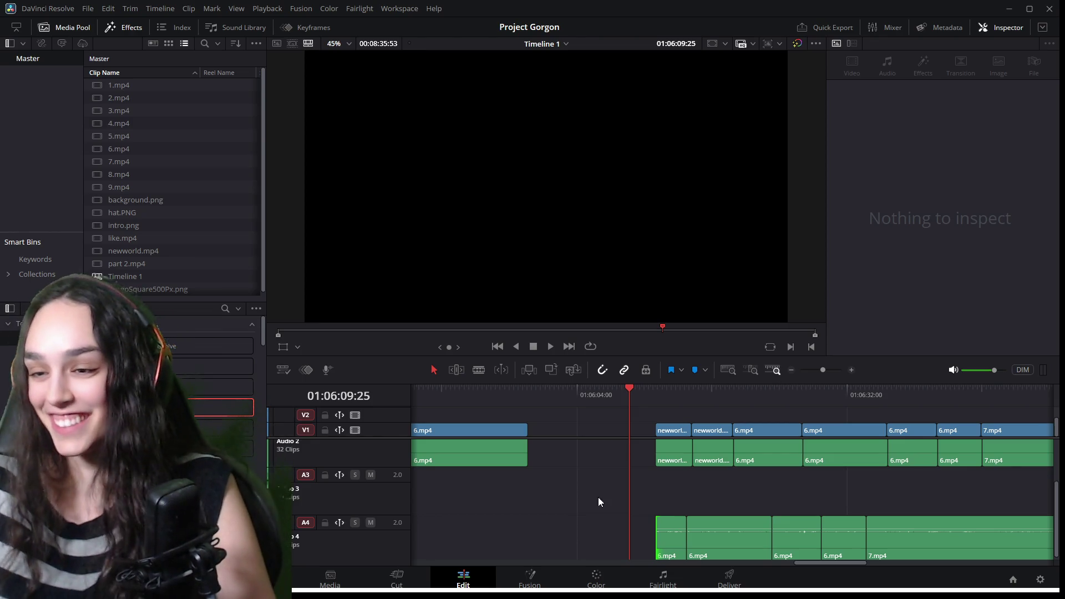
Ripple delete the empty V1 gap between 6.mp4 and the newworld clips.
{"action": "scroll", "coordinate": [605, 516], "scroll_direction": "up", "scroll_amount": 3}
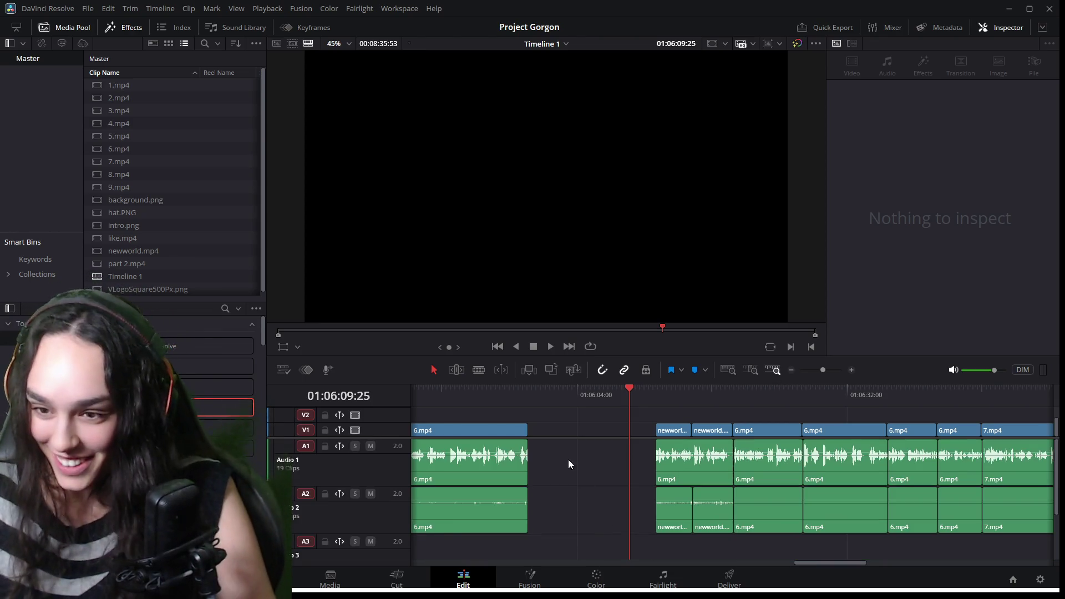
{"action": "left_click", "coordinate": [567, 428]}
{"action": "left_click", "coordinate": [525, 433]}
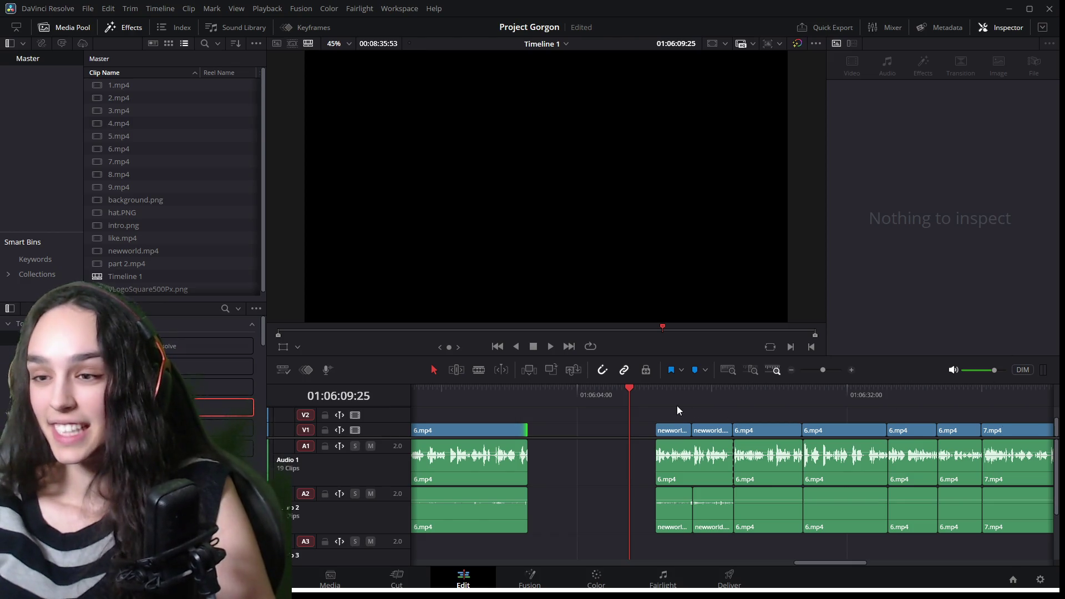
{"action": "left_click", "coordinate": [656, 391]}
{"action": "key", "text": "space"}
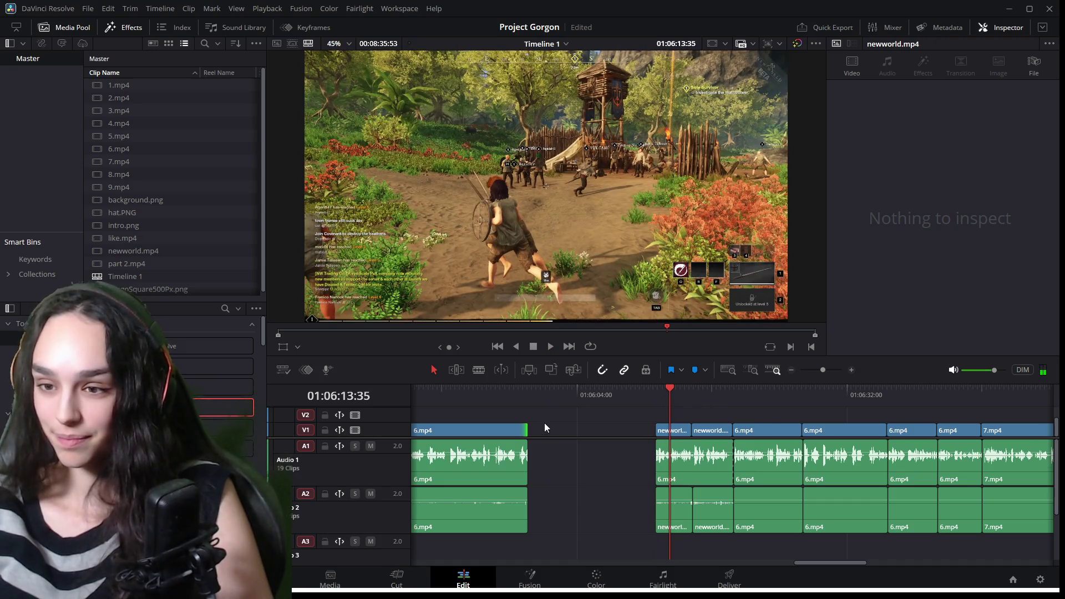
{"action": "left_click", "coordinate": [550, 430]}
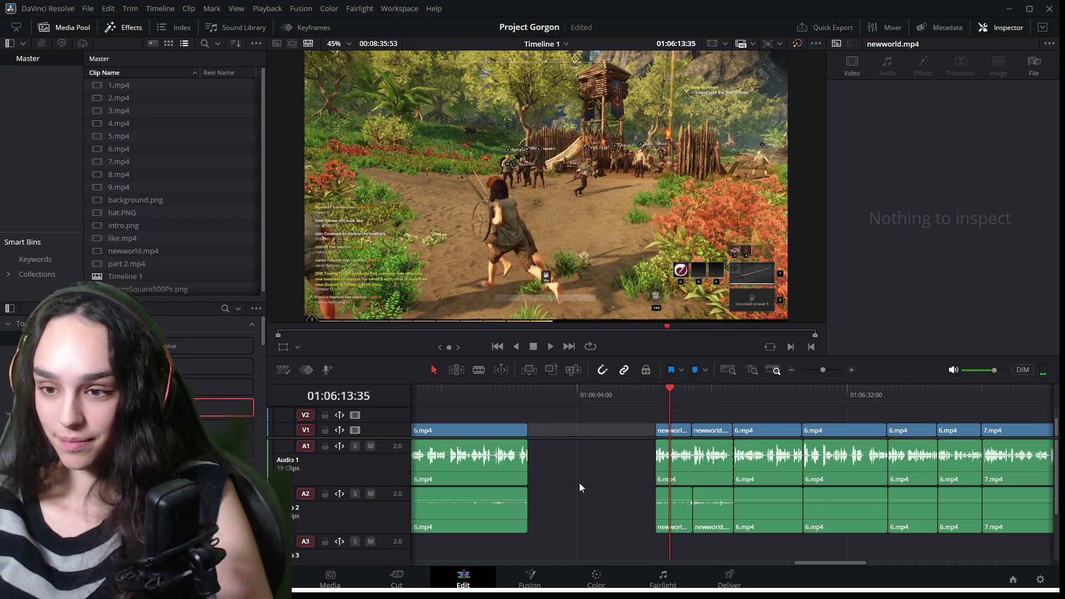
{"action": "key", "text": "Delete"}
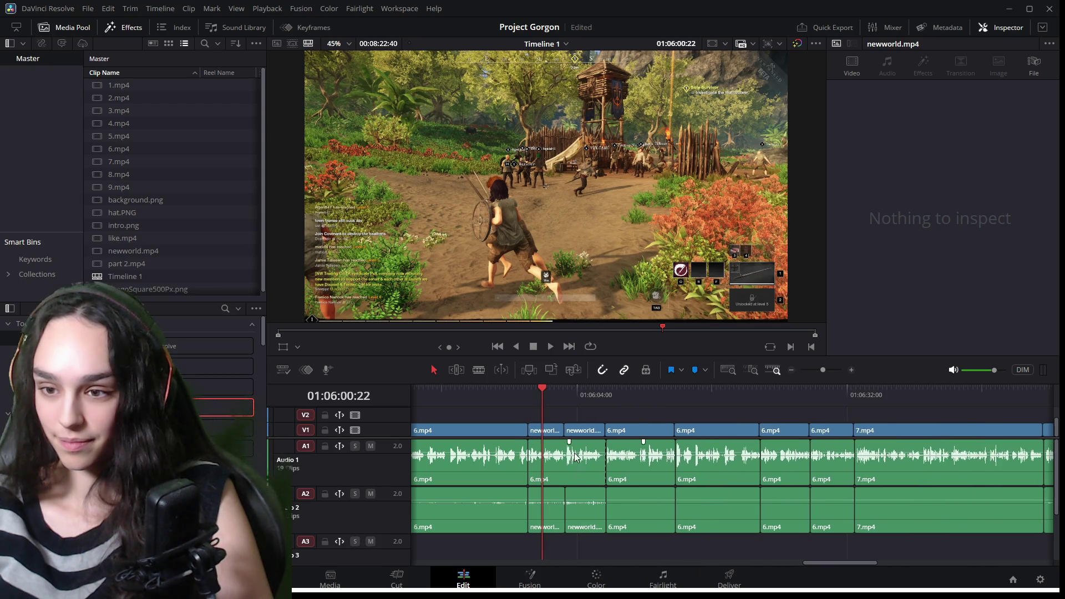
{"action": "left_click", "coordinate": [523, 393]}
{"action": "key", "text": "space"}
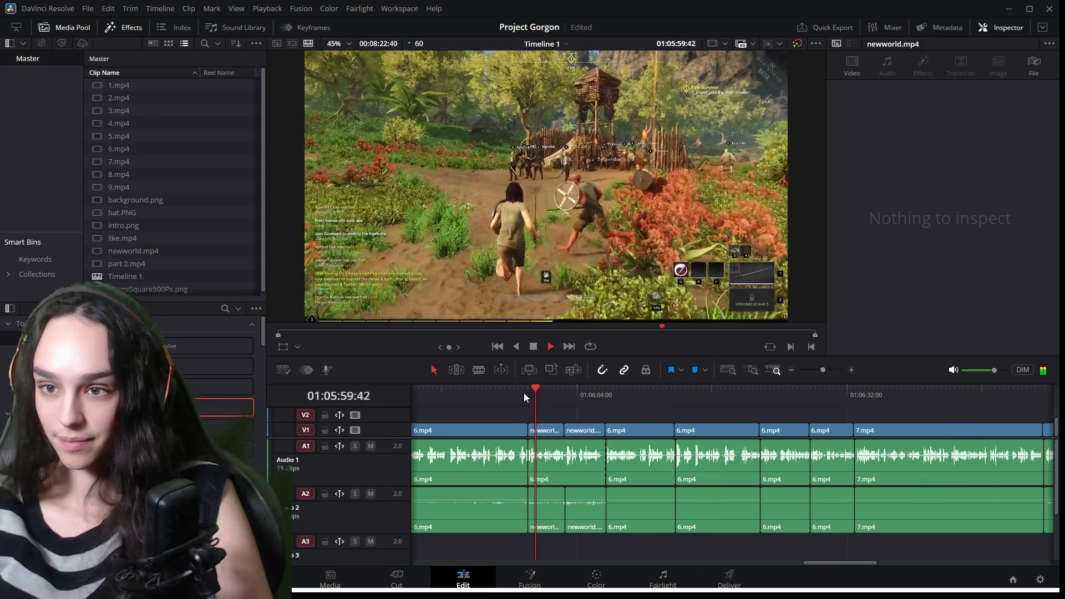
{"action": "key", "text": "space"}
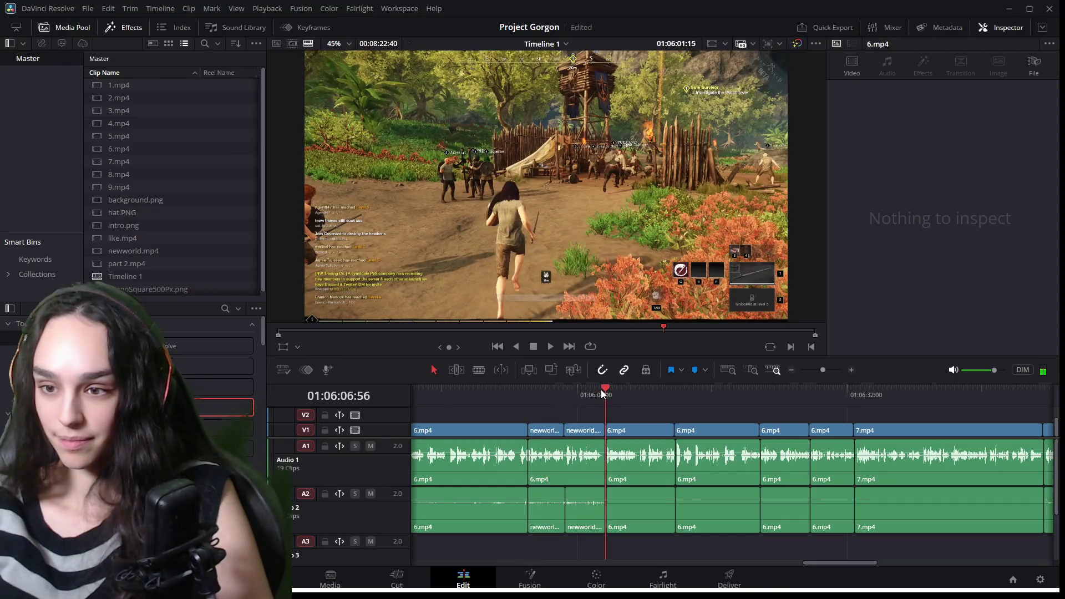
{"action": "left_click", "coordinate": [603, 392]}
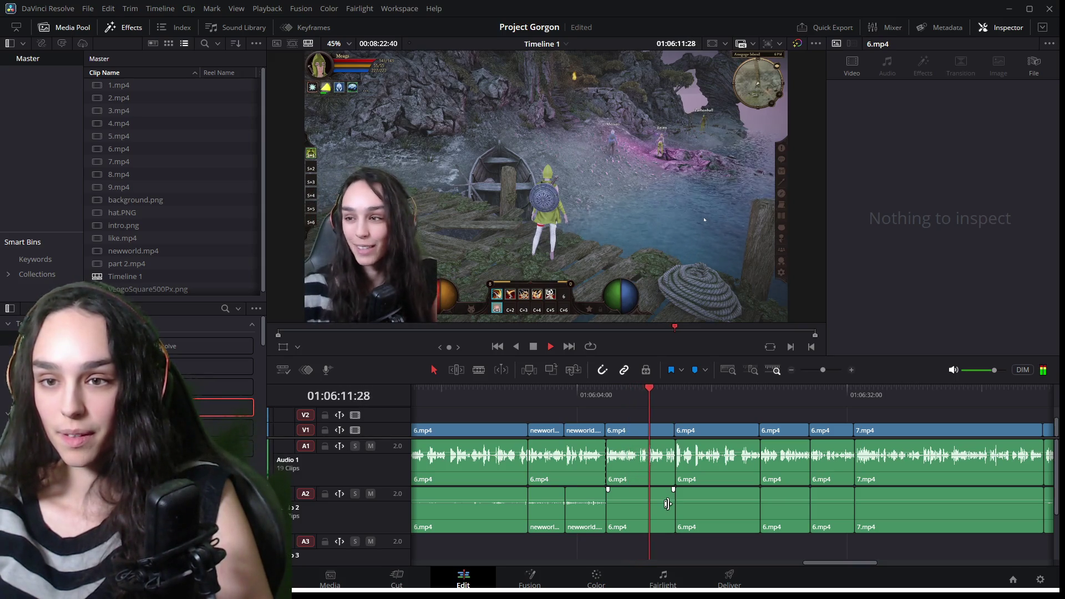
{"action": "key", "text": "space"}
{"action": "scroll", "coordinate": [646, 495], "scroll_direction": "down", "scroll_amount": 5}
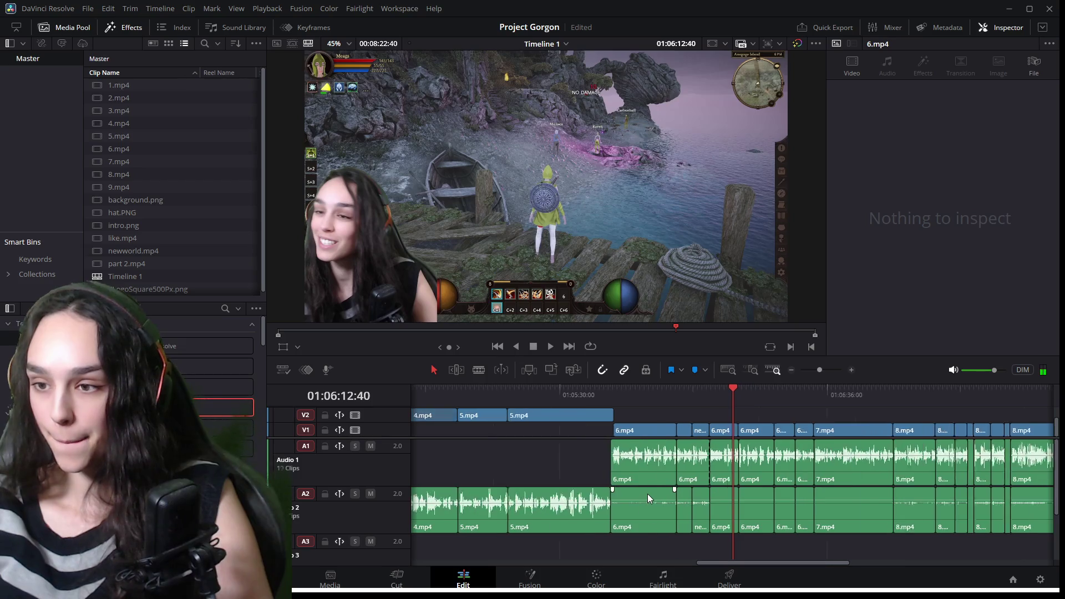
{"action": "left_click_drag", "start_coordinate": [671, 388], "coordinate": [664, 389]}
{"action": "key", "text": "space"}
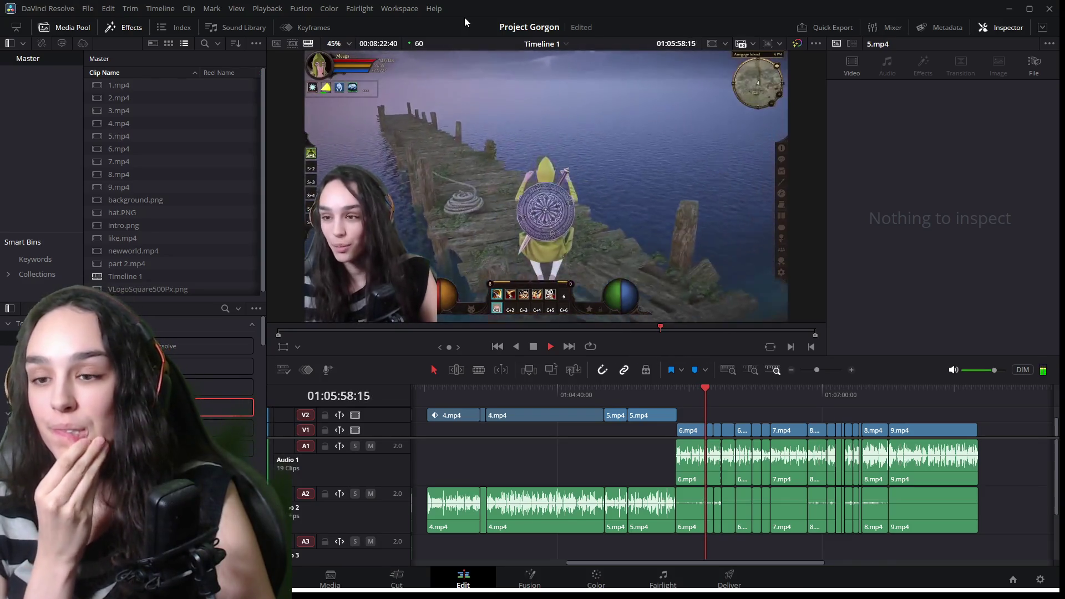
{"action": "key", "text": "space"}
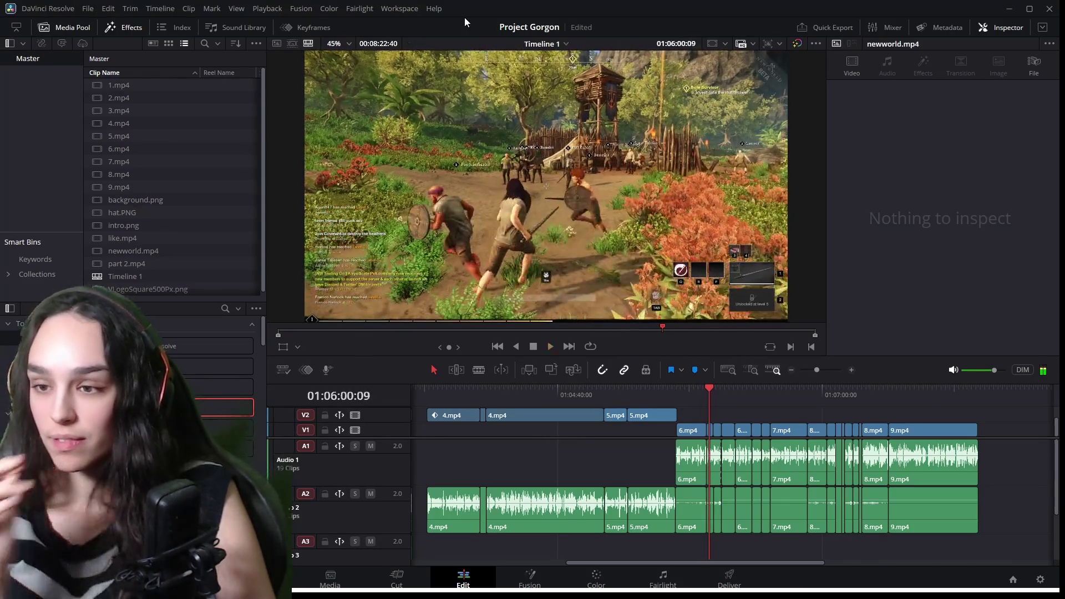
{"action": "scroll", "coordinate": [662, 488], "scroll_direction": "up", "scroll_amount": 1}
{"action": "scroll", "coordinate": [662, 488], "scroll_direction": "up", "scroll_amount": 3}
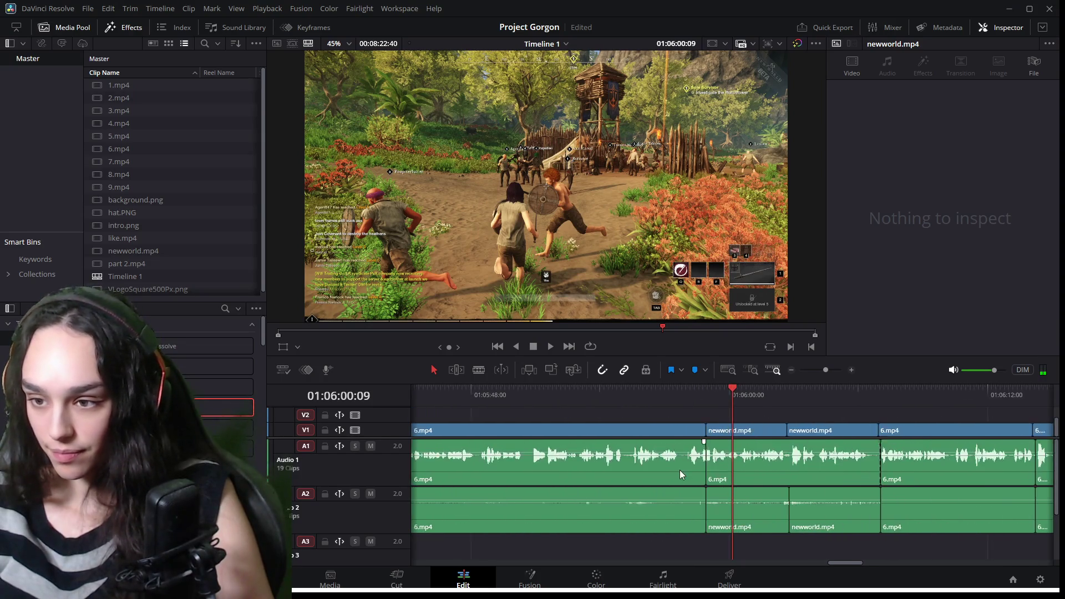
Trim the head of the A1 6.mp4 audio later and slide it left to close the gap.
{"action": "left_click_drag", "start_coordinate": [554, 395], "coordinate": [559, 392]}
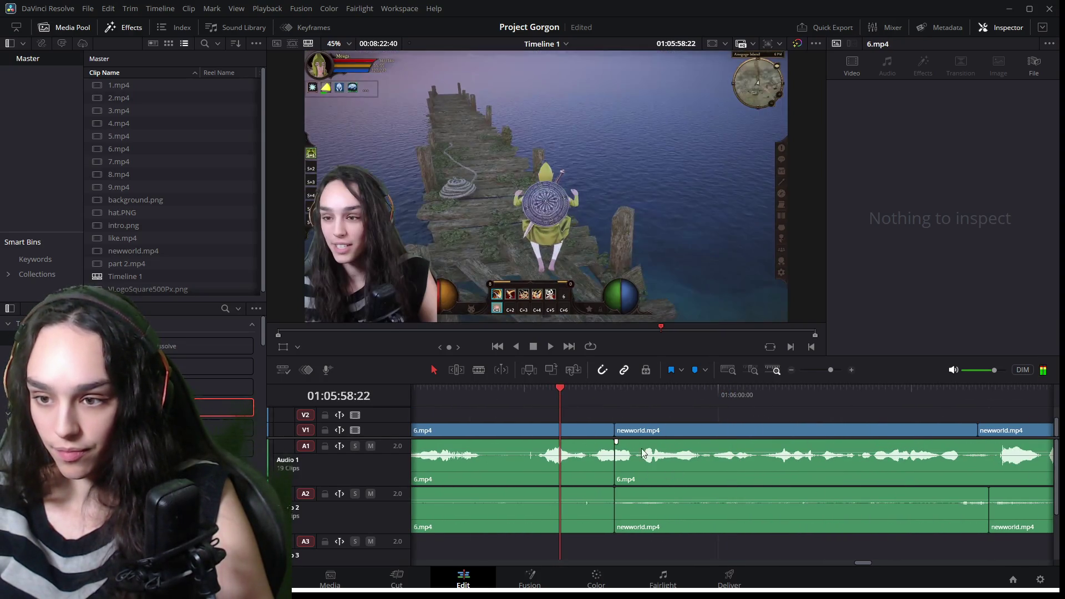
{"action": "left_click", "coordinate": [641, 461]}
{"action": "key", "text": "space"}
{"action": "key", "text": "space"}
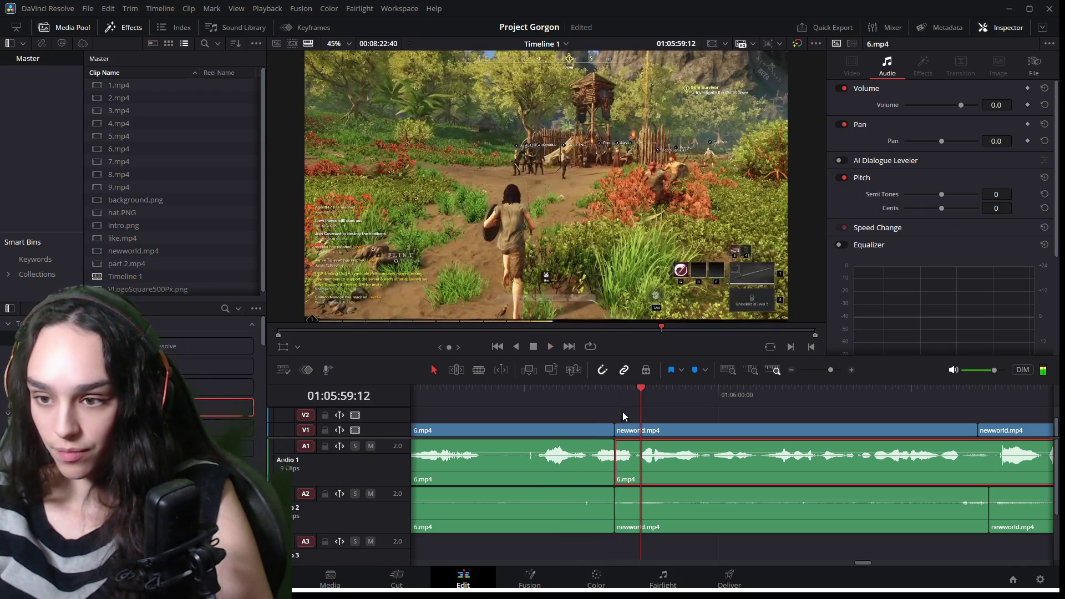
{"action": "left_click_drag", "start_coordinate": [623, 459], "coordinate": [644, 461]}
{"action": "left_click", "coordinate": [601, 391]}
{"action": "key", "text": "space"}
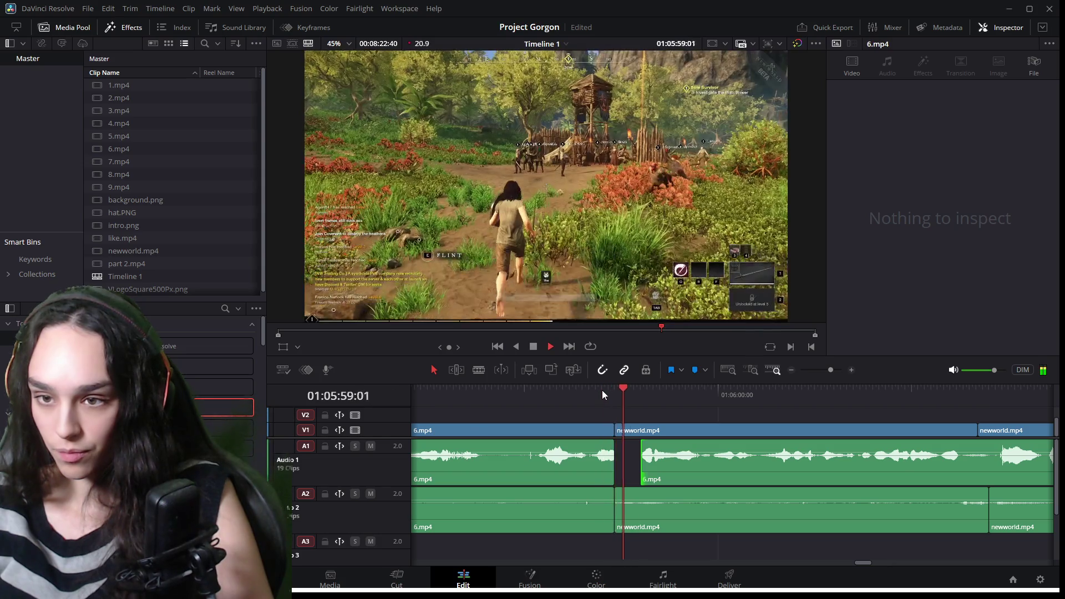
{"action": "left_click_drag", "start_coordinate": [665, 477], "coordinate": [639, 478]}
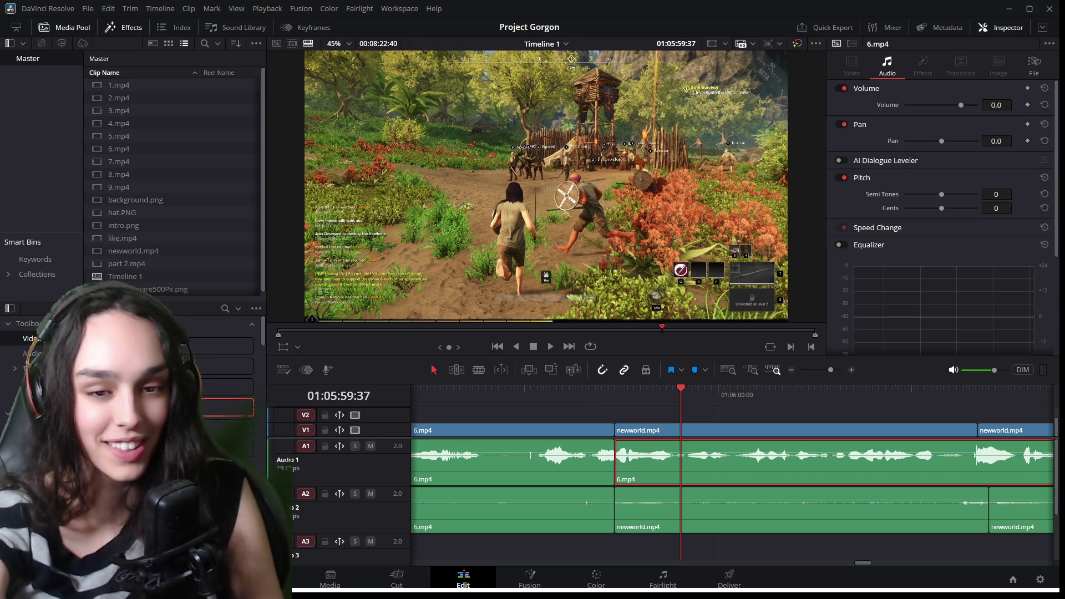
{"action": "left_click", "coordinate": [555, 388]}
{"action": "key", "text": "space"}
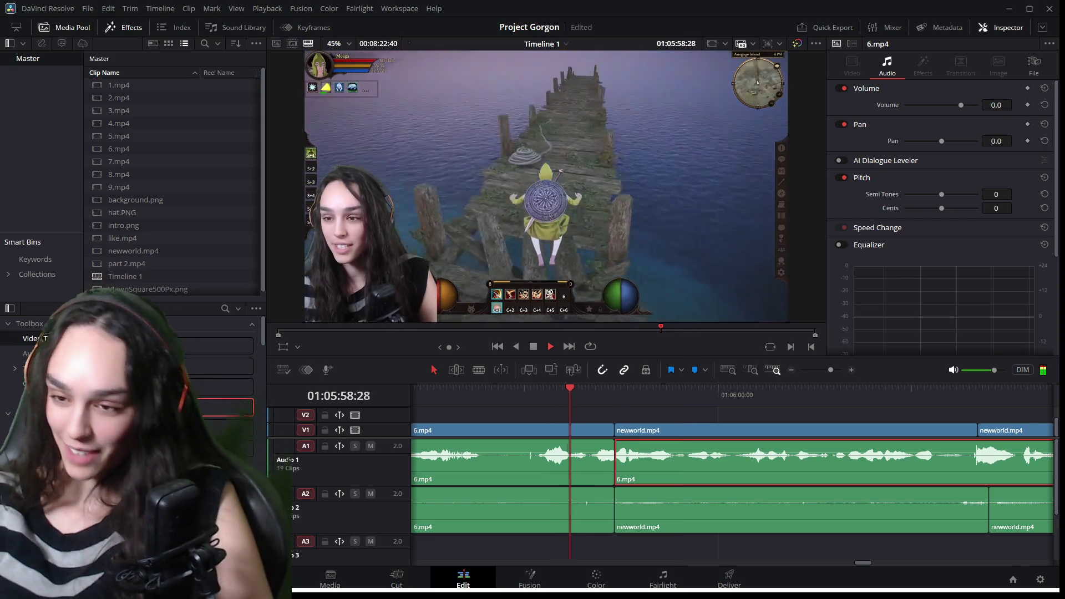
{"action": "key", "text": "space"}
Fine-tune the A1 audio position at the newworld cut, shifting it later then nudging left.
{"action": "mouse_move", "coordinate": [652, 464]}
{"action": "left_mouse_down"}
{"action": "mouse_move", "coordinate": [678, 466]}
{"action": "mouse_move", "coordinate": [621, 466]}
{"action": "left_mouse_up"}
{"action": "left_click", "coordinate": [614, 466]}
{"action": "left_click", "coordinate": [581, 389]}
{"action": "key", "text": "space"}
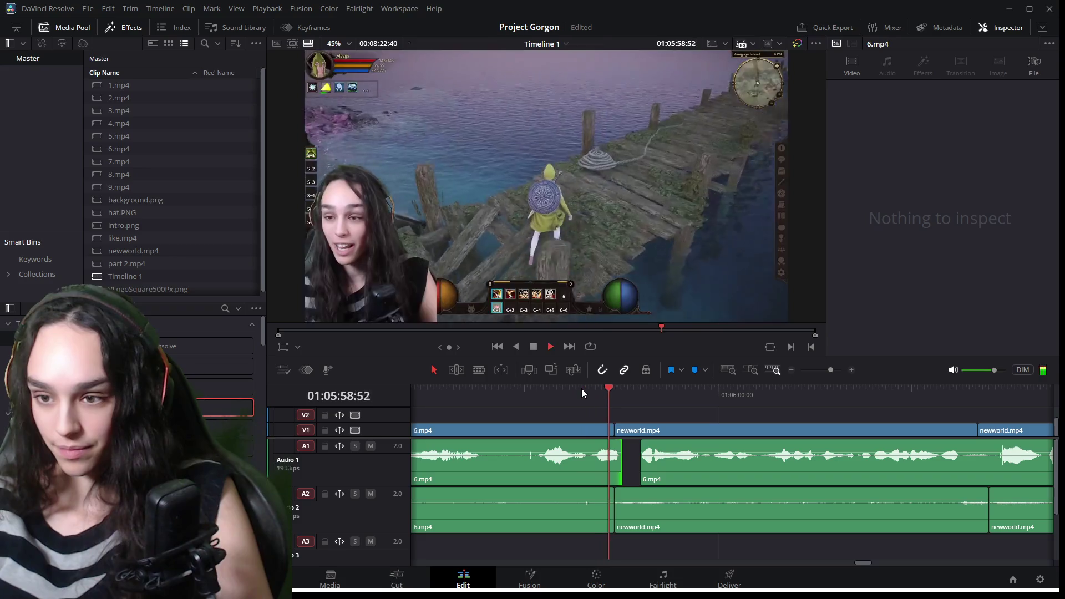
{"action": "key", "text": "space"}
{"action": "left_click", "coordinate": [680, 469]}
{"action": "left_click_drag", "start_coordinate": [679, 469], "coordinate": [664, 470]}
{"action": "left_click", "coordinate": [588, 385]}
{"action": "key", "text": "space"}
{"action": "left_click", "coordinate": [588, 385]}
{"action": "key", "text": "space"}
Play through the newworld cut repeatedly to confirm the speech starts cleanly.
{"action": "left_click", "coordinate": [622, 390]}
{"action": "key", "text": "space"}
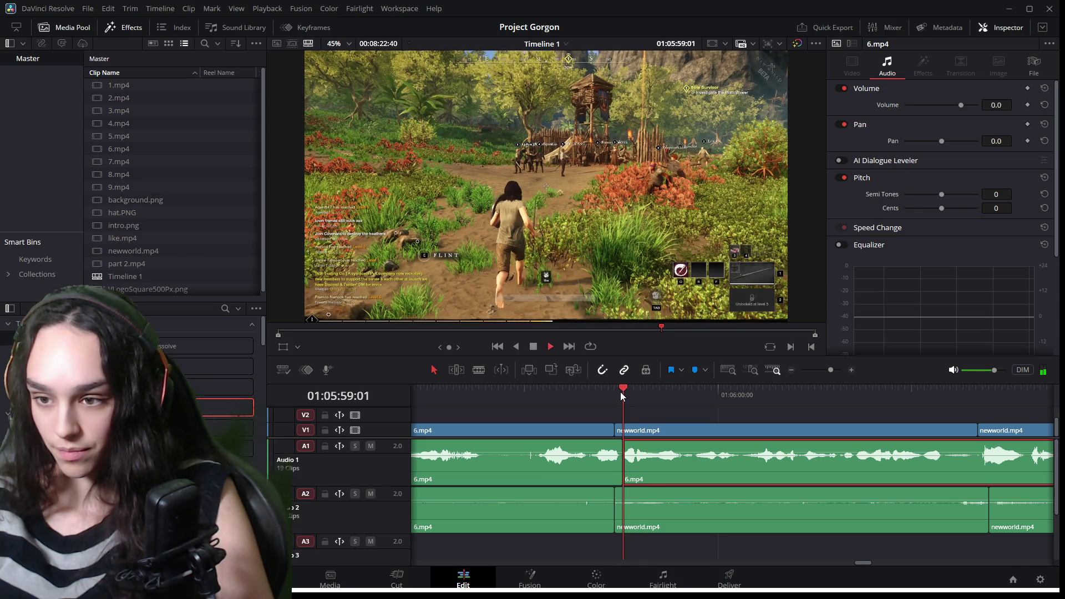
{"action": "left_click", "coordinate": [598, 390]}
{"action": "key", "text": "space"}
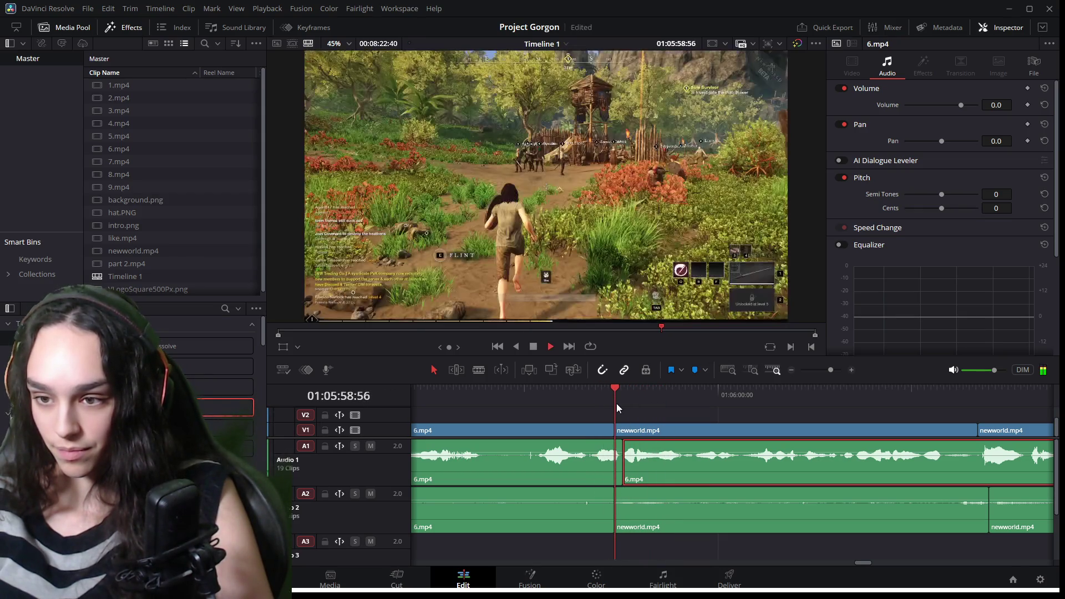
{"action": "scroll", "coordinate": [627, 409], "scroll_direction": "down", "scroll_amount": 2}
{"action": "left_click", "coordinate": [660, 389]}
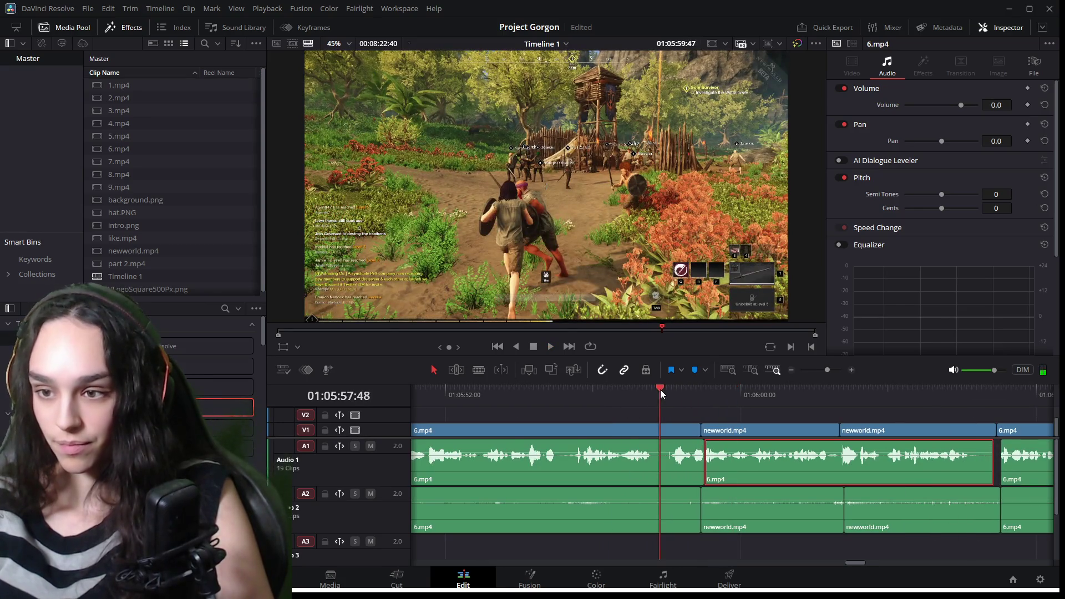
{"action": "key", "text": "space"}
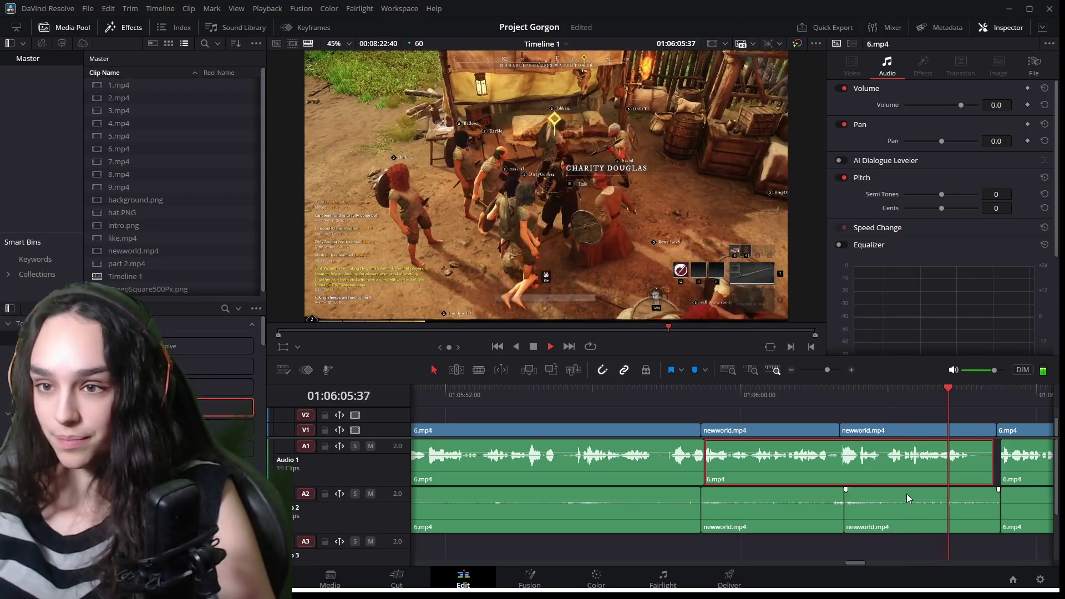
Shorten the end of the newworld.mp4 audio on A2 by 7 frames.
{"action": "mouse_move", "coordinate": [965, 473]}
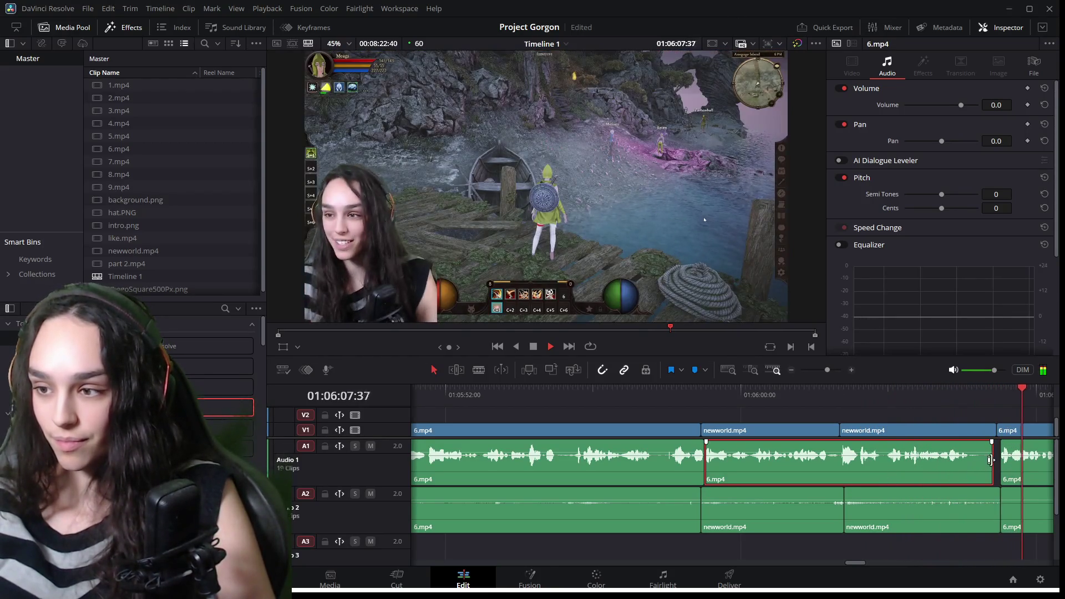
{"action": "left_click", "coordinate": [993, 464]}
{"action": "left_click", "coordinate": [1001, 399]}
{"action": "key", "text": "space"}
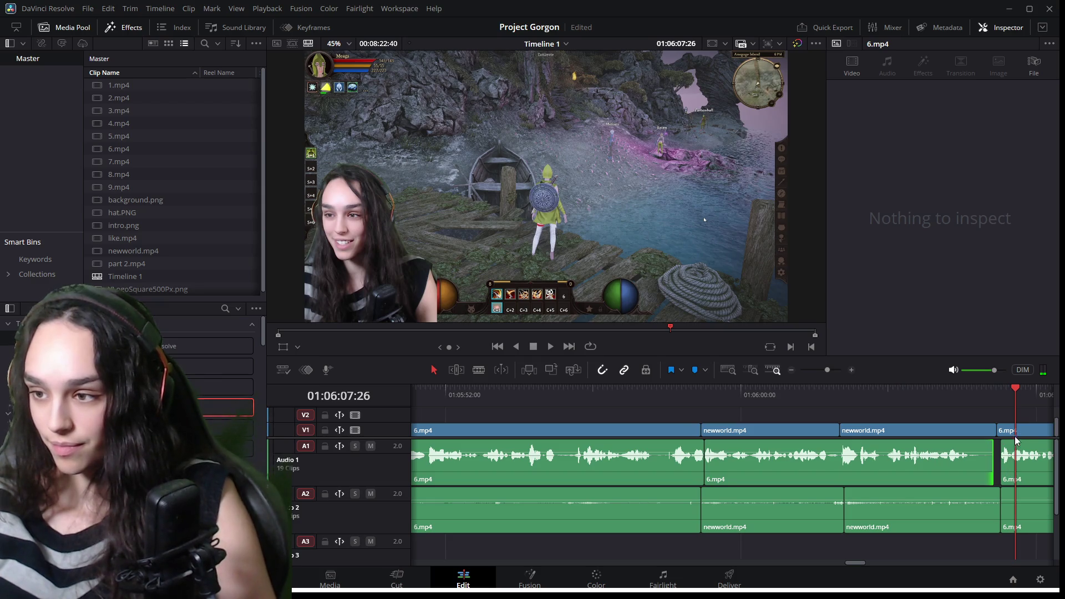
{"action": "left_click", "coordinate": [988, 435]}
{"action": "left_click", "coordinate": [992, 507]}
{"action": "left_click_drag", "start_coordinate": [994, 507], "coordinate": [991, 507]}
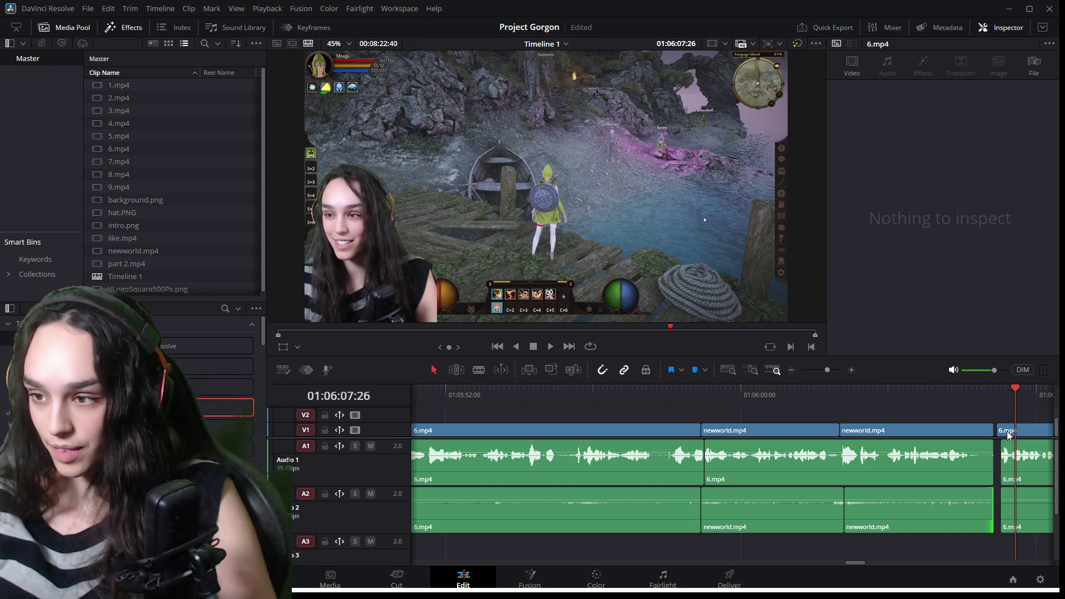
Trim the start of the following 6.mp4 video on V1 to match, then play back the cut.
{"action": "left_click", "coordinate": [1008, 435]}
{"action": "left_click_drag", "start_coordinate": [998, 435], "coordinate": [1001, 437]}
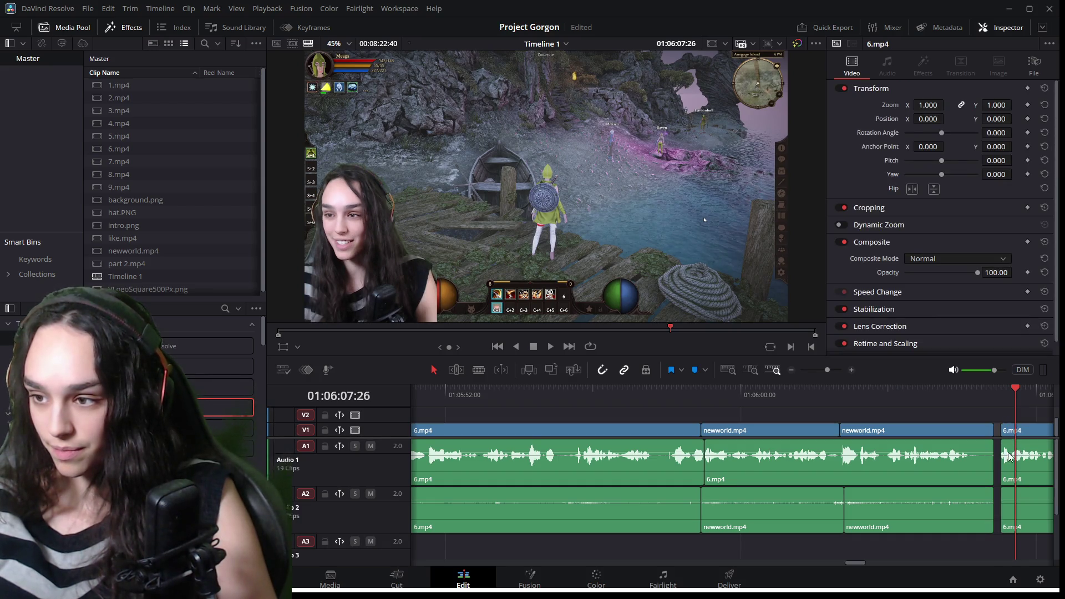
{"action": "key", "text": "space"}
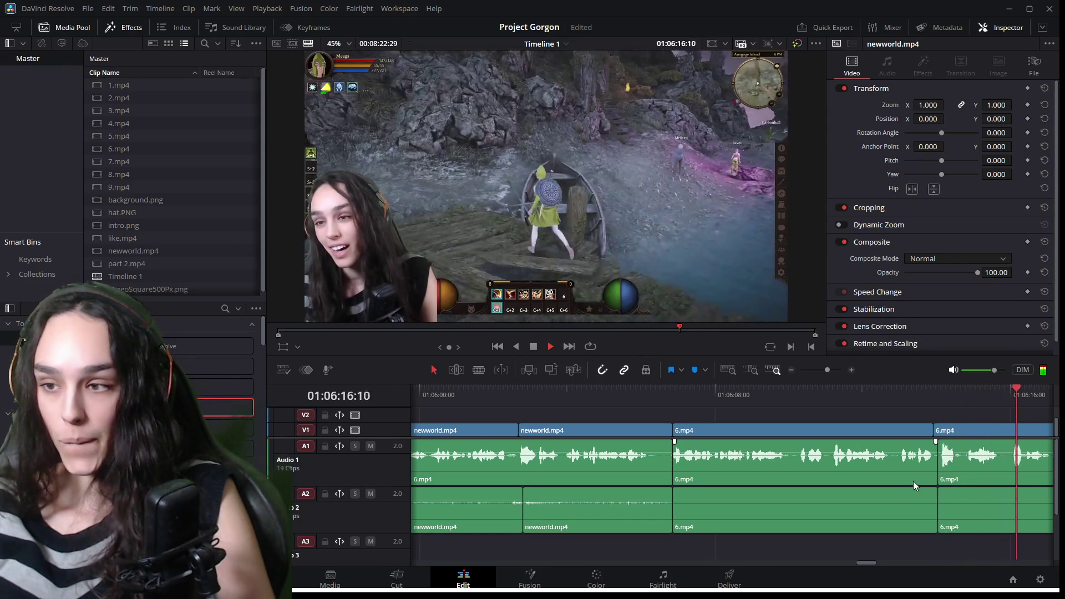
{"action": "scroll", "coordinate": [925, 481], "scroll_direction": "down", "scroll_amount": 3}
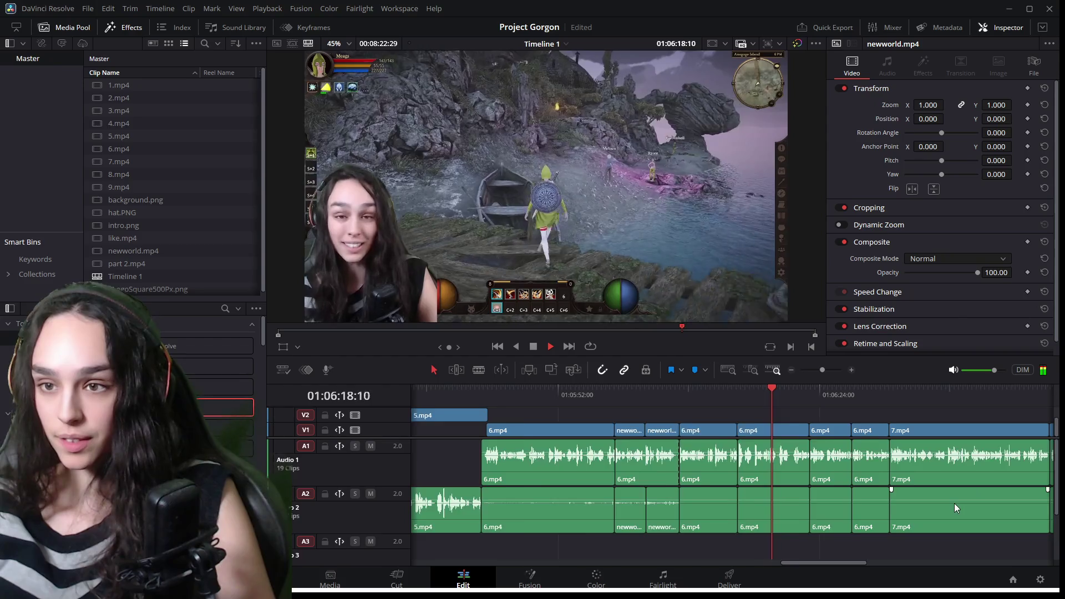
{"action": "scroll", "coordinate": [954, 503], "scroll_direction": "up", "scroll_amount": 2}
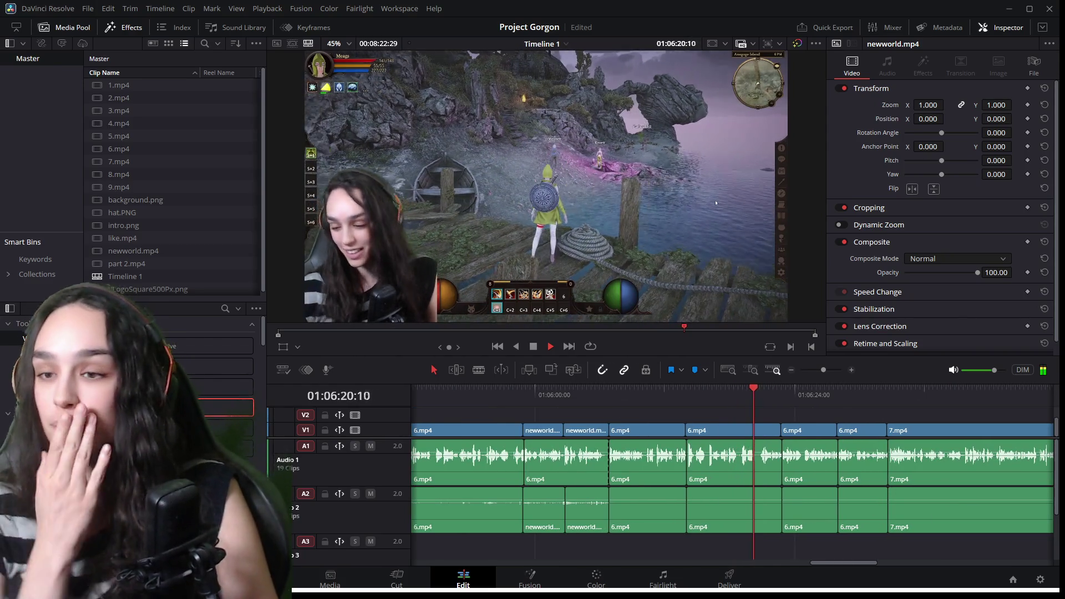
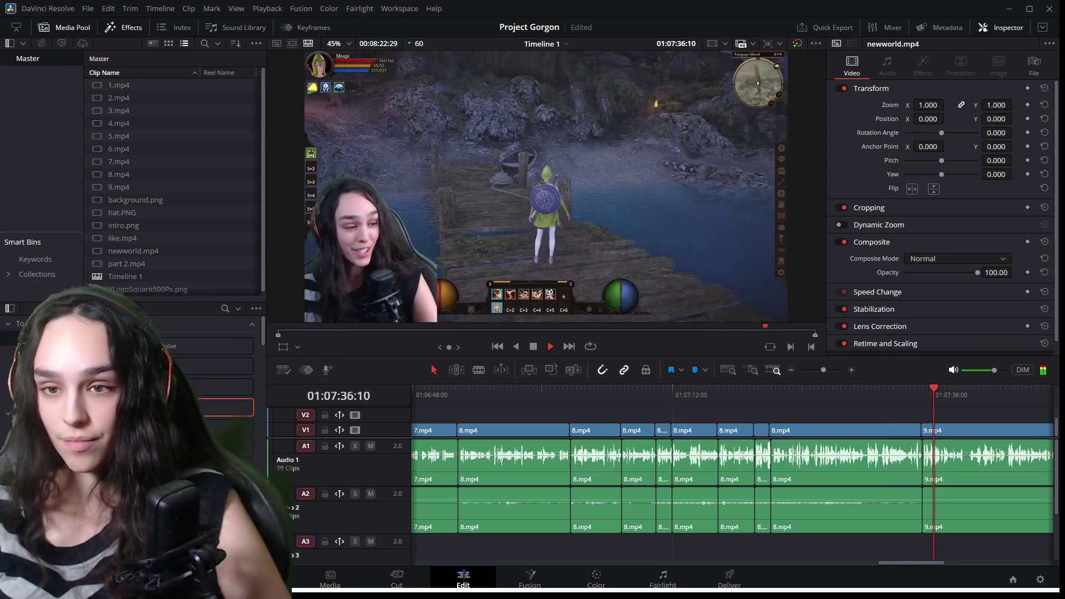
Replay the gameplay from around 01:07:19 back to 01:07:11 to find the cut.
{"action": "key", "text": "space"}
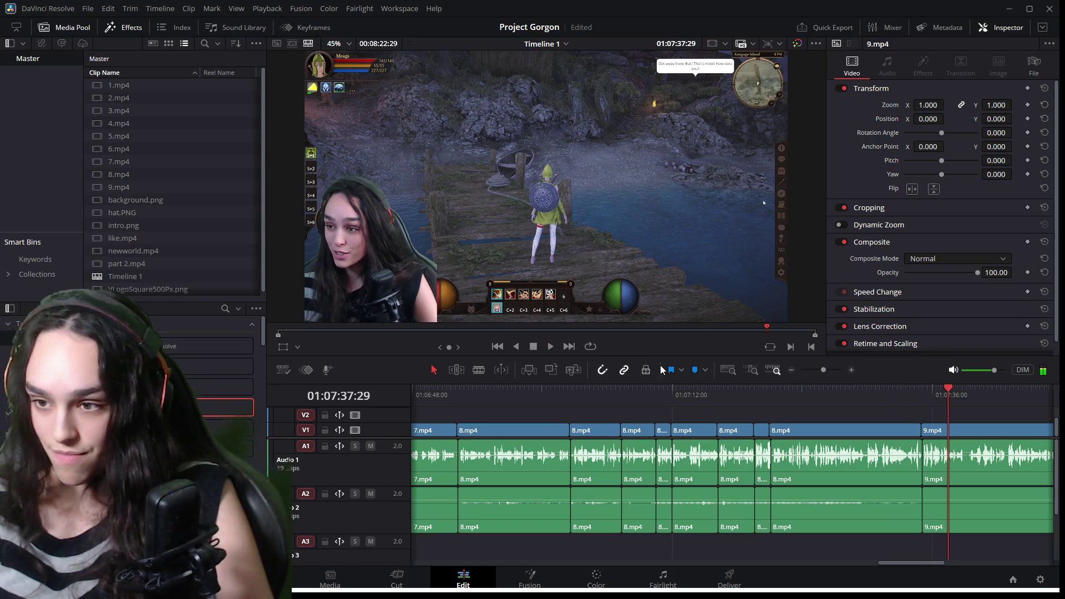
{"action": "left_click", "coordinate": [754, 383]}
{"action": "key", "text": "space"}
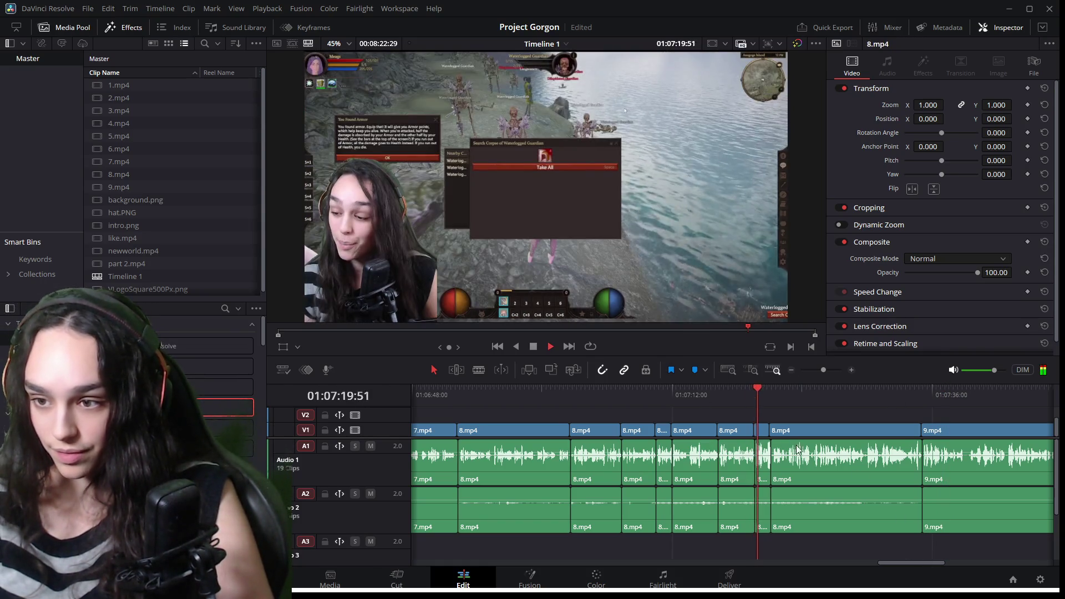
{"action": "left_click", "coordinate": [715, 388]}
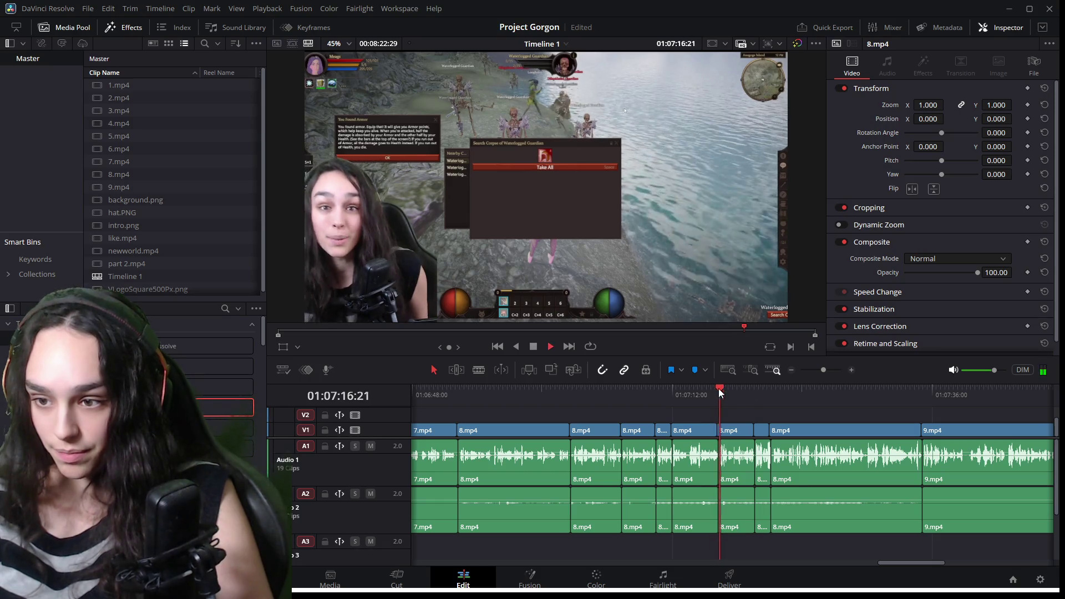
{"action": "left_click", "coordinate": [675, 387]}
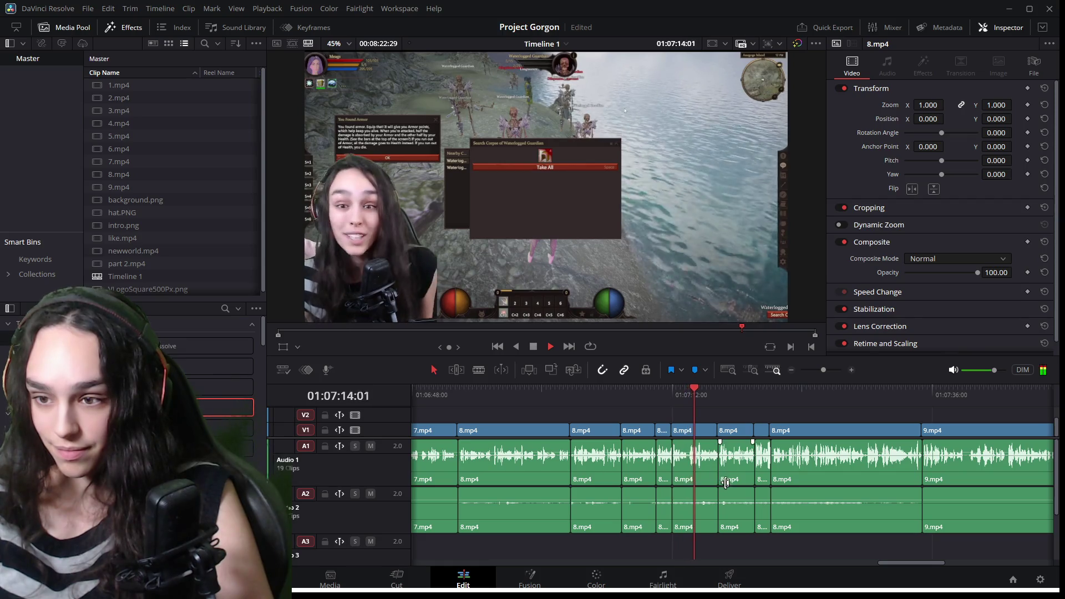
{"action": "left_click", "coordinate": [664, 390]}
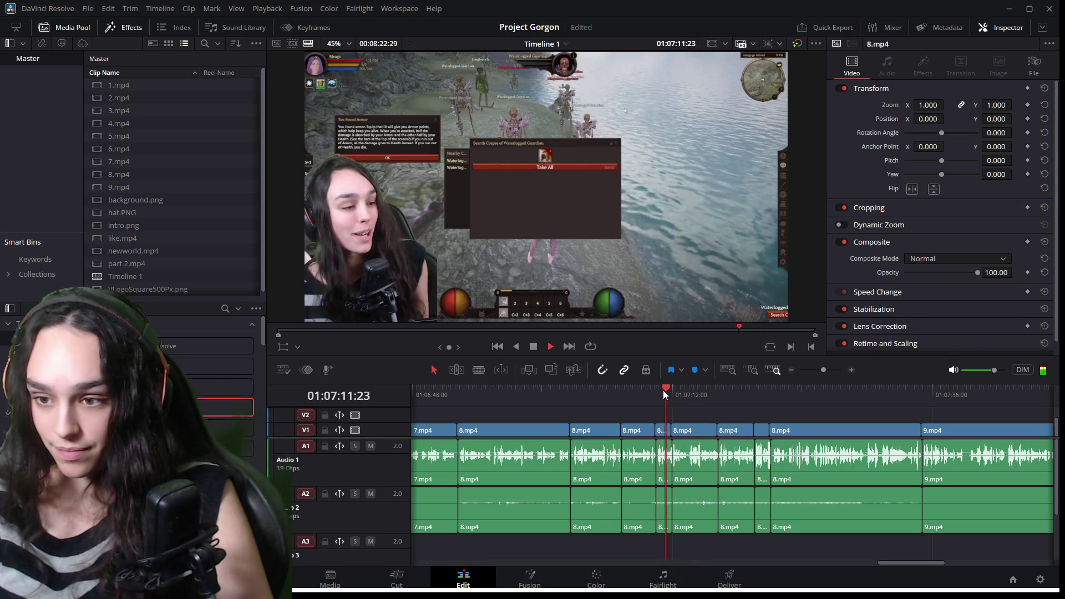
{"action": "key", "text": "space"}
Zoom the timeline in on the 8.mp4 clip at 01:07:12 and select the short clip before it.
{"action": "left_click", "coordinate": [687, 433]}
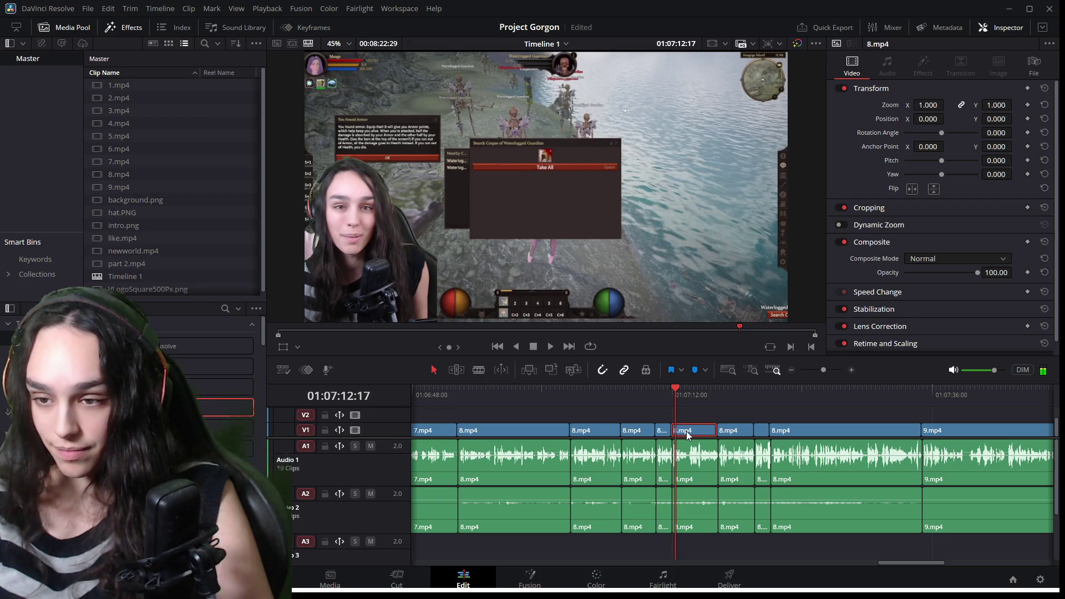
{"action": "key", "text": "ctrl+equal"}
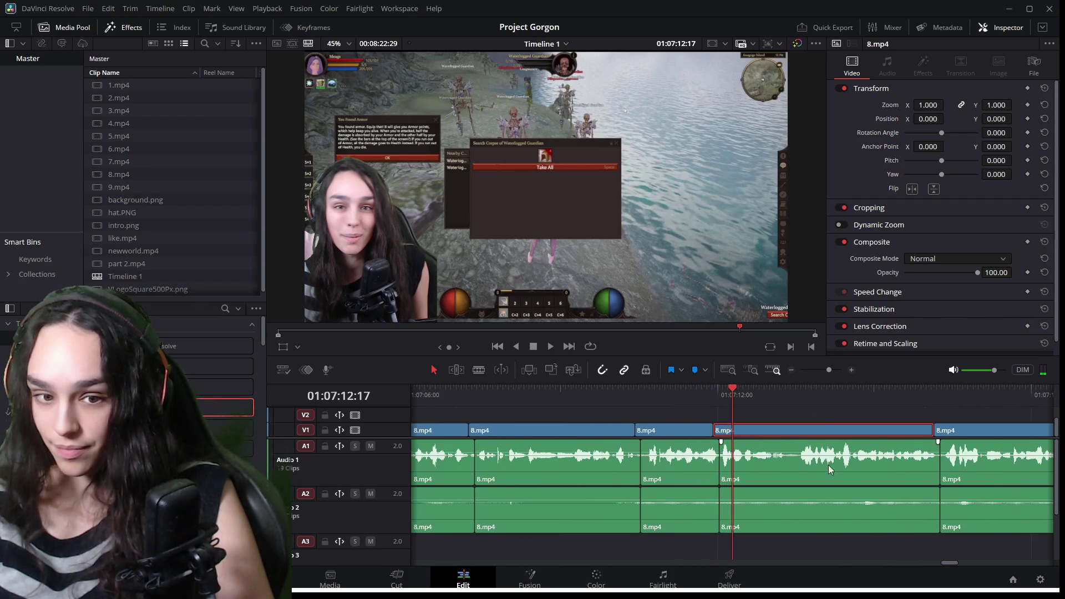
{"action": "key", "text": "space"}
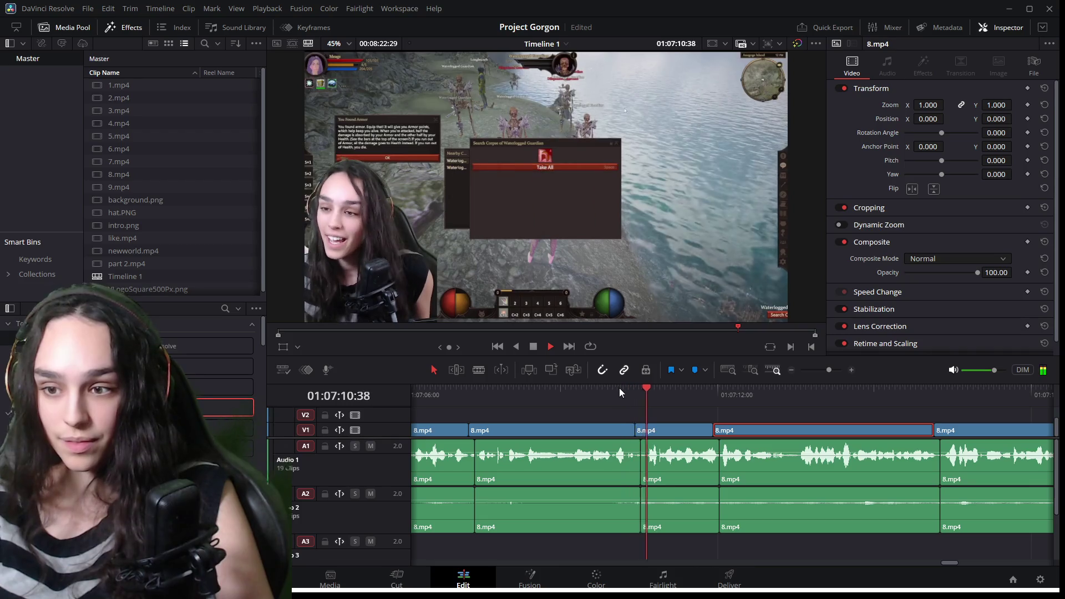
{"action": "key", "text": "space"}
{"action": "left_click", "coordinate": [661, 429]}
Keyframe Zoom and Position at 01:07:10:25, then punch in to zoom 1.610 at position 579, 318.
{"action": "left_click_drag", "start_coordinate": [651, 392], "coordinate": [637, 392]}
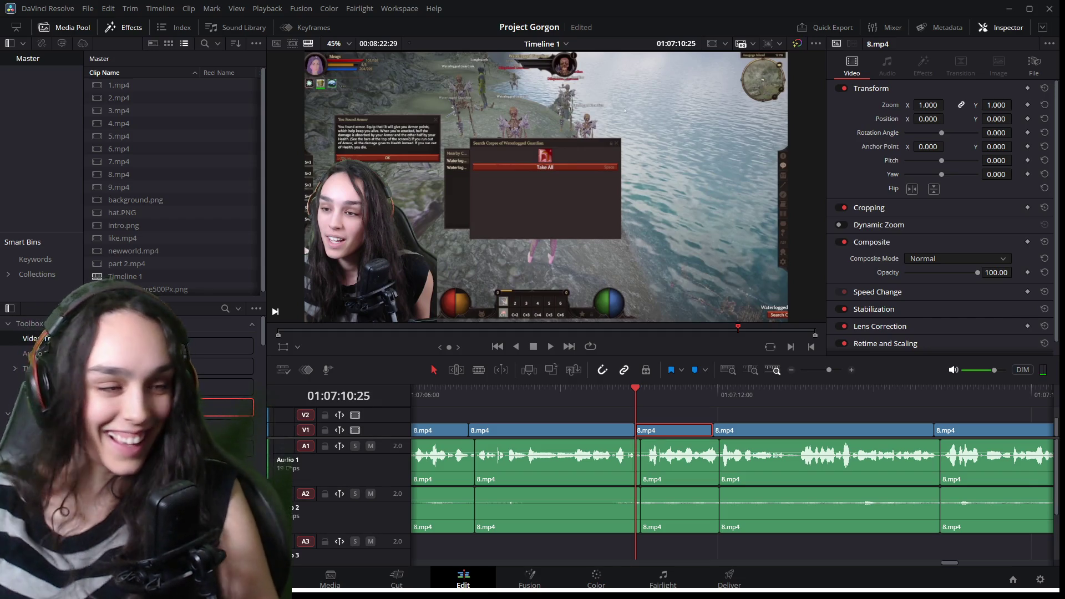
{"action": "left_click", "coordinate": [1028, 104]}
{"action": "left_click", "coordinate": [1028, 119]}
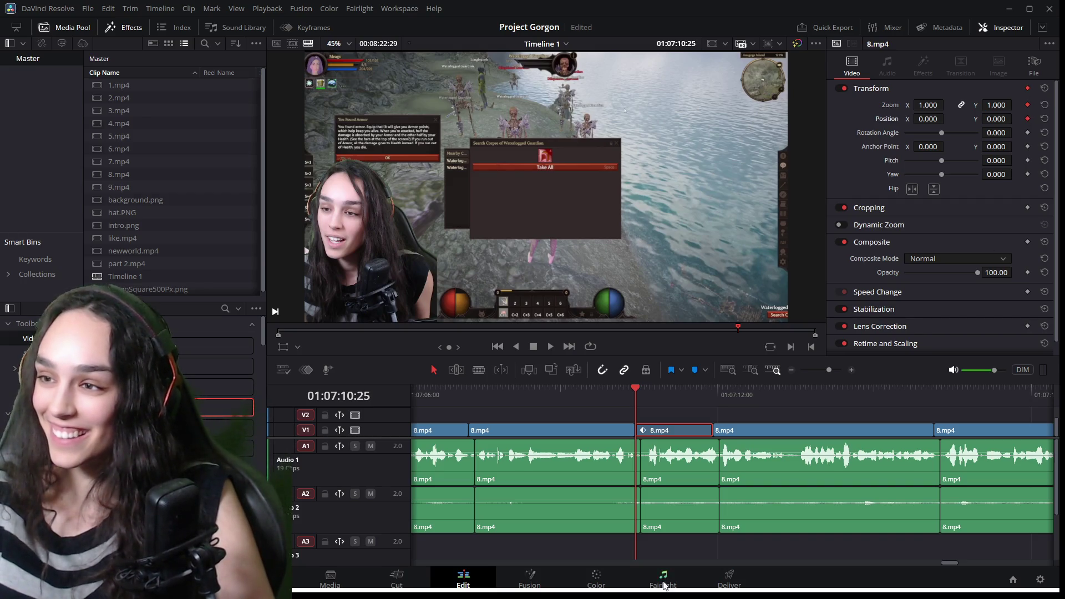
{"action": "left_click_drag", "start_coordinate": [640, 394], "coordinate": [651, 390]}
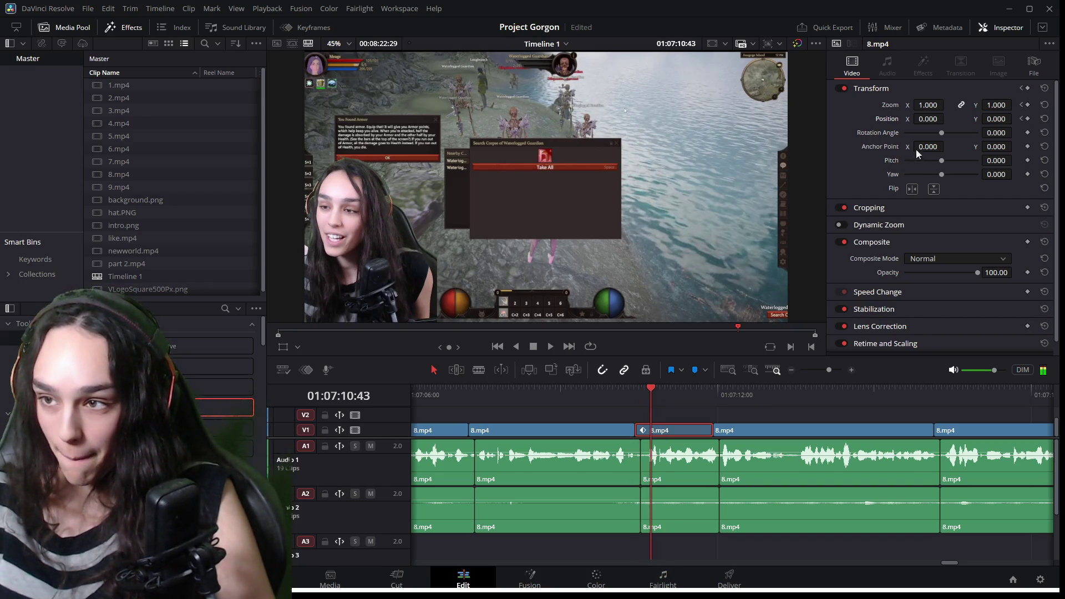
{"action": "mouse_move", "coordinate": [930, 104]}
{"action": "left_mouse_down"}
{"action": "mouse_move", "coordinate": [947, 105]}
{"action": "mouse_move", "coordinate": [947, 118]}
{"action": "mouse_move", "coordinate": [1002, 123]}
{"action": "mouse_move", "coordinate": [894, 118]}
{"action": "mouse_move", "coordinate": [934, 118]}
{"action": "left_mouse_up"}
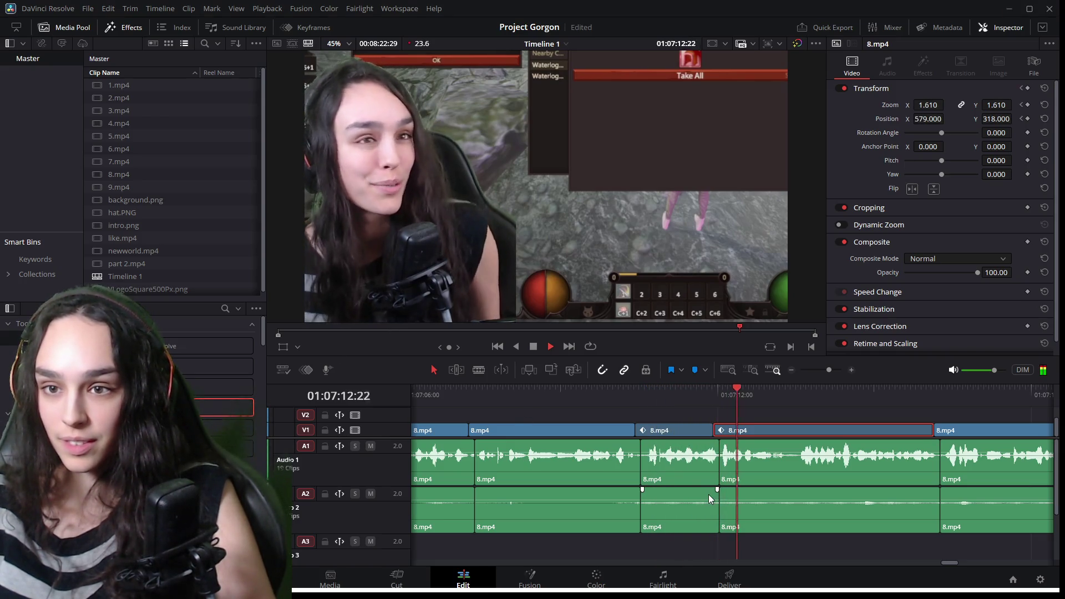
{"action": "key", "text": "space"}
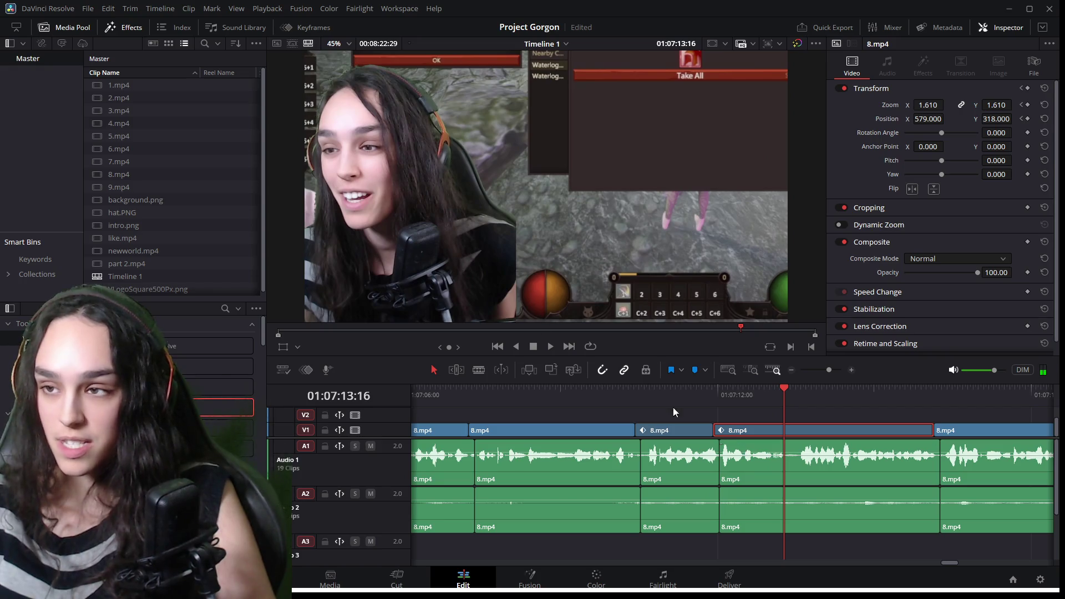
In the Keyframes editor, drag the clip's first zoom and position keyframes slightly earlier.
{"action": "left_click", "coordinate": [292, 26]}
{"action": "left_click", "coordinate": [153, 70]}
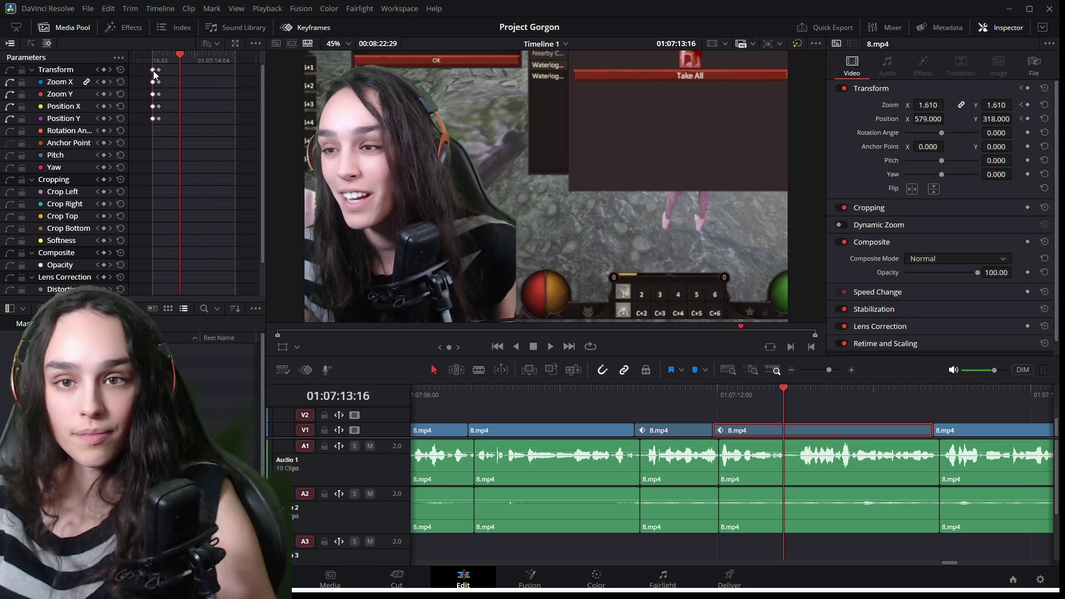
{"action": "left_click_drag", "start_coordinate": [159, 73], "coordinate": [153, 71]}
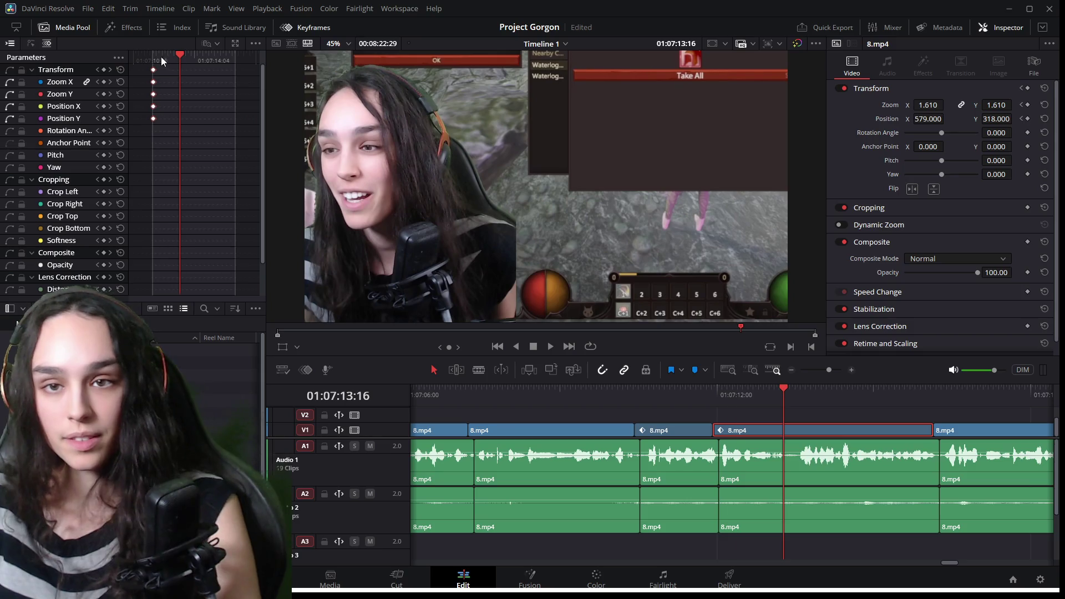
{"action": "left_click", "coordinate": [155, 58]}
Replay the zoom transition from 01:07:11:29 to check its timing, then select the next 8.mp4 clip.
{"action": "left_click", "coordinate": [691, 390]}
{"action": "key", "text": "space"}
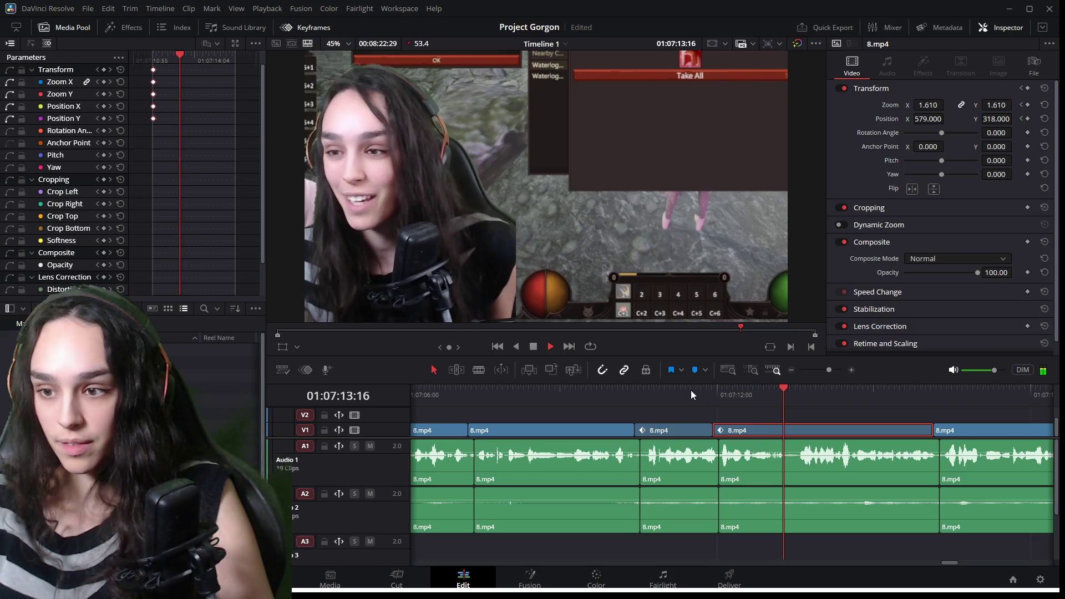
{"action": "scroll", "coordinate": [837, 521], "scroll_direction": "down", "scroll_amount": 3}
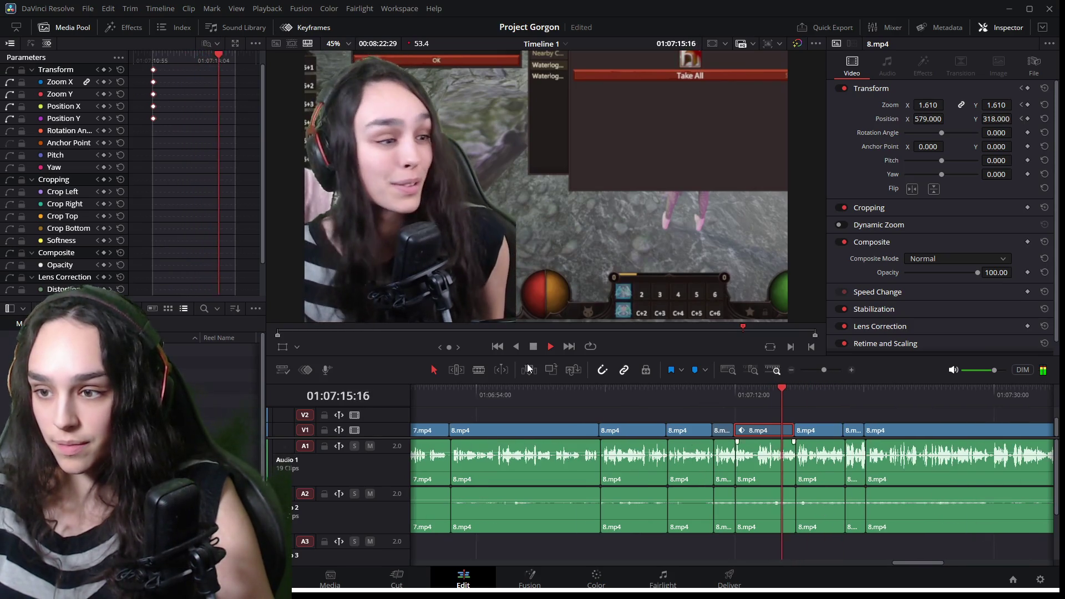
{"action": "key", "text": "space"}
{"action": "left_click", "coordinate": [155, 70]}
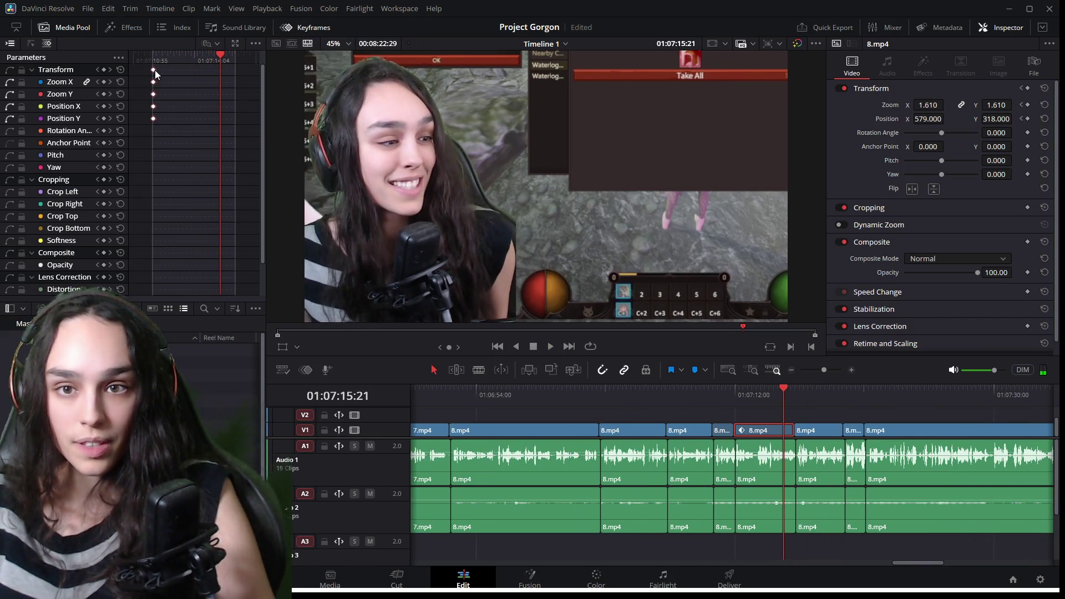
{"action": "left_click", "coordinate": [812, 393]}
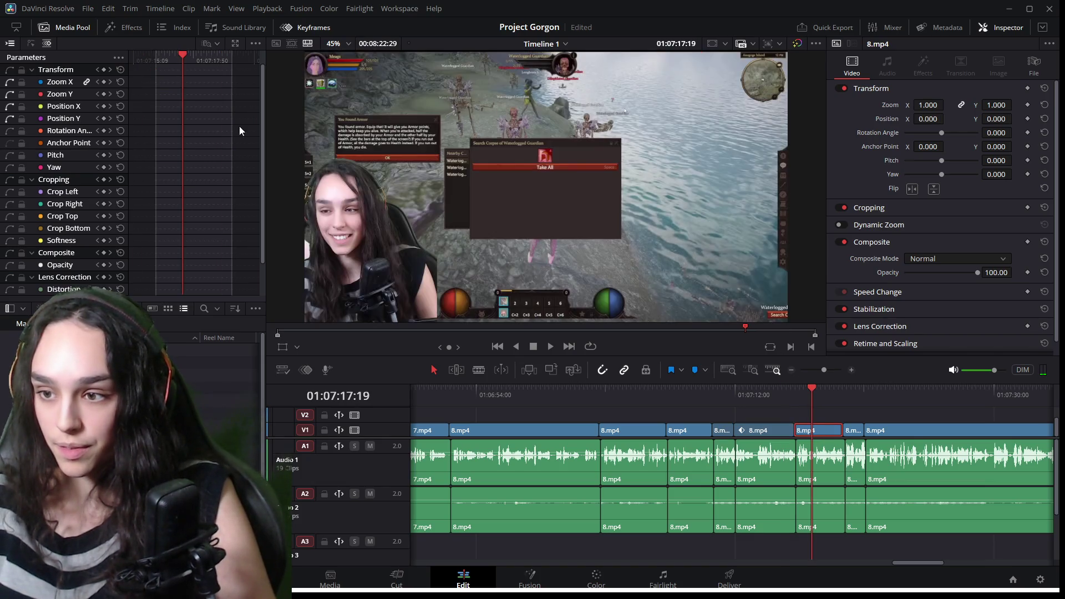
Replay around 01:07:16 and paste the facecam zoom keyframes onto the small clip after it.
{"action": "left_click_drag", "start_coordinate": [182, 55], "coordinate": [156, 55]}
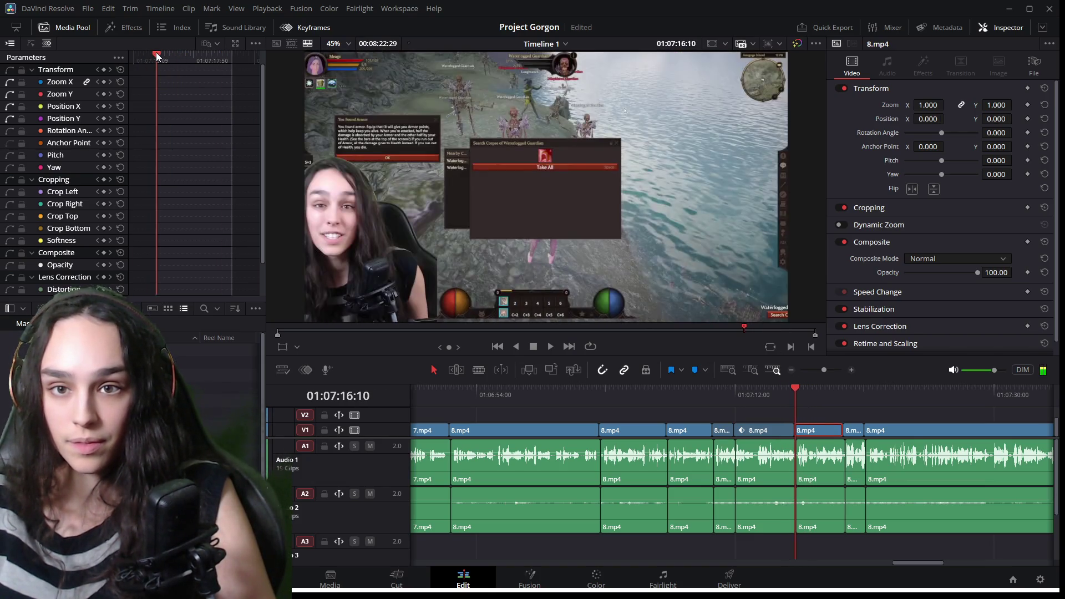
{"action": "key", "text": "space"}
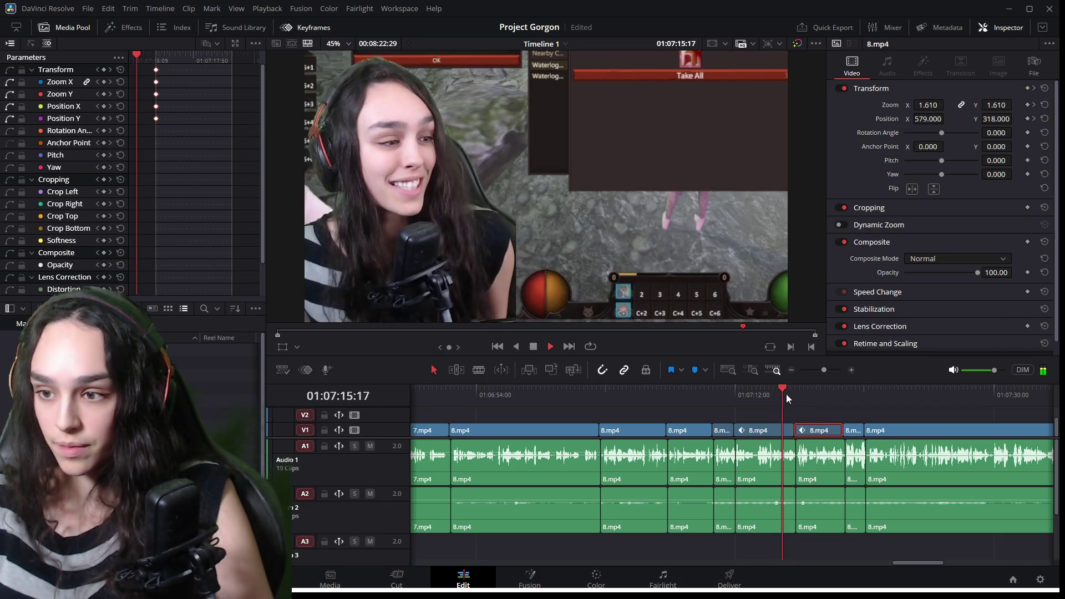
{"action": "left_click", "coordinate": [854, 431]}
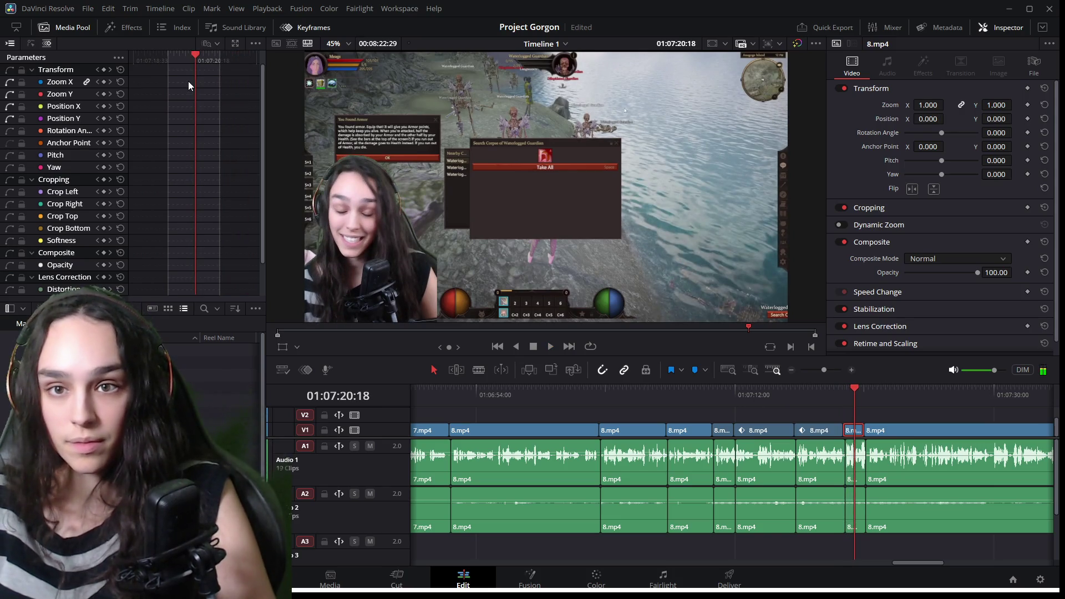
{"action": "left_click", "coordinate": [188, 81]}
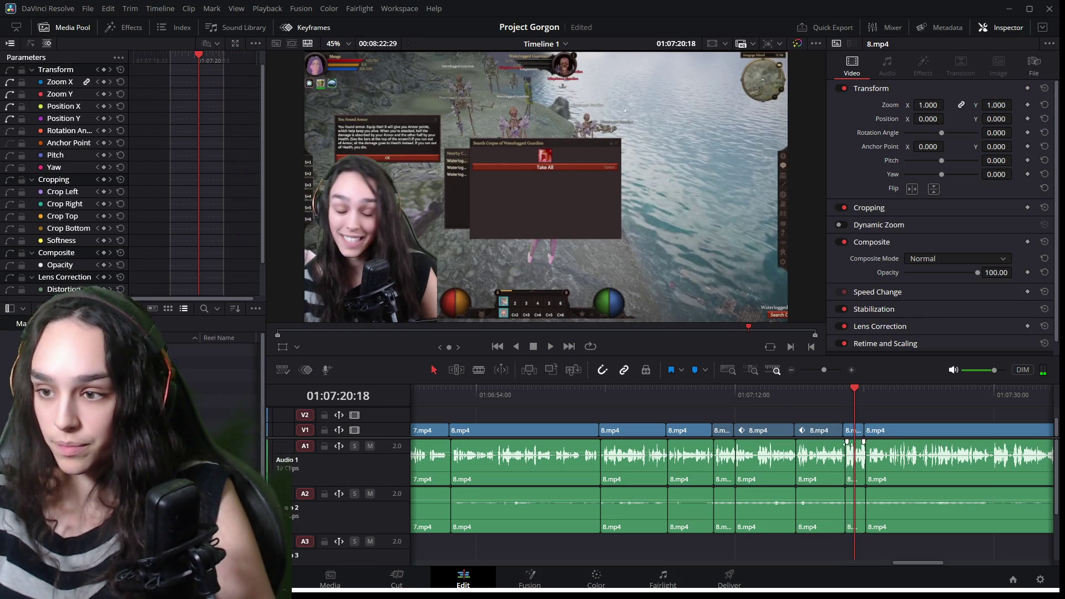
{"action": "left_click", "coordinate": [830, 435]}
{"action": "left_click", "coordinate": [157, 72]}
{"action": "left_click", "coordinate": [858, 437]}
{"action": "left_click_drag", "start_coordinate": [195, 54], "coordinate": [168, 57]}
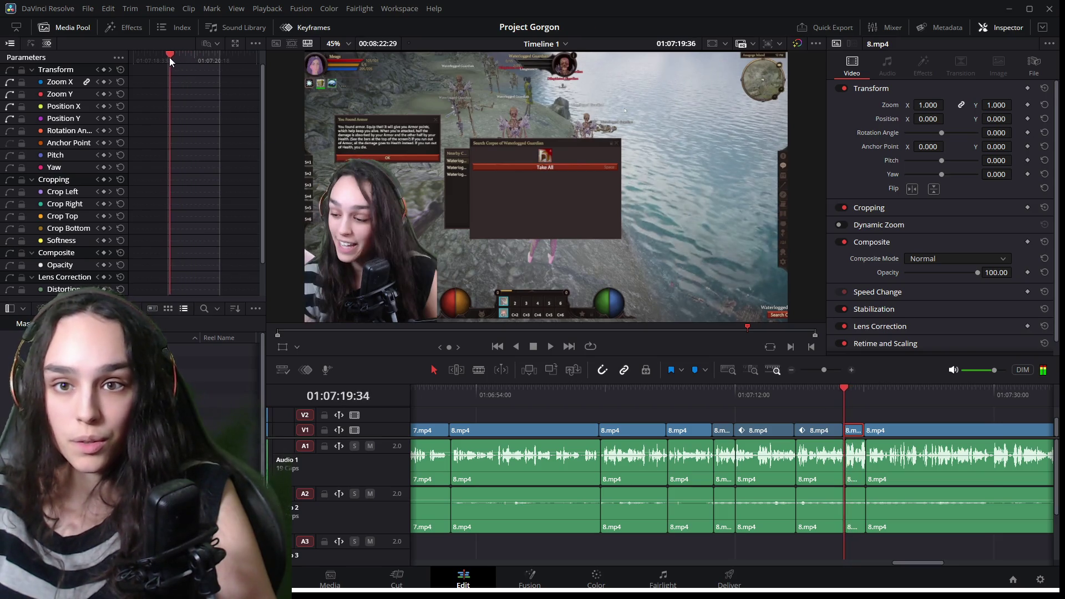
{"action": "key", "text": "ctrl+v"}
{"action": "left_click", "coordinate": [870, 401]}
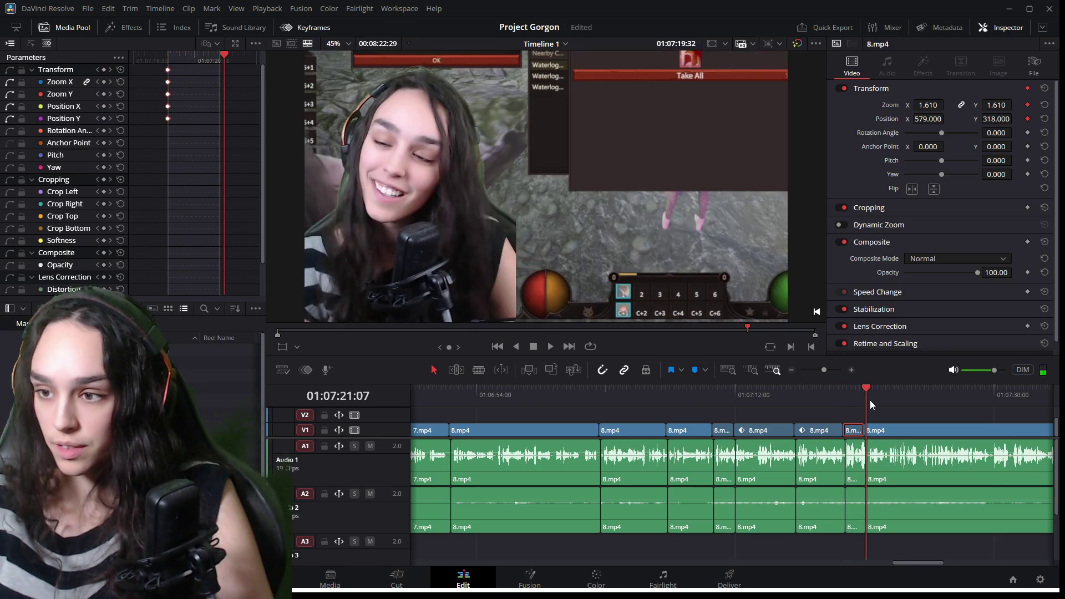
{"action": "left_click", "coordinate": [904, 430]}
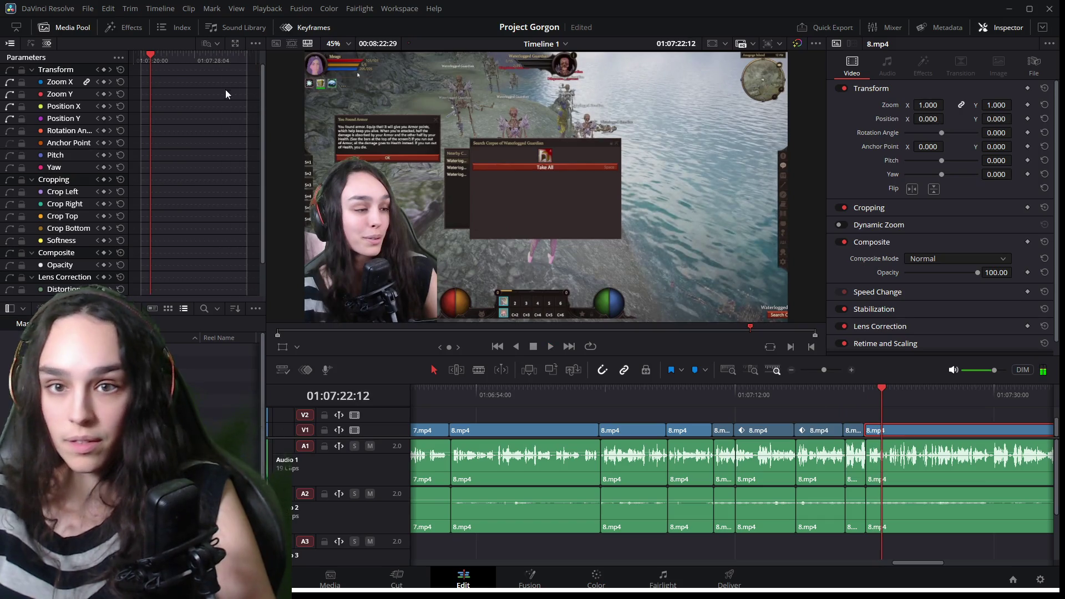
{"action": "left_click", "coordinate": [182, 72]}
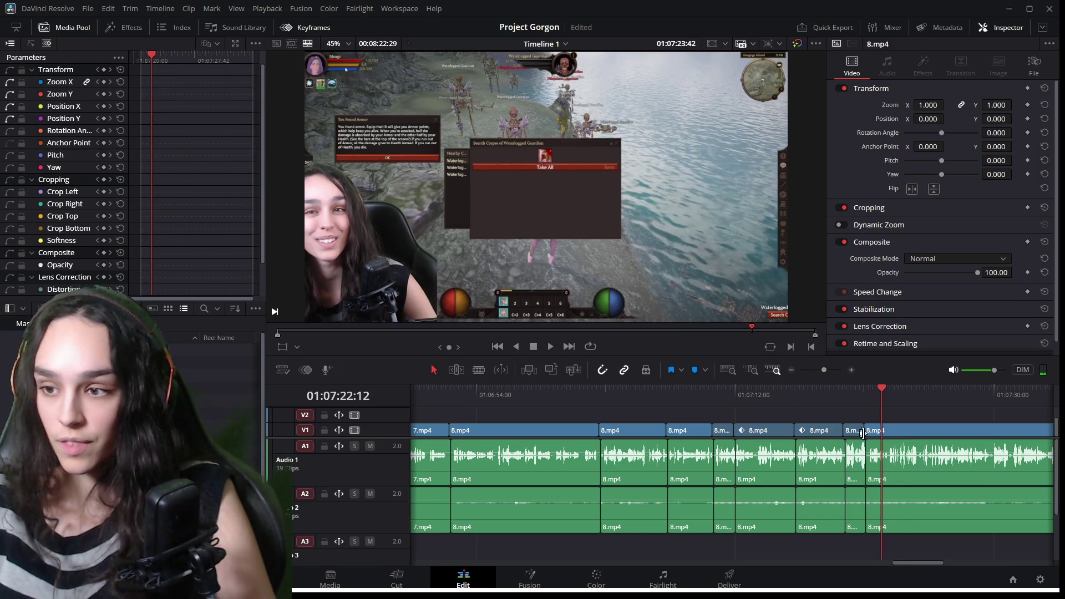
Copy the short clip's 1.610 zoom keyframe onto the long 8.mp4 clip's start and play it back.
{"action": "left_click", "coordinate": [853, 433]}
{"action": "left_click", "coordinate": [168, 82]}
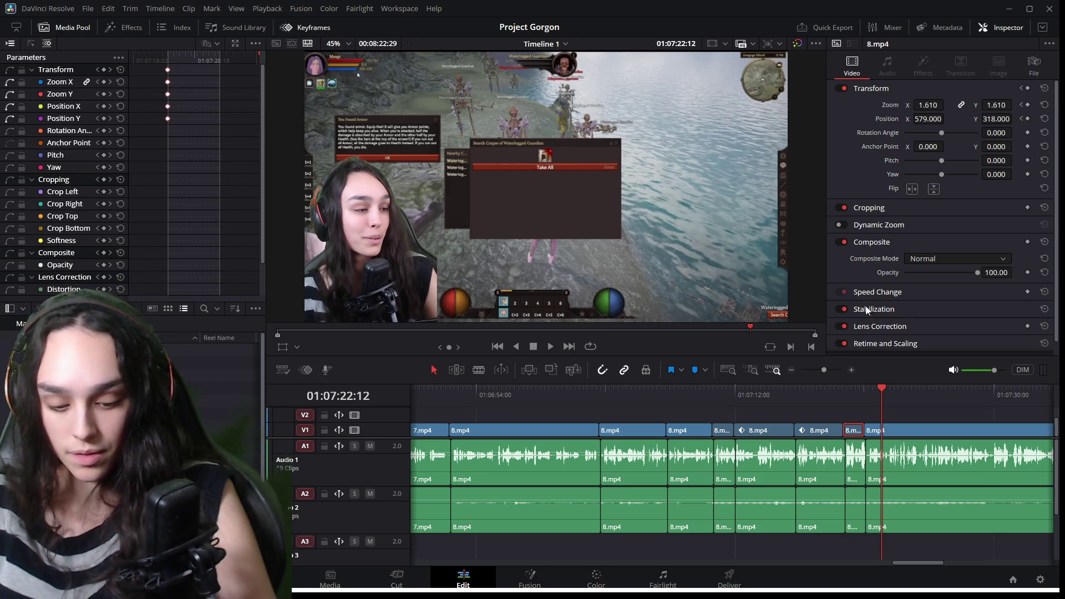
{"action": "left_click", "coordinate": [909, 431]}
{"action": "left_click_drag", "start_coordinate": [148, 58], "coordinate": [141, 58]}
{"action": "key", "text": "ctrl+v"}
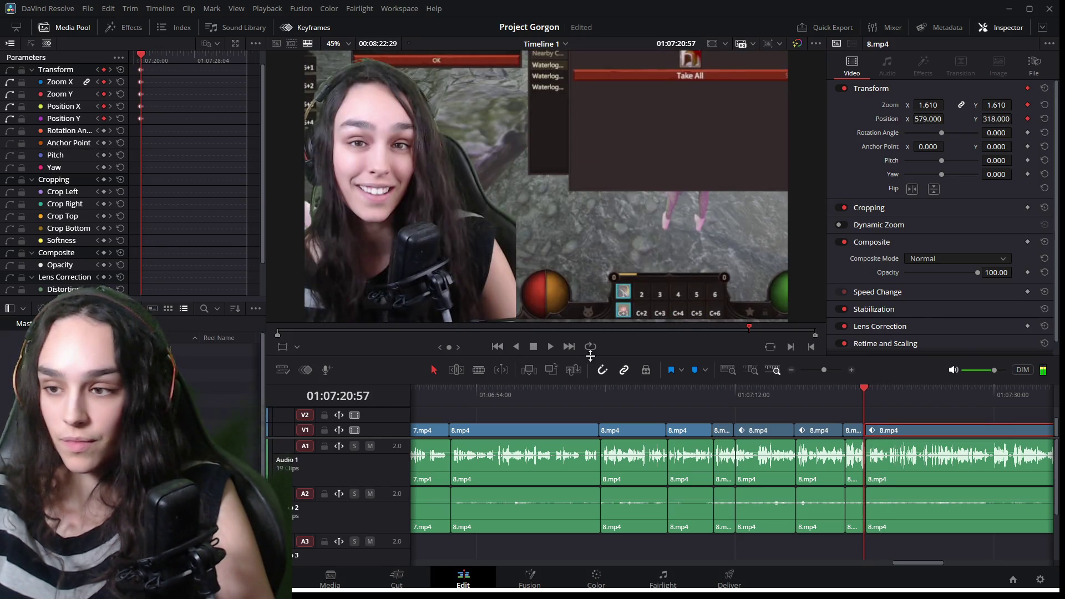
{"action": "left_click_drag", "start_coordinate": [785, 402], "coordinate": [652, 398]}
{"action": "key", "text": "space"}
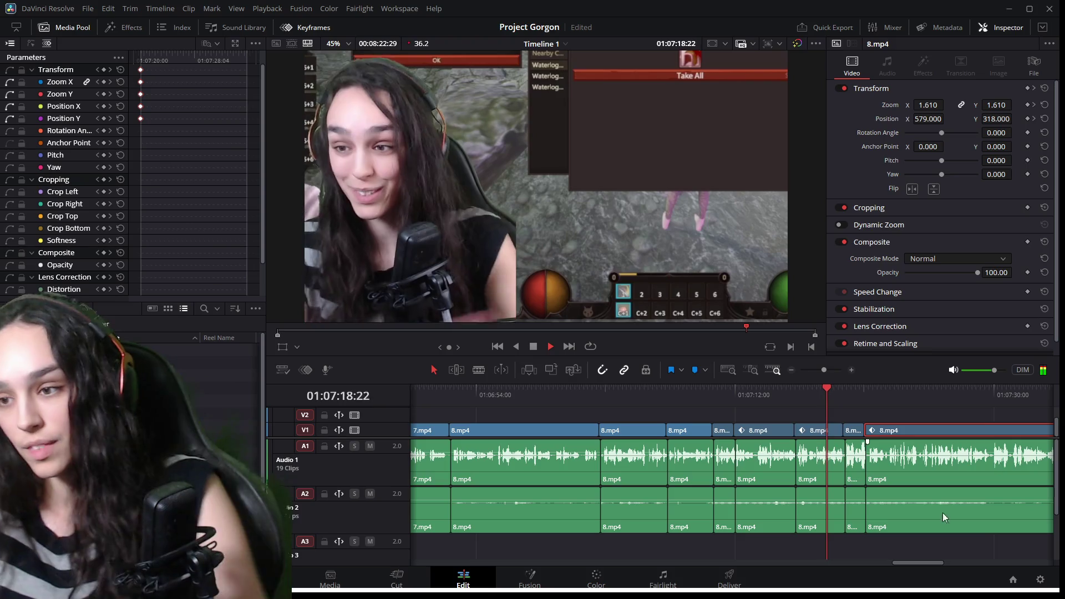
Delete the two stray 8.mp4 audio clips on A2 and replay from 01:07:09.
{"action": "key", "text": "space"}
{"action": "left_click", "coordinate": [758, 497]}
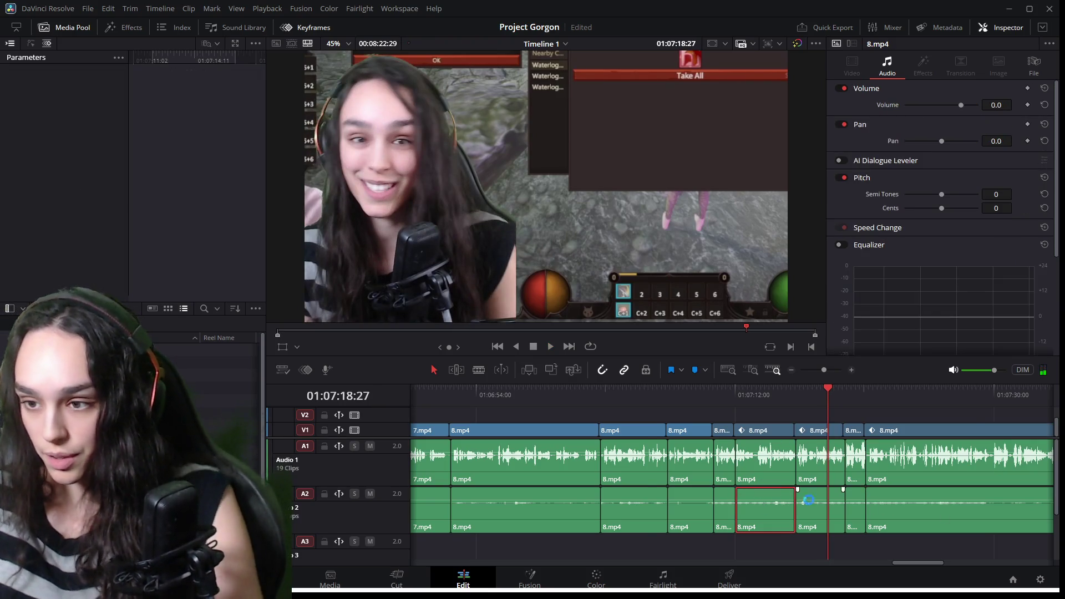
{"action": "key", "text": "ctrl+minus"}
{"action": "left_click_drag", "start_coordinate": [807, 407], "coordinate": [853, 411]}
{"action": "left_click", "coordinate": [767, 510]}
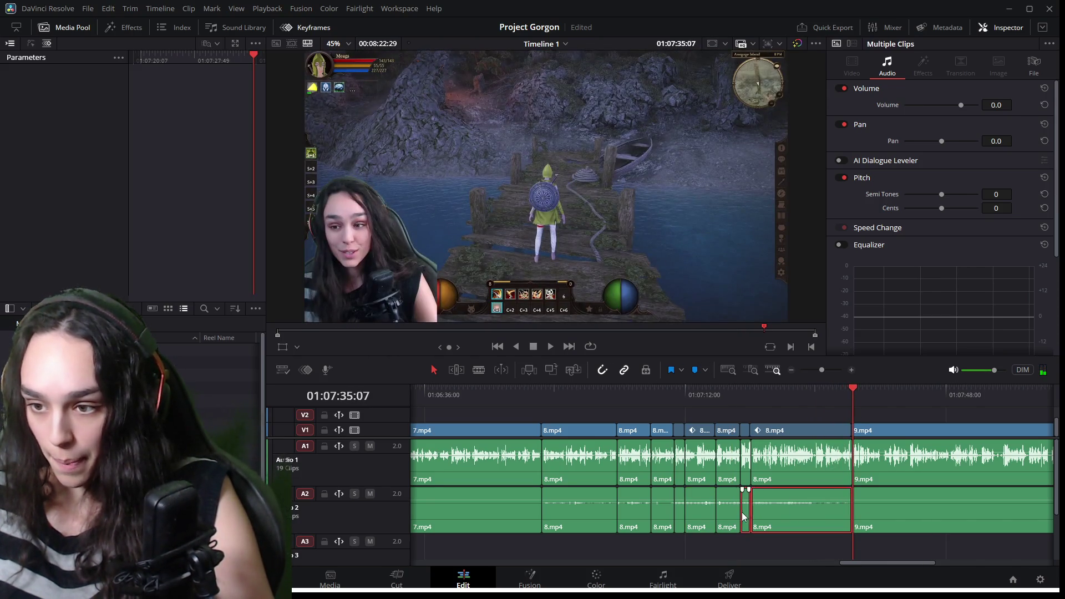
{"action": "left_click", "coordinate": [700, 515], "text": "ctrl"}
{"action": "key", "text": "ctrl+minus"}
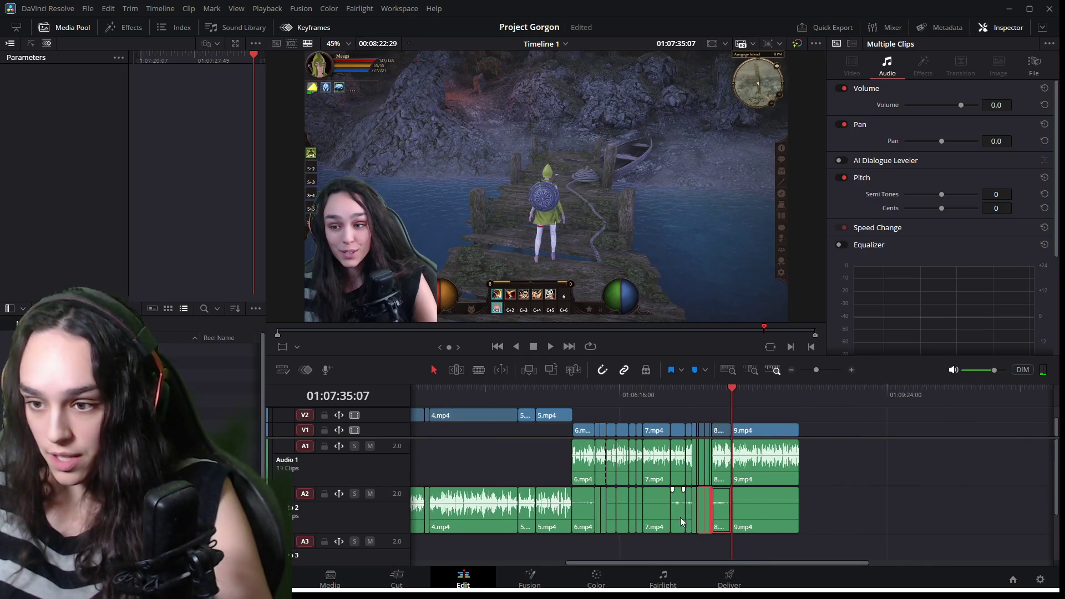
{"action": "left_click_drag", "start_coordinate": [734, 521], "coordinate": [1004, 511]}
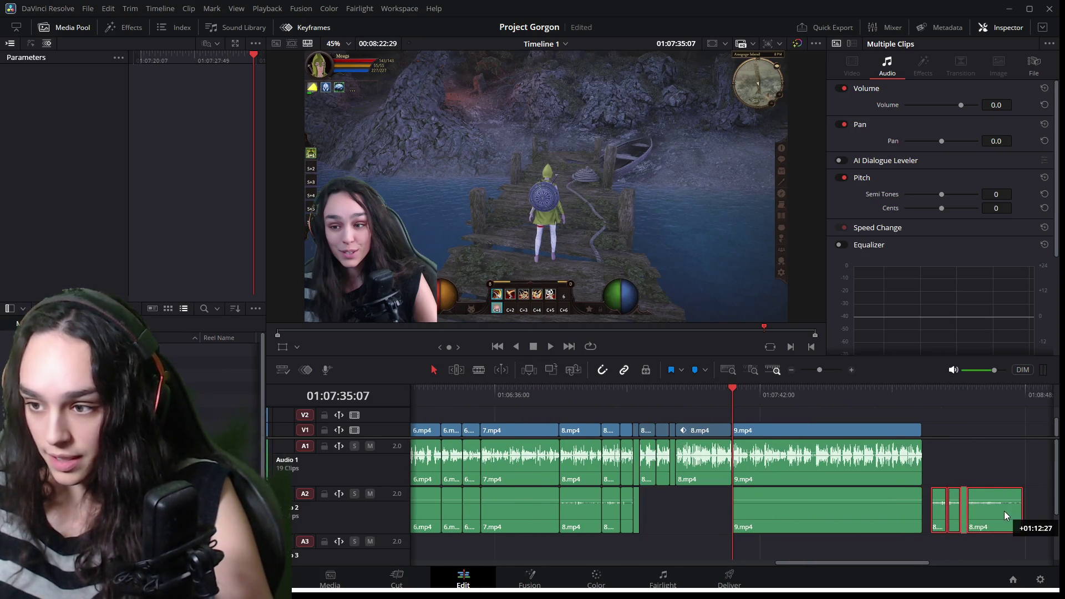
{"action": "key", "text": "Delete"}
{"action": "left_click_drag", "start_coordinate": [639, 385], "coordinate": [630, 389]}
{"action": "key", "text": "space"}
{"action": "key", "text": "ctrl+equal"}
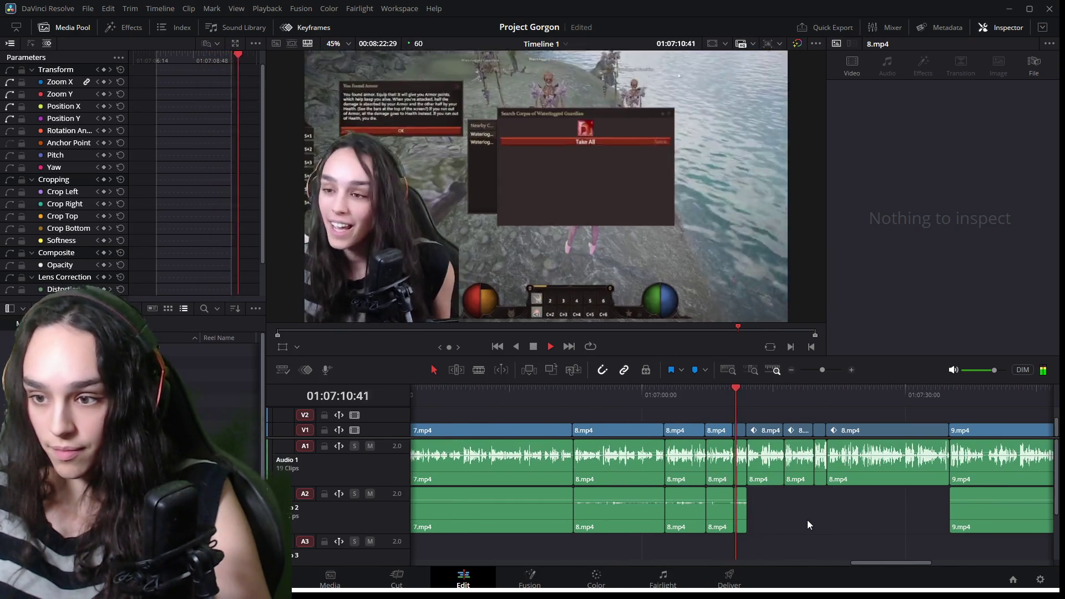
{"action": "key", "text": "ctrl+minus"}
{"action": "left_click", "coordinate": [690, 396]}
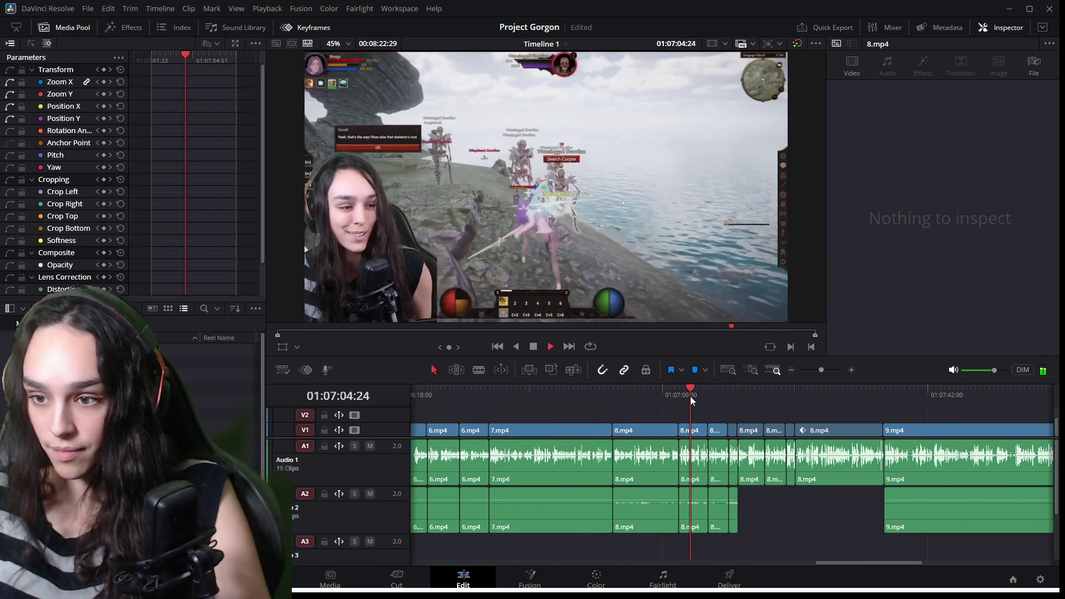
{"action": "mouse_move", "coordinate": [720, 514]}
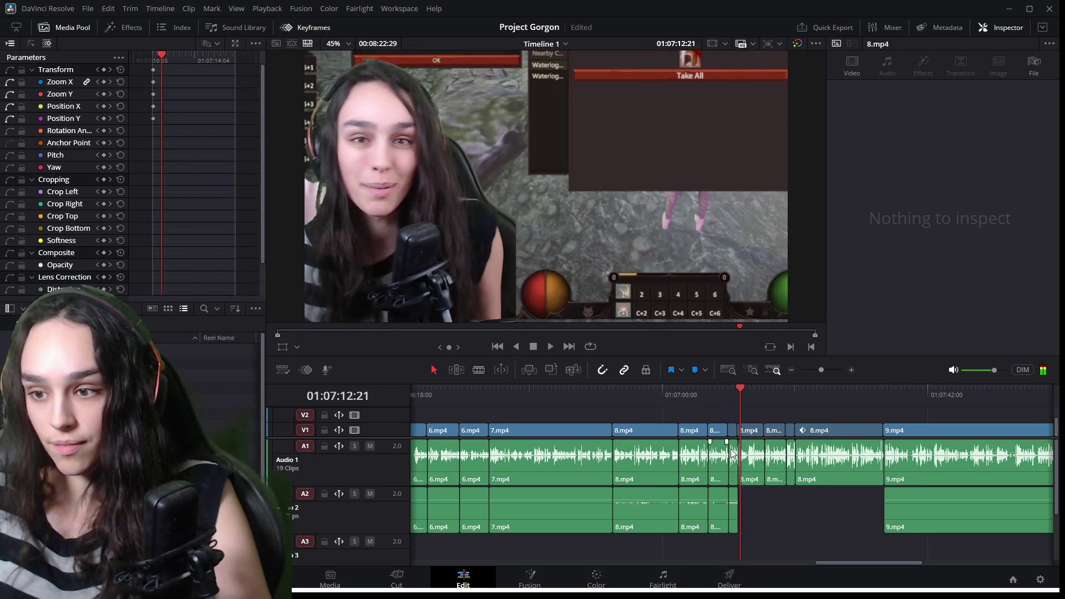
{"action": "scroll", "coordinate": [731, 453], "scroll_direction": "down", "scroll_amount": 3}
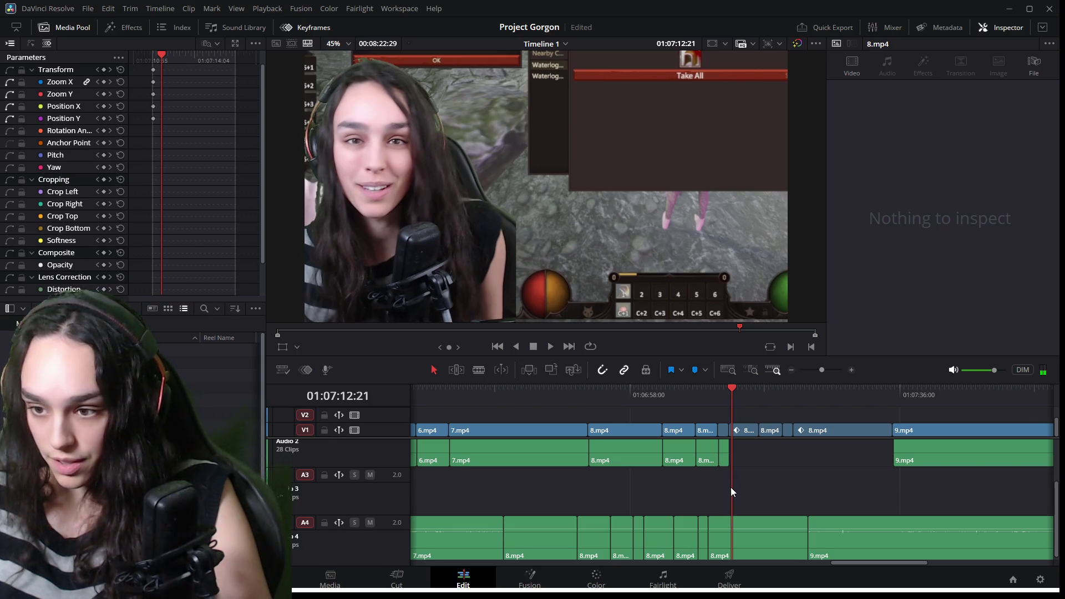
{"action": "scroll", "coordinate": [730, 487], "scroll_direction": "down", "scroll_amount": 1}
{"action": "left_click", "coordinate": [698, 405]}
{"action": "key", "text": "space"}
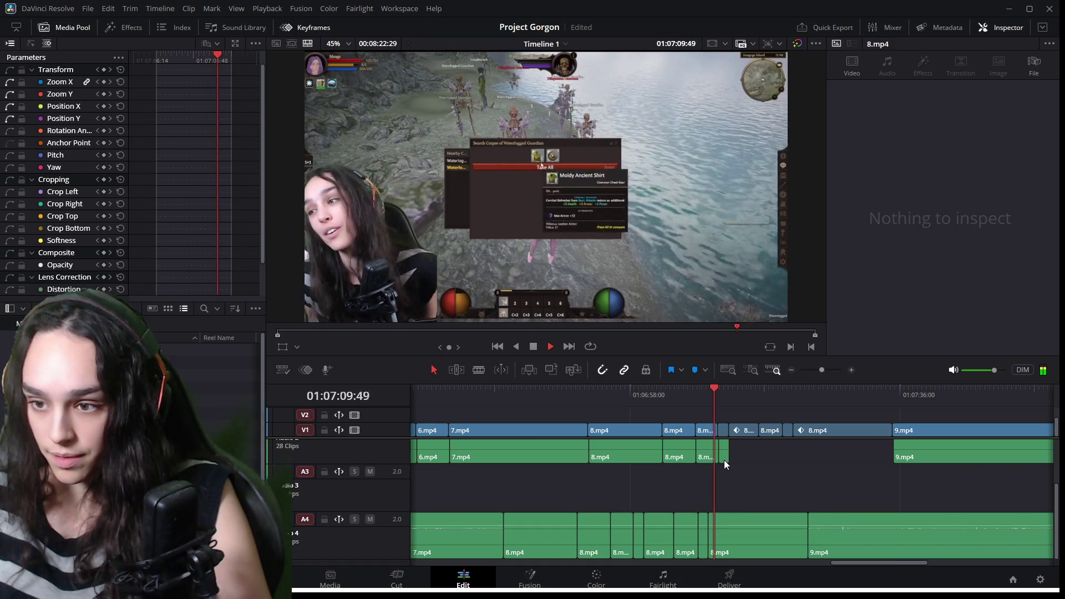
{"action": "key", "text": "space"}
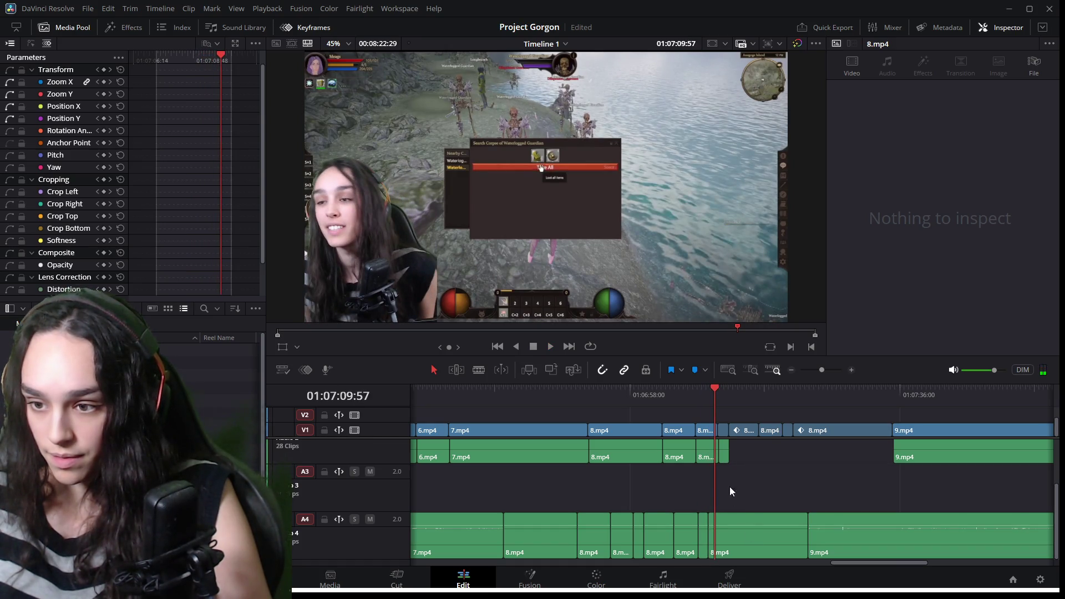
Shift the small A2 audio clip later and preview the section.
{"action": "mouse_move", "coordinate": [724, 458]}
{"action": "left_mouse_down"}
{"action": "mouse_move", "coordinate": [760, 497]}
{"action": "mouse_move", "coordinate": [737, 464]}
{"action": "mouse_move", "coordinate": [1030, 493]}
{"action": "mouse_move", "coordinate": [1031, 484]}
{"action": "mouse_move", "coordinate": [993, 484]}
{"action": "left_mouse_up"}
{"action": "key", "text": "ctrl+minus"}
{"action": "key", "text": "ctrl+equal"}
{"action": "key", "text": "space"}
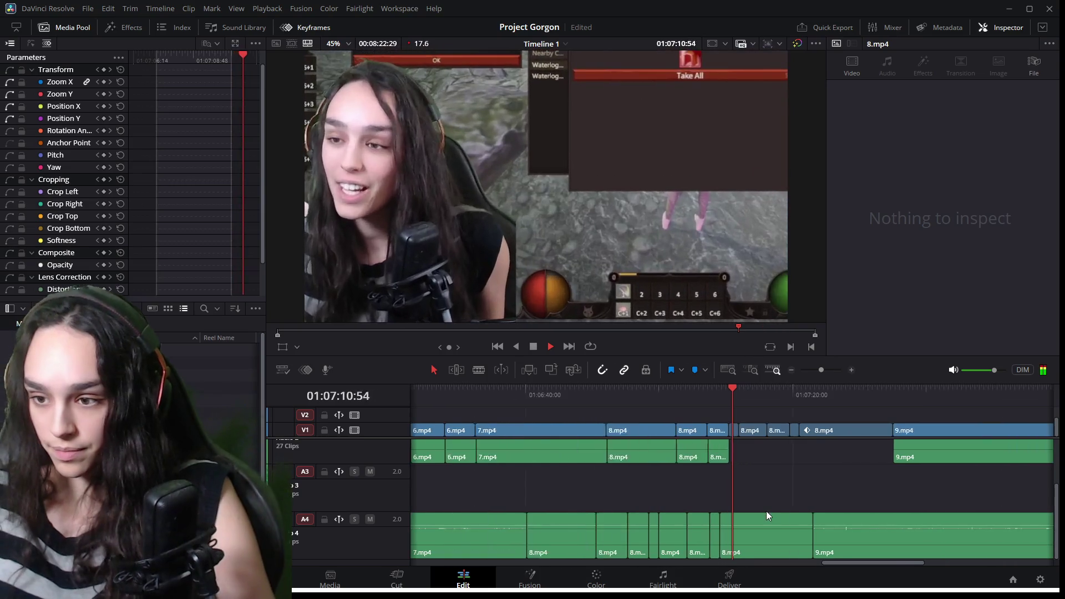
{"action": "key", "text": "ctrl+equal"}
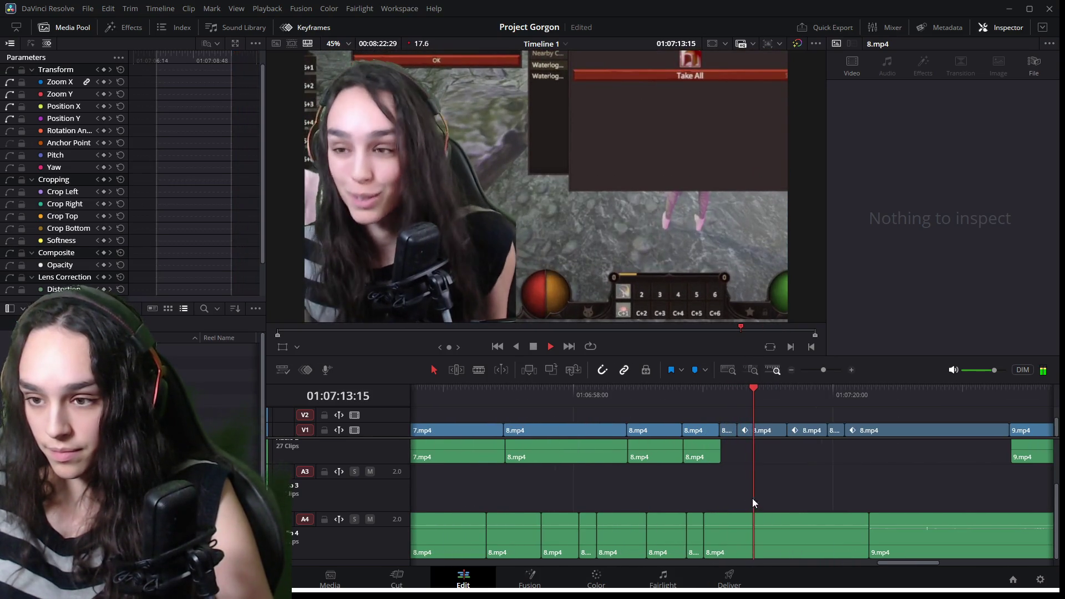
{"action": "key", "text": "space"}
{"action": "key", "text": "ctrl+minus"}
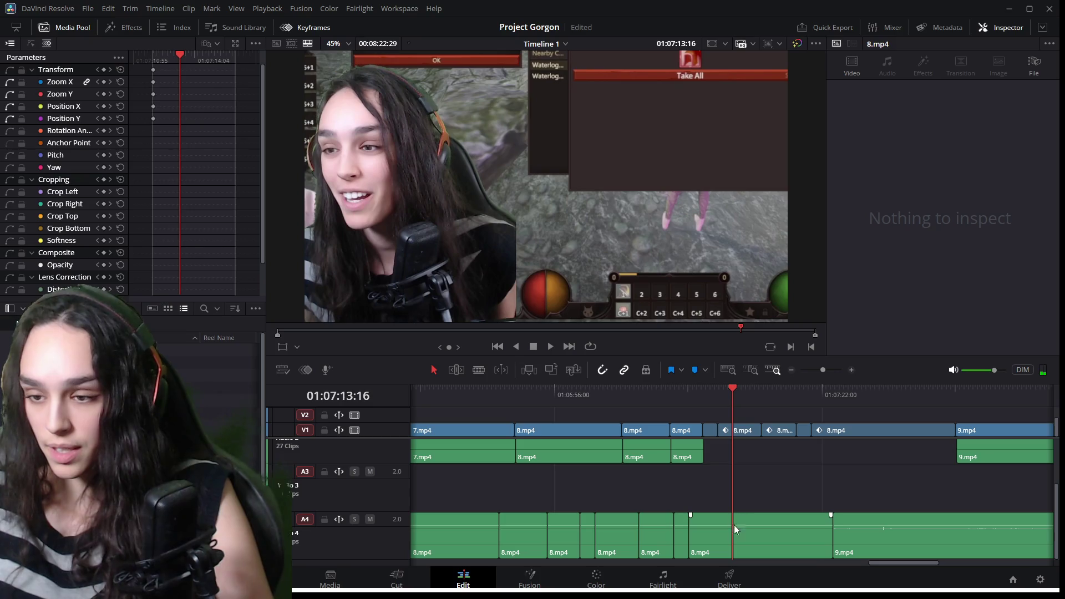
Remove the leftover 8.mp4 audio on A4 before 9.mp4 and replay from about 01:07:08.
{"action": "left_click", "coordinate": [763, 530]}
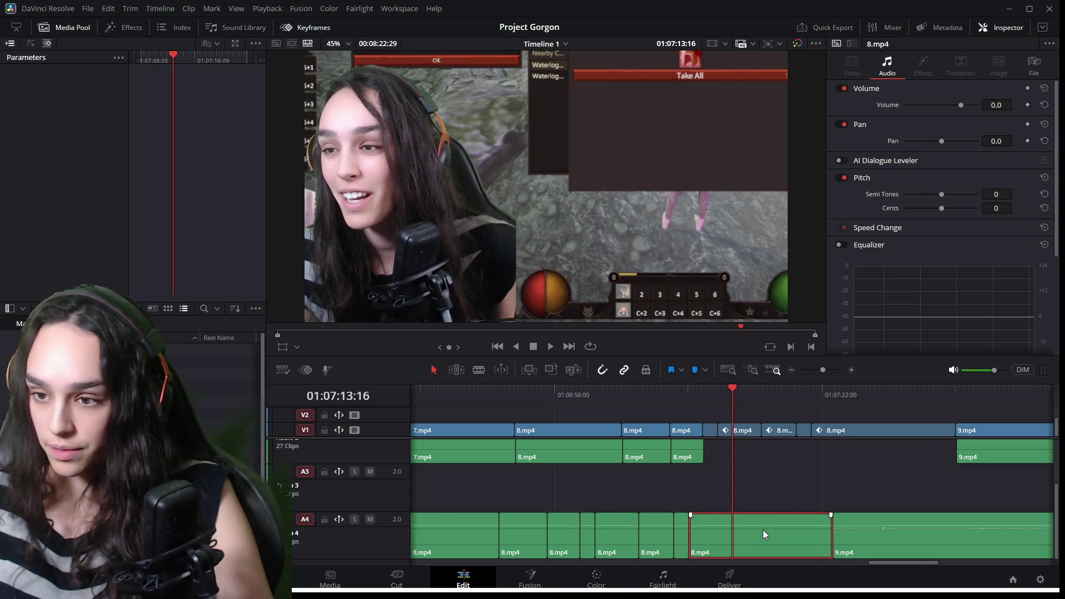
{"action": "key", "text": "ctrl+minus"}
{"action": "key", "text": "ctrl+minus"}
{"action": "key", "text": "ctrl+minus"}
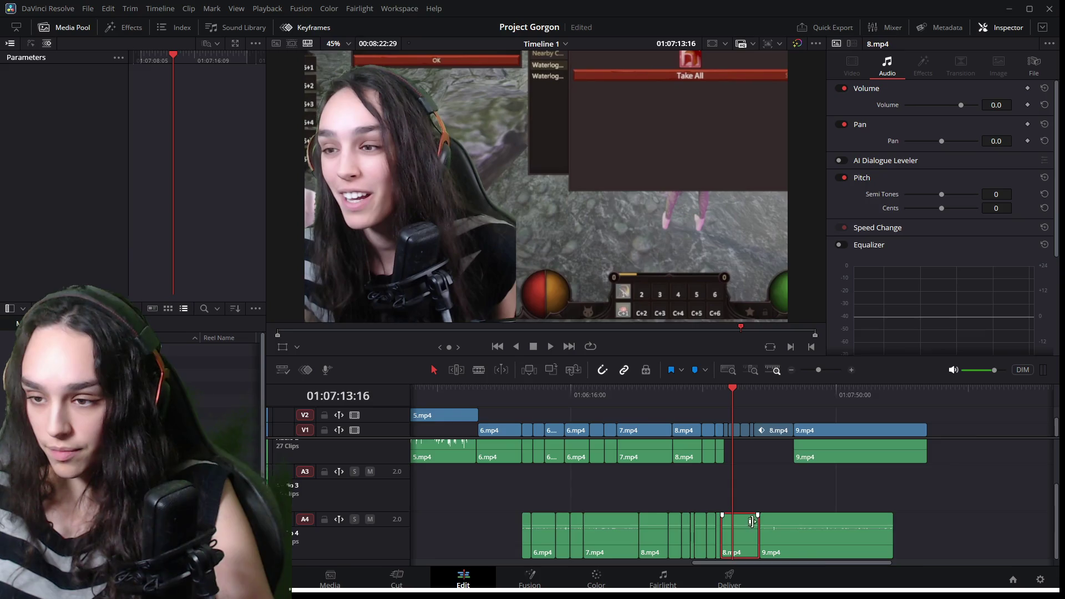
{"action": "key", "text": "ctrl+equal"}
{"action": "key", "text": "ctrl+equal"}
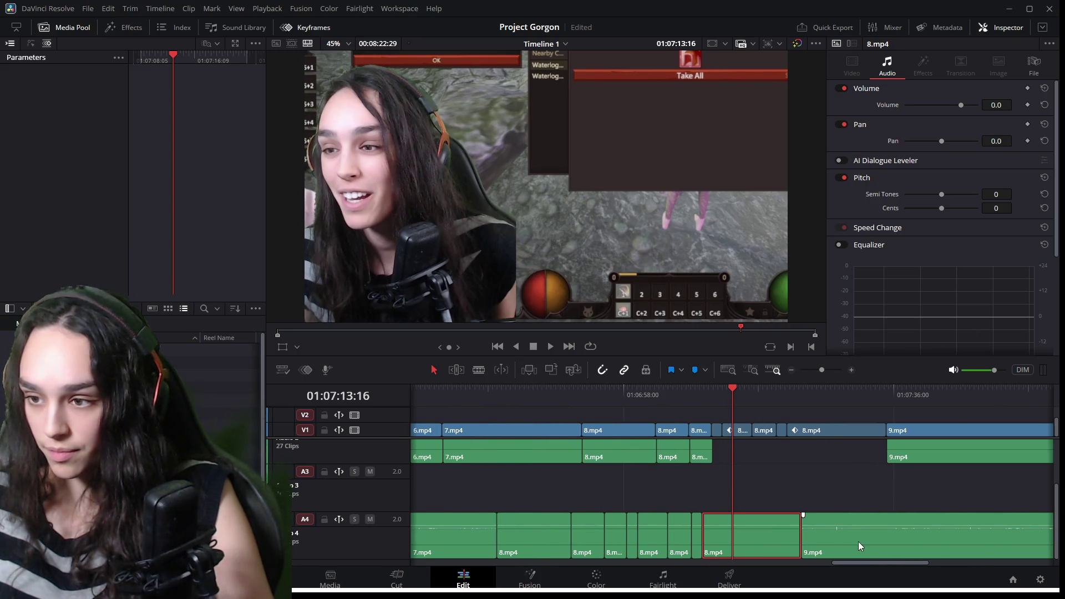
{"action": "mouse_move", "coordinate": [805, 535]}
{"action": "left_mouse_down"}
{"action": "mouse_move", "coordinate": [890, 535]}
{"action": "mouse_move", "coordinate": [713, 534]}
{"action": "left_mouse_up"}
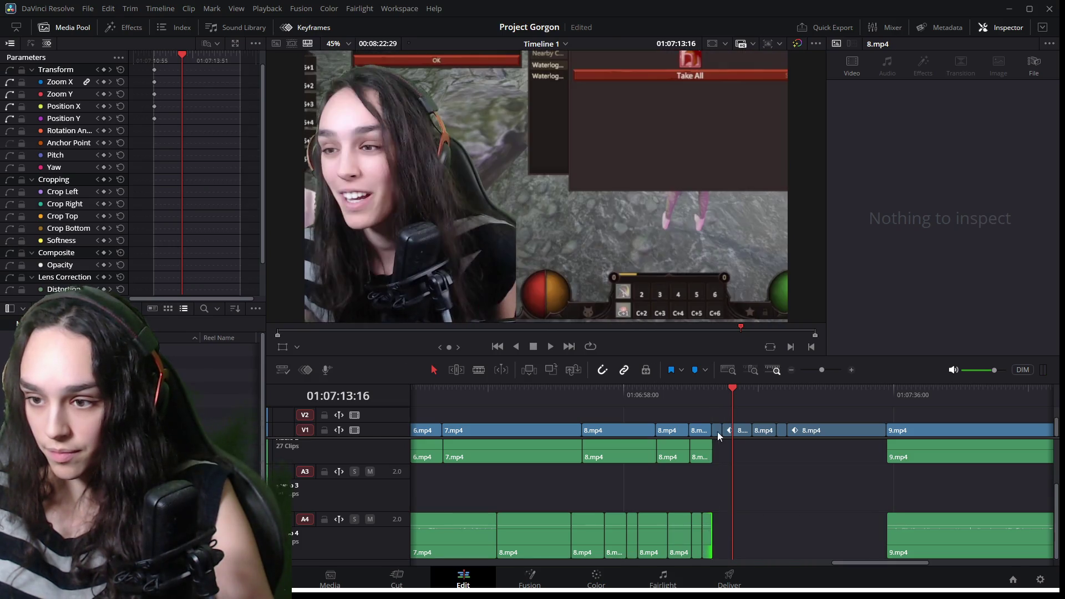
{"action": "left_click", "coordinate": [702, 392]}
{"action": "key", "text": "space"}
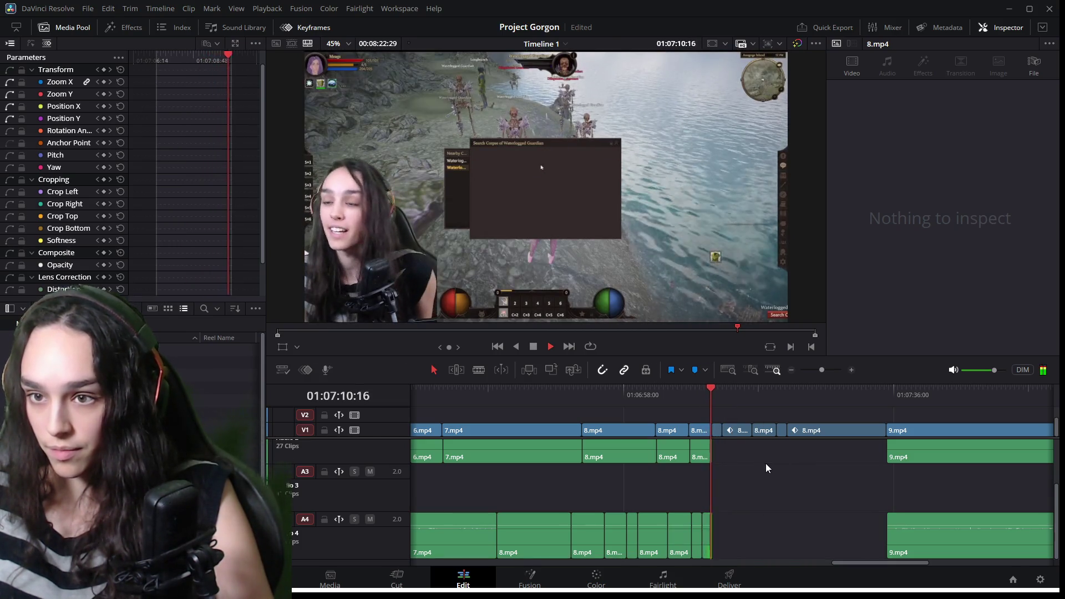
{"action": "key", "text": "ctrl+equal"}
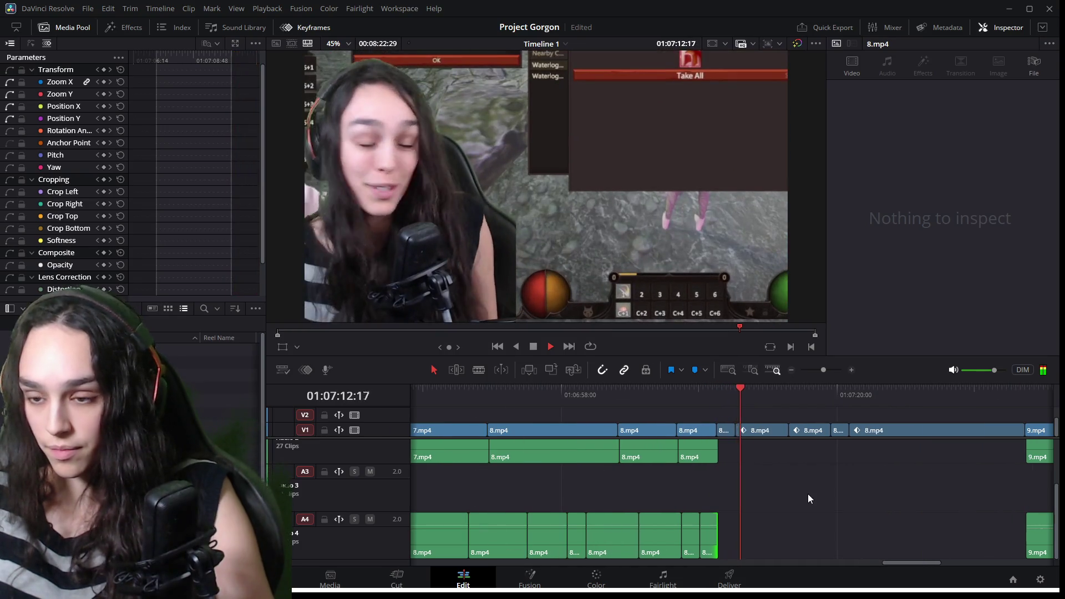
{"action": "scroll", "coordinate": [805, 475], "scroll_direction": "up", "scroll_amount": 2}
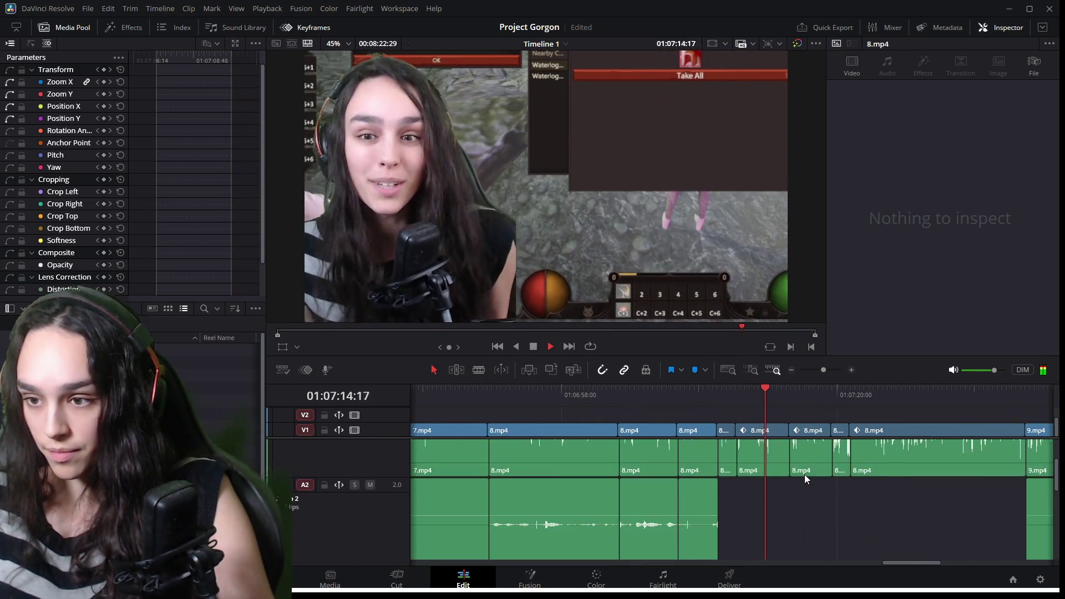
{"action": "scroll", "coordinate": [804, 475], "scroll_direction": "up", "scroll_amount": 2}
{"action": "scroll", "coordinate": [803, 476], "scroll_direction": "down", "scroll_amount": 4}
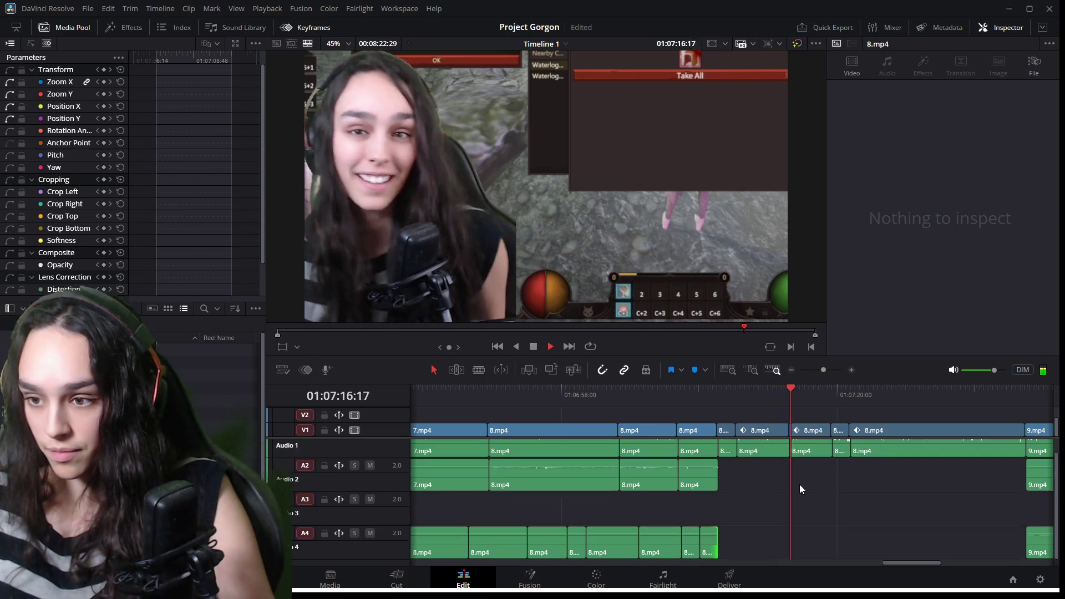
{"action": "scroll", "coordinate": [800, 484], "scroll_direction": "down", "scroll_amount": 2}
{"action": "key", "text": "space"}
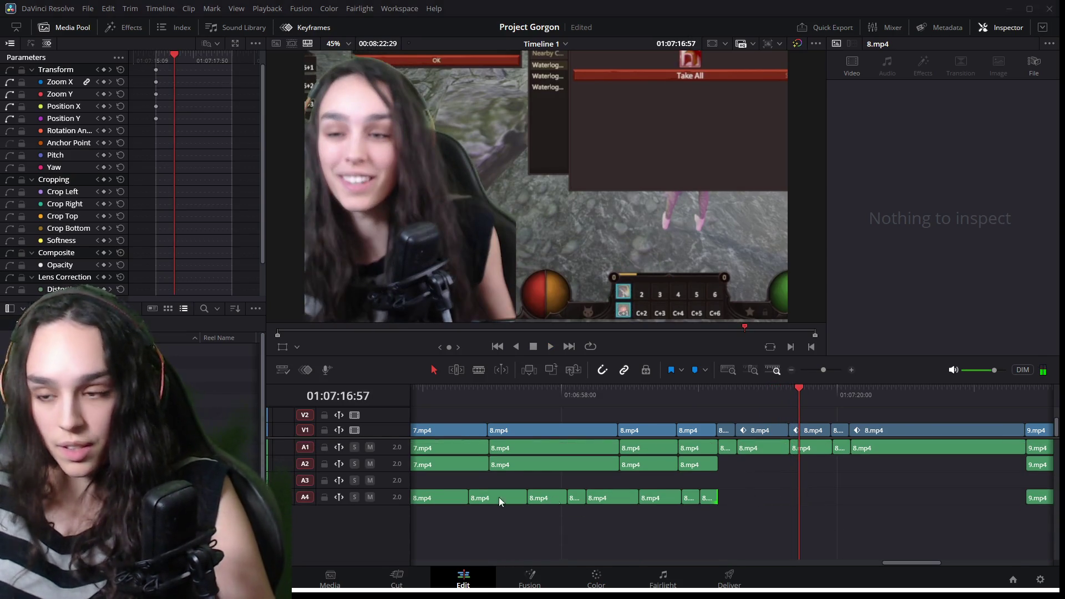
{"action": "key", "text": "ctrl+s"}
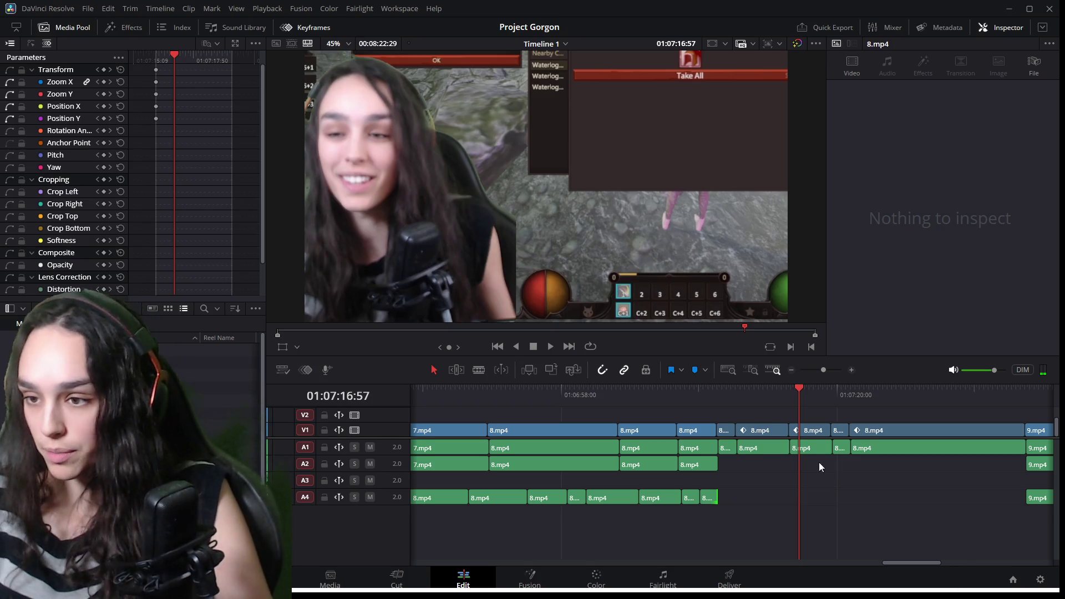
{"action": "scroll", "coordinate": [819, 464], "scroll_direction": "up", "scroll_amount": 2}
{"action": "left_click", "coordinate": [770, 469]}
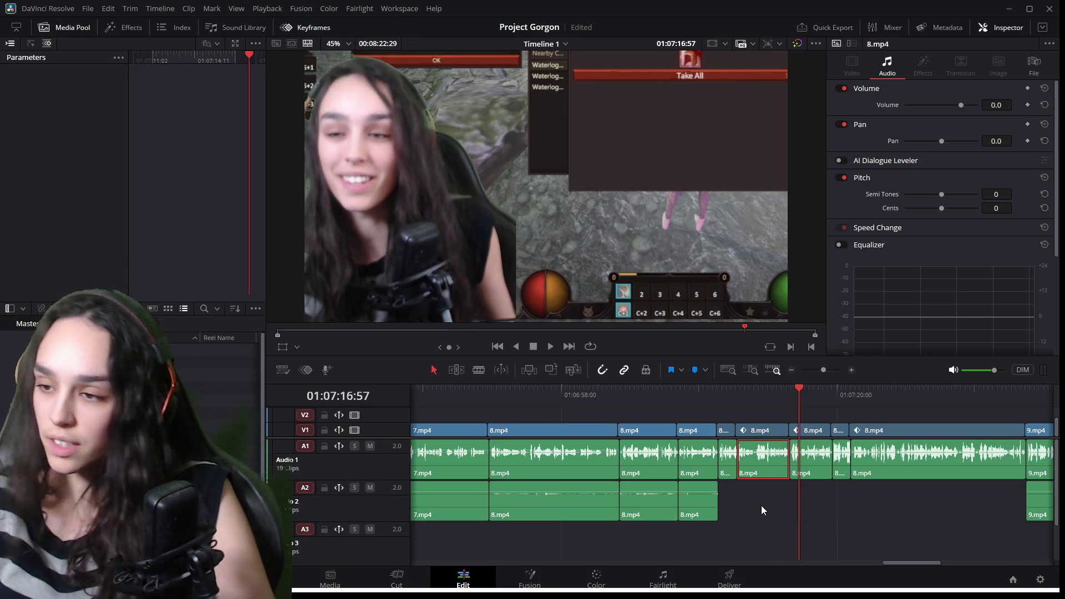
{"action": "key", "text": "space"}
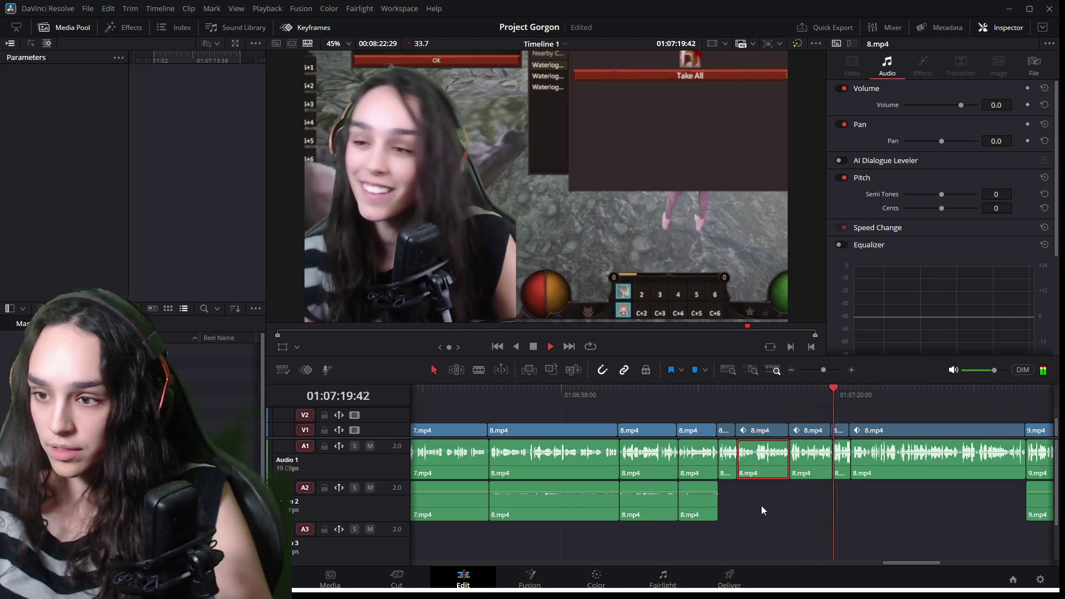
{"action": "key", "text": "space"}
{"action": "scroll", "coordinate": [795, 536], "scroll_direction": "down", "scroll_amount": 2}
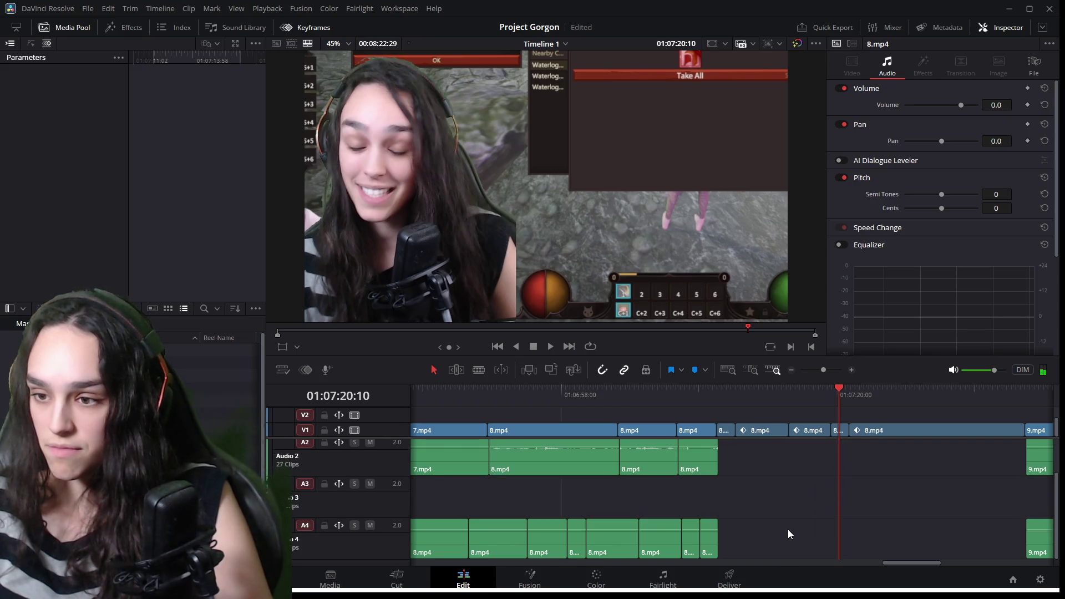
{"action": "scroll", "coordinate": [788, 529], "scroll_direction": "up", "scroll_amount": 2}
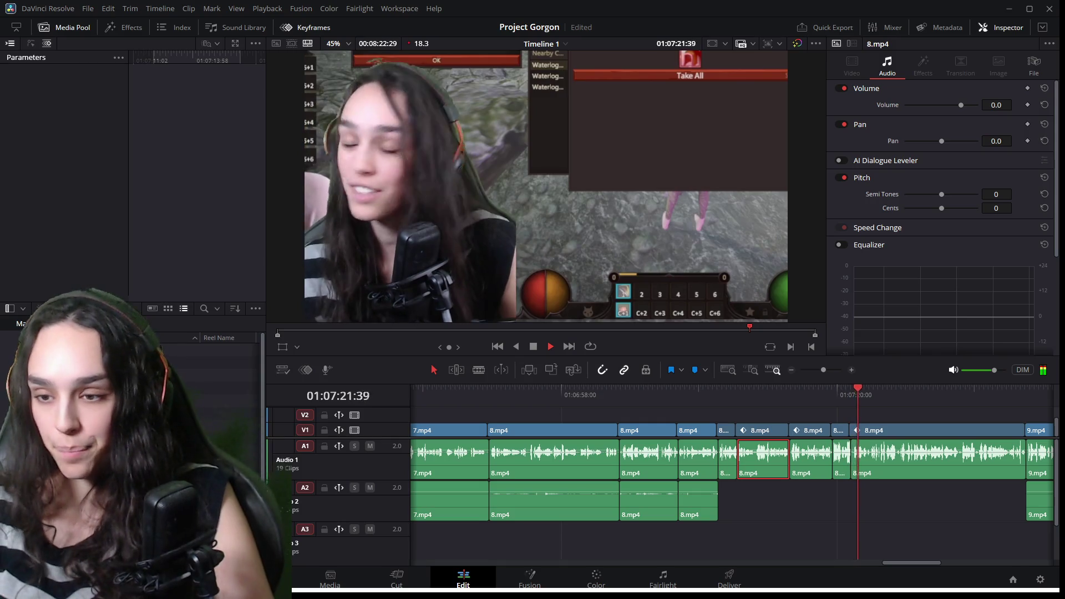
{"action": "key", "text": "space"}
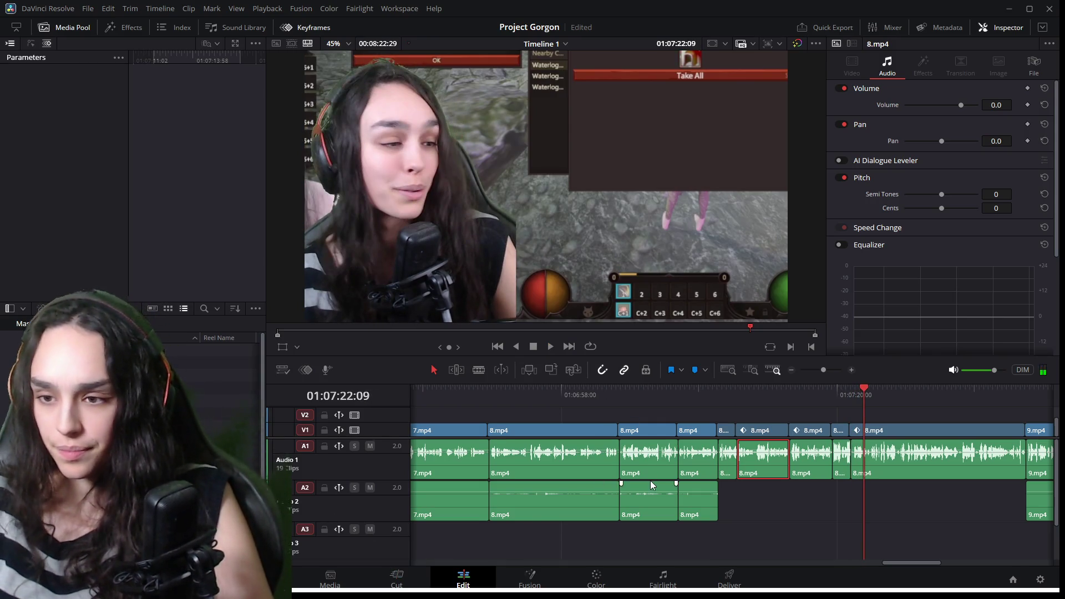
{"action": "scroll", "coordinate": [650, 485], "scroll_direction": "down", "scroll_amount": 2}
{"action": "scroll", "coordinate": [744, 532], "scroll_direction": "left", "scroll_amount": 10}
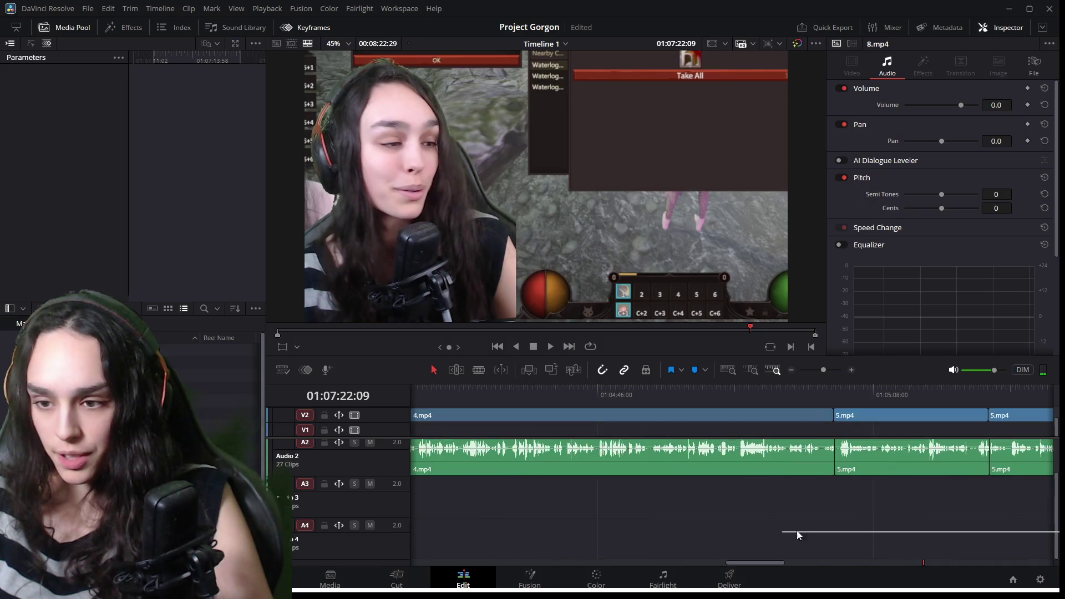
{"action": "scroll", "coordinate": [749, 516], "scroll_direction": "down", "scroll_amount": 5}
{"action": "left_click", "coordinate": [745, 532]}
Move the stray 9.mp4 audio on A4 aside, listen to the result, and delete it.
{"action": "left_click", "coordinate": [871, 521]}
{"action": "left_click", "coordinate": [774, 390]}
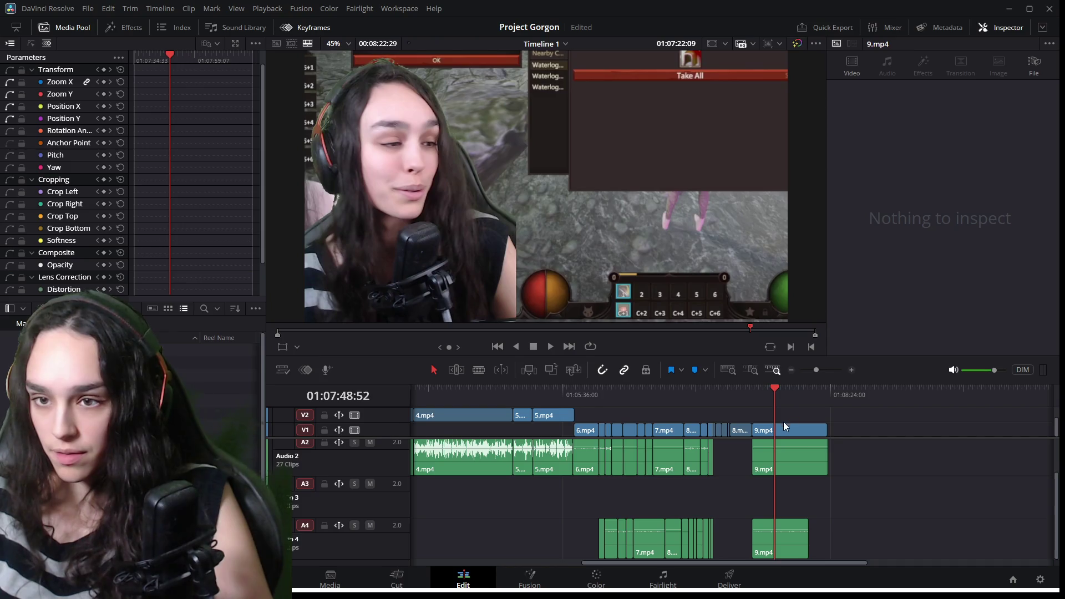
{"action": "left_click_drag", "start_coordinate": [784, 543], "coordinate": [964, 539]}
{"action": "key", "text": "space"}
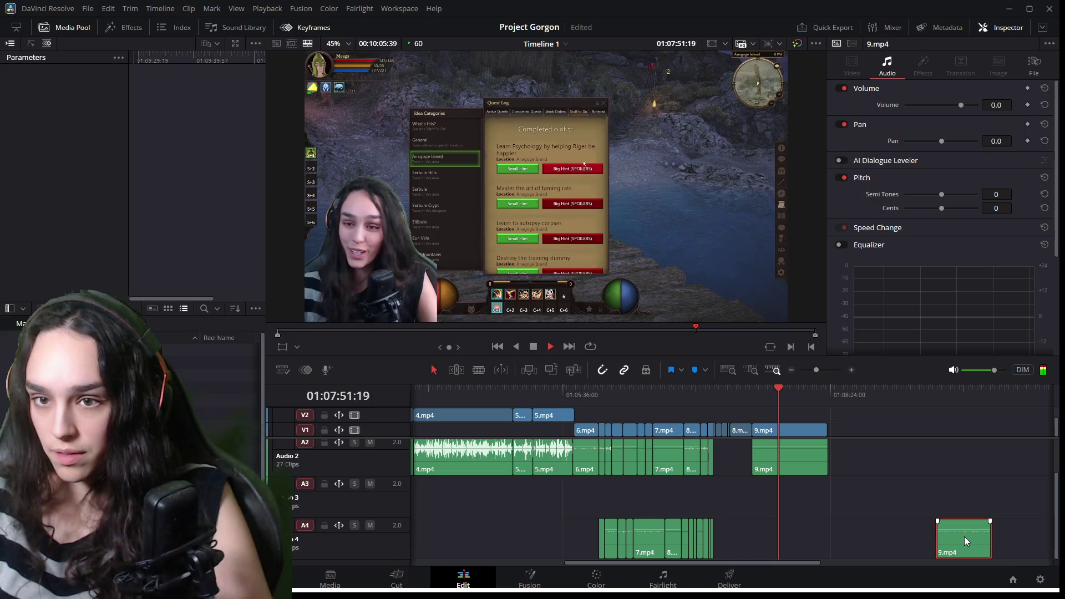
{"action": "key", "text": "space"}
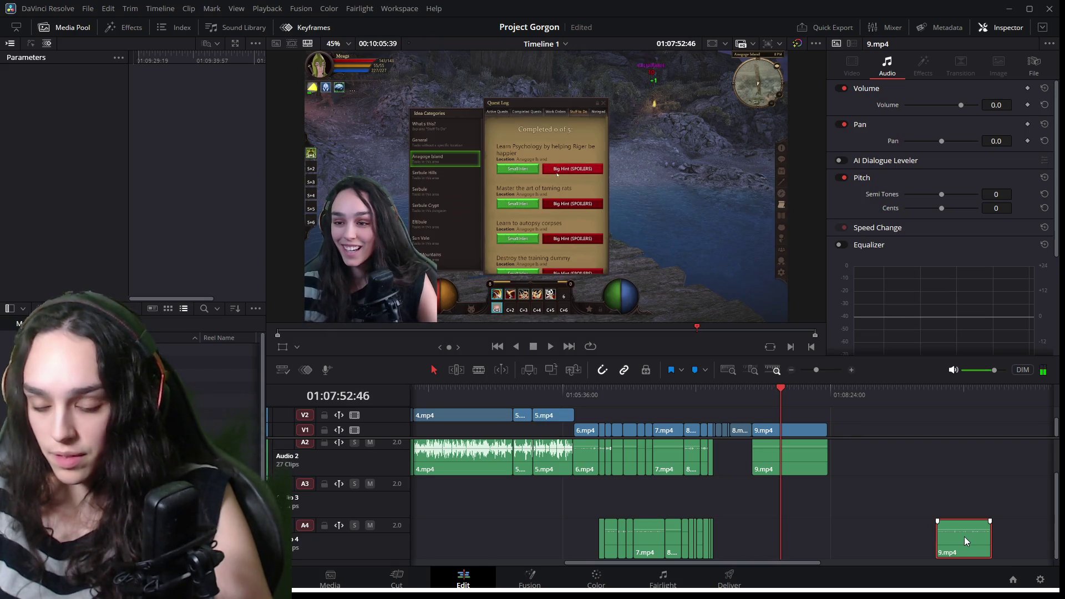
{"action": "key", "text": "Delete"}
Box-select the remaining A4 clips, delete them, and replay from 01:07:14:50.
{"action": "left_click", "coordinate": [638, 541]}
{"action": "left_click", "coordinate": [613, 534]}
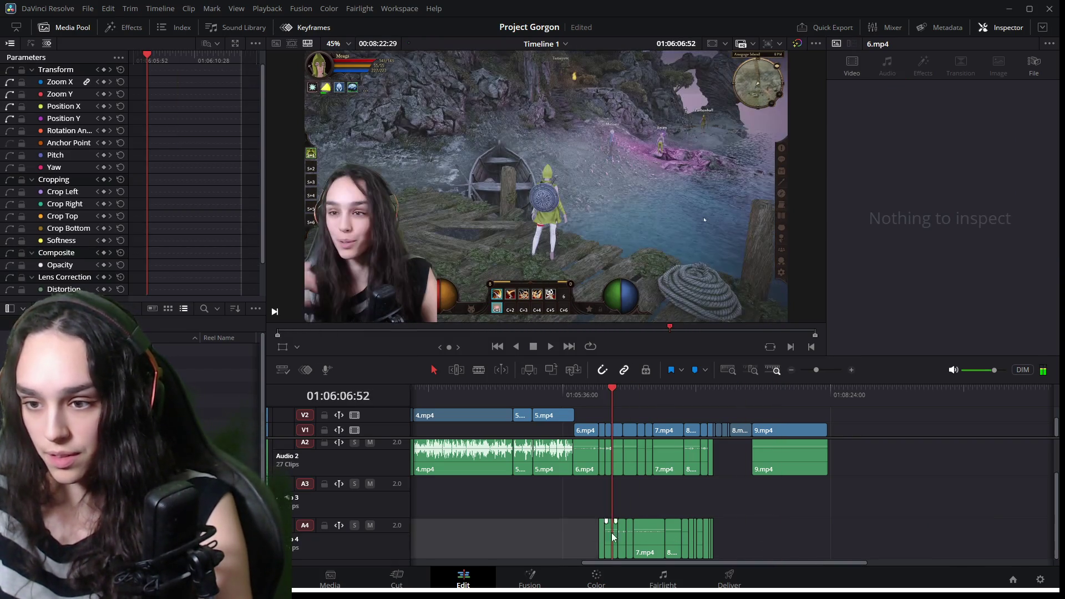
{"action": "left_click_drag", "start_coordinate": [768, 536], "coordinate": [693, 545]}
{"action": "left_click_drag", "start_coordinate": [584, 544], "coordinate": [920, 541]}
{"action": "key", "text": "space"}
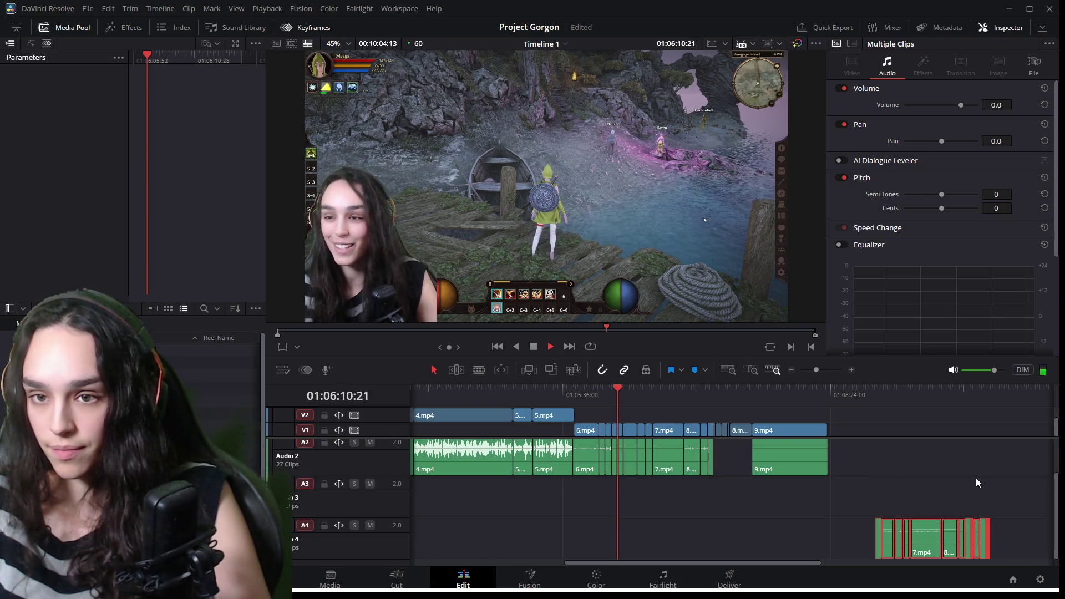
{"action": "left_click_drag", "start_coordinate": [1004, 486], "coordinate": [877, 544]}
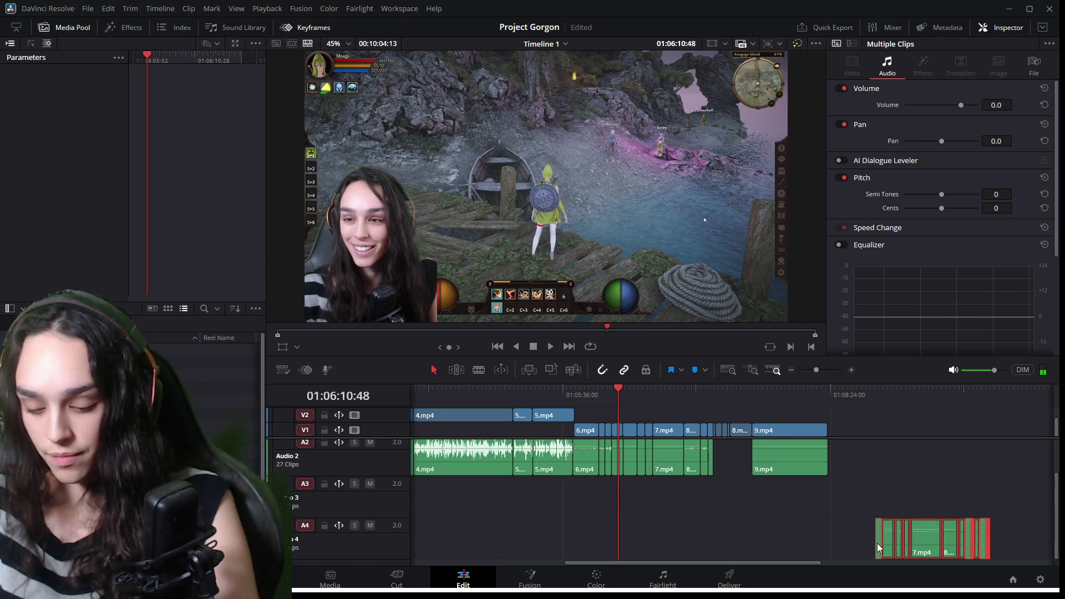
{"action": "key", "text": "Delete"}
{"action": "scroll", "coordinate": [819, 475], "scroll_direction": "up", "scroll_amount": 3}
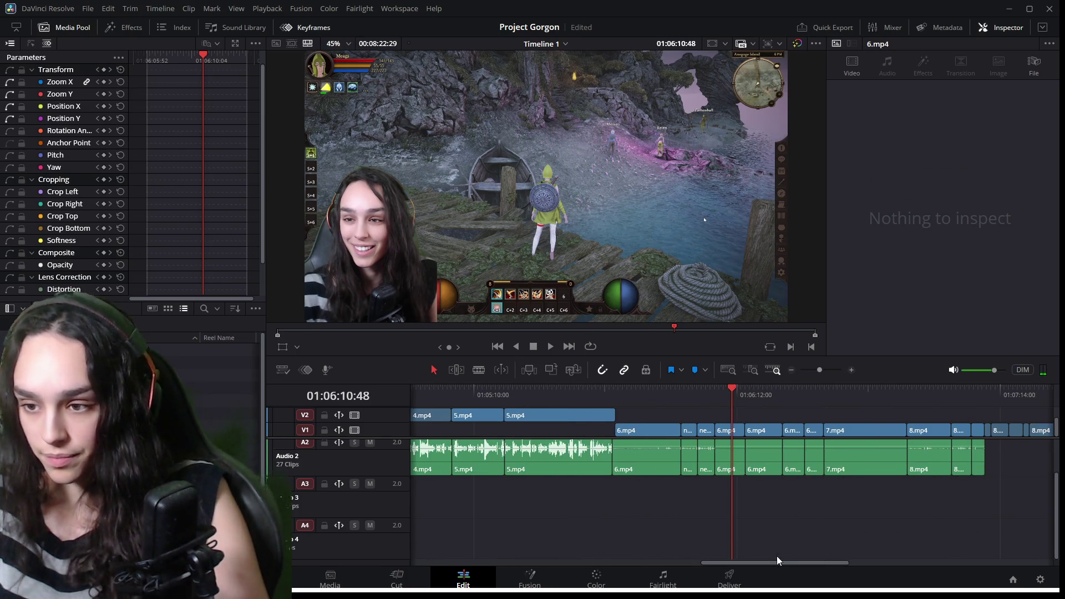
{"action": "scroll", "coordinate": [777, 556], "scroll_direction": "right", "scroll_amount": 5}
{"action": "left_click", "coordinate": [654, 401]}
{"action": "key", "text": "space"}
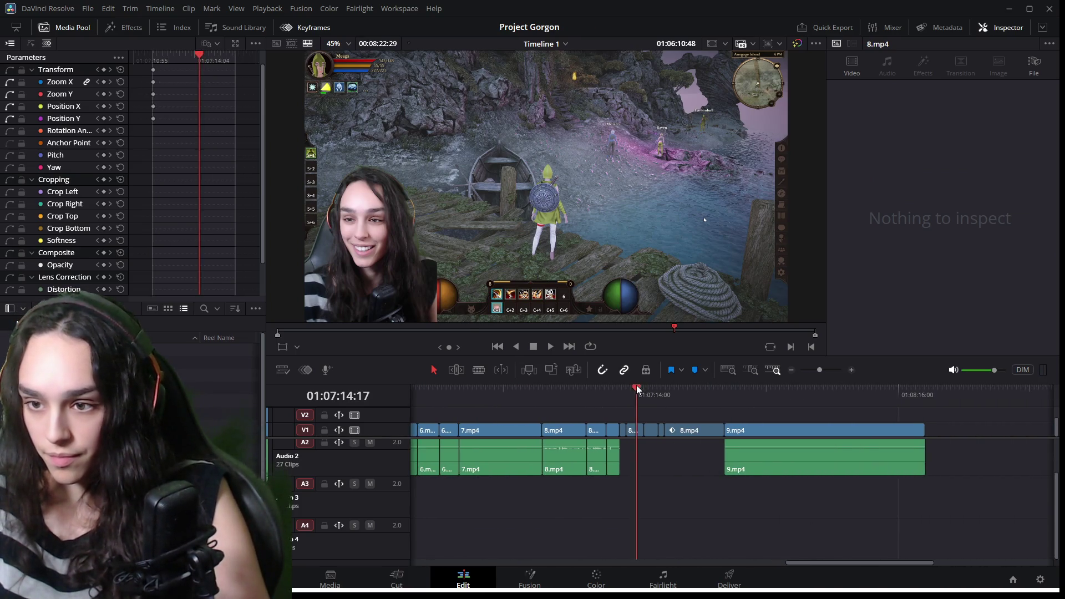
{"action": "key", "text": "space"}
{"action": "scroll", "coordinate": [677, 462], "scroll_direction": "left", "scroll_amount": 5}
{"action": "scroll", "coordinate": [676, 463], "scroll_direction": "right", "scroll_amount": 5}
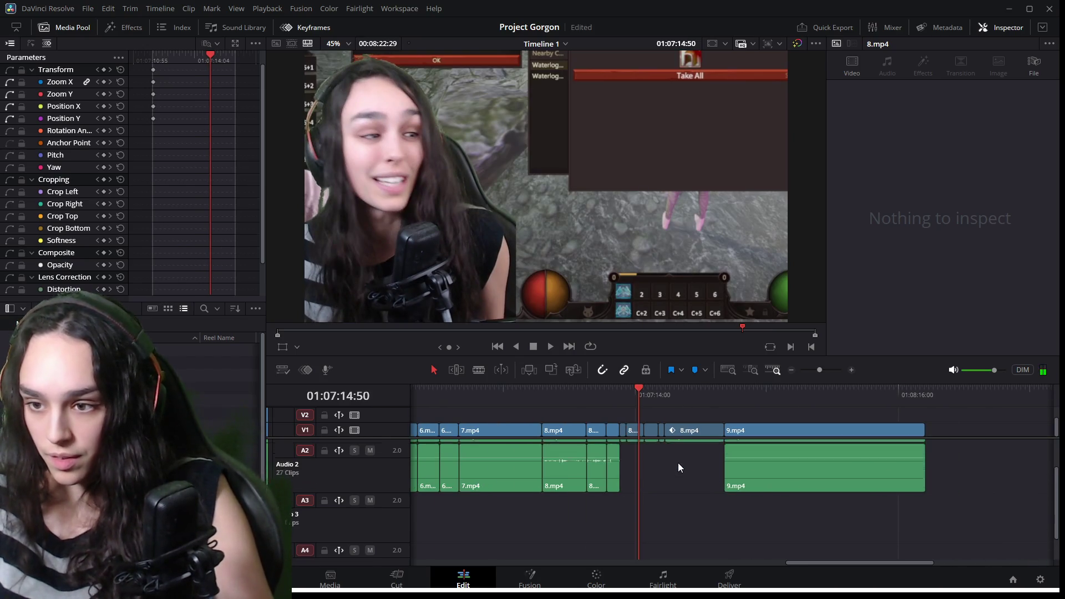
{"action": "scroll", "coordinate": [677, 463], "scroll_direction": "up", "scroll_amount": 3}
{"action": "scroll", "coordinate": [678, 463], "scroll_direction": "up", "scroll_amount": 2}
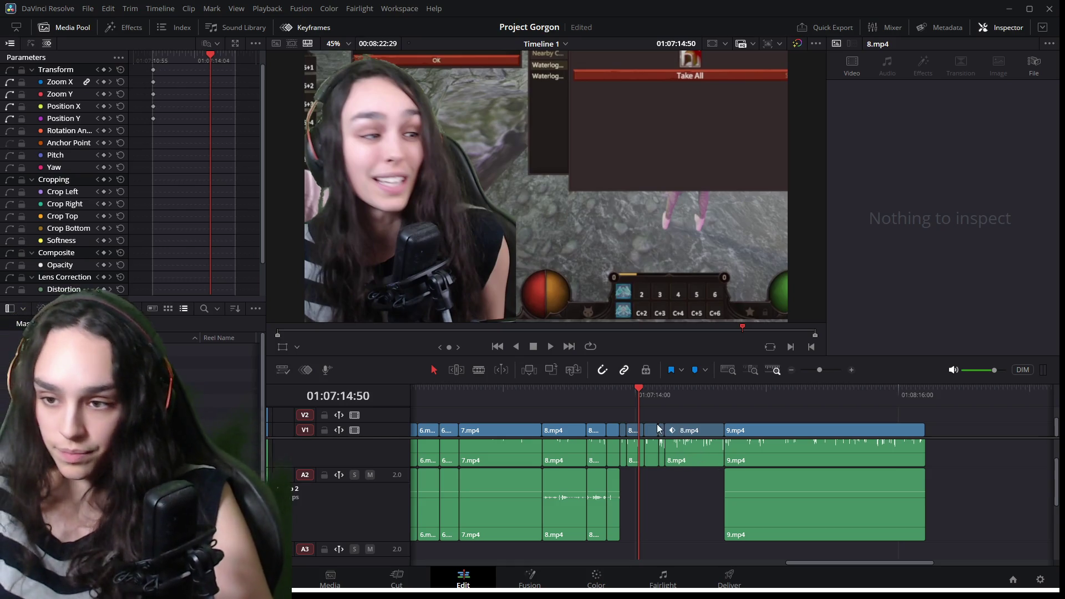
{"action": "key", "text": "space"}
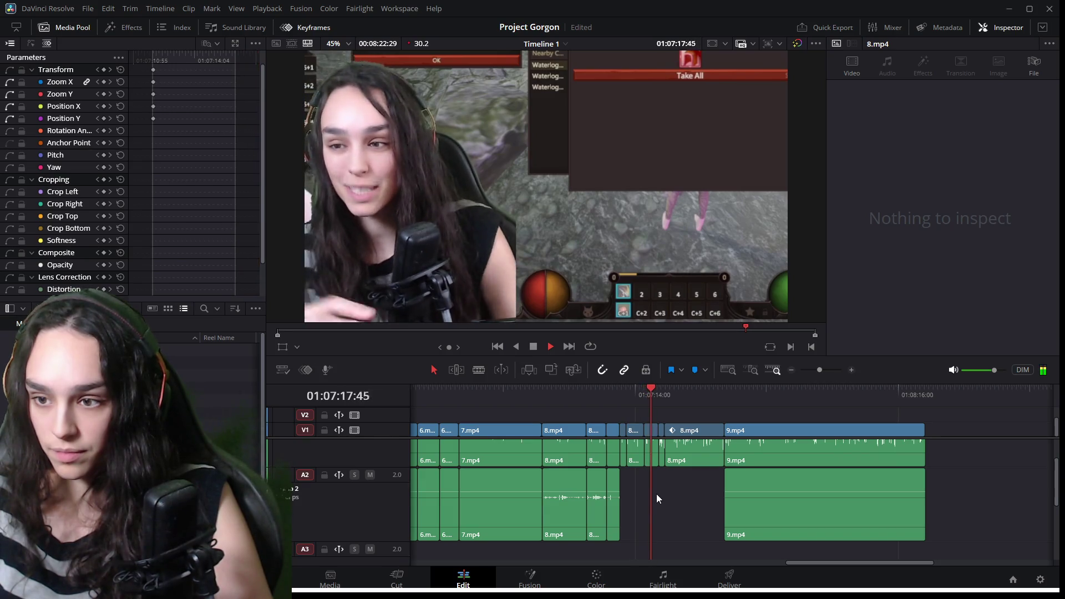
{"action": "key", "text": "space"}
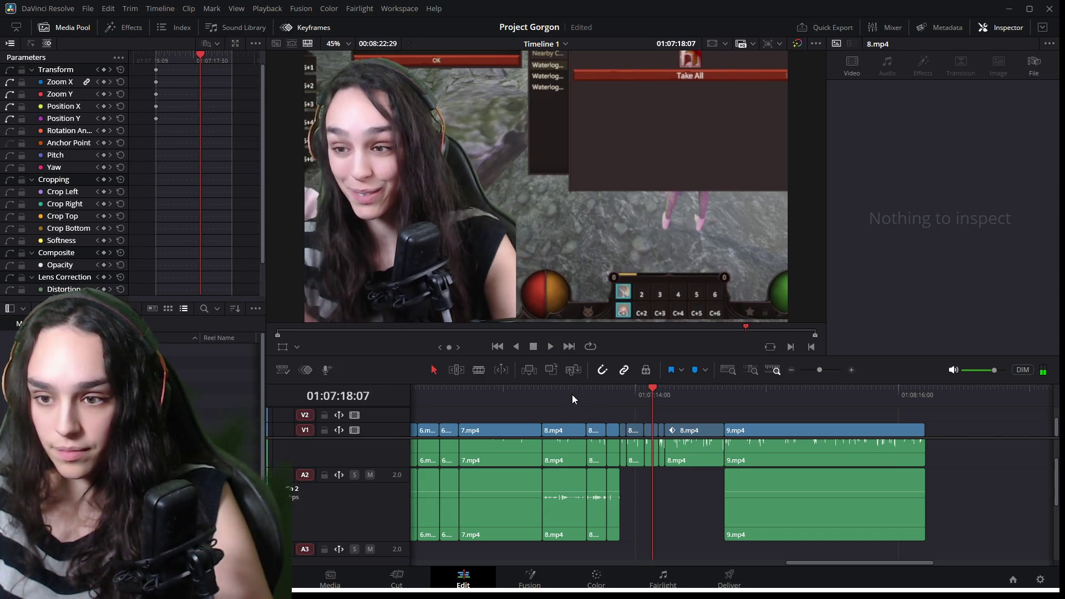
{"action": "key", "text": "space"}
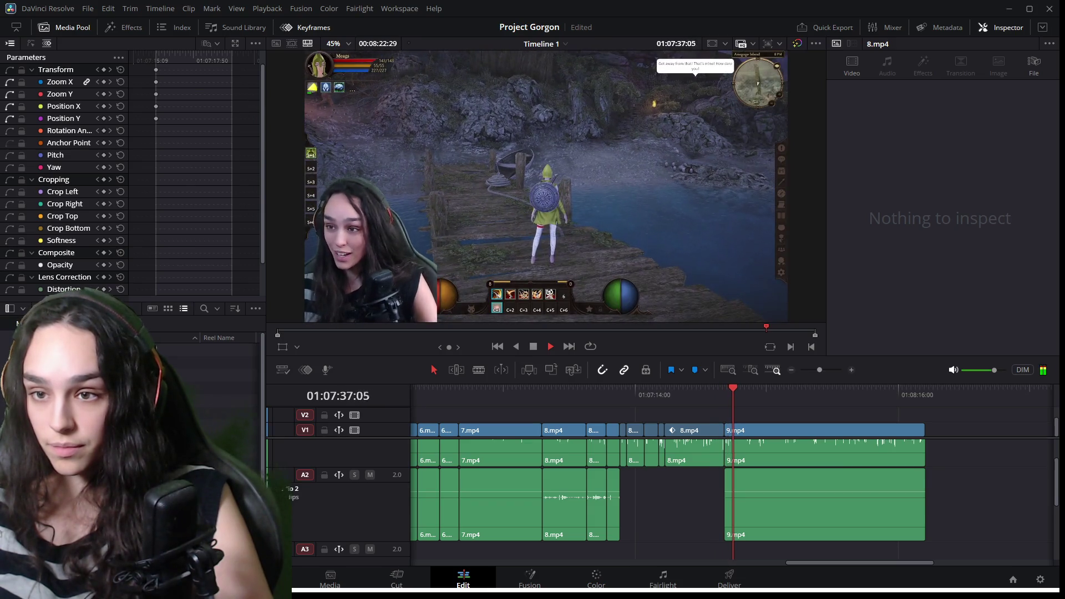
{"action": "key", "text": "space"}
{"action": "key", "text": "ctrl+minus"}
At about 01:08:11, set the 9.mp4 clip's Position Y to 0 and Zoom to 1.
{"action": "left_click_drag", "start_coordinate": [770, 506], "coordinate": [914, 504]}
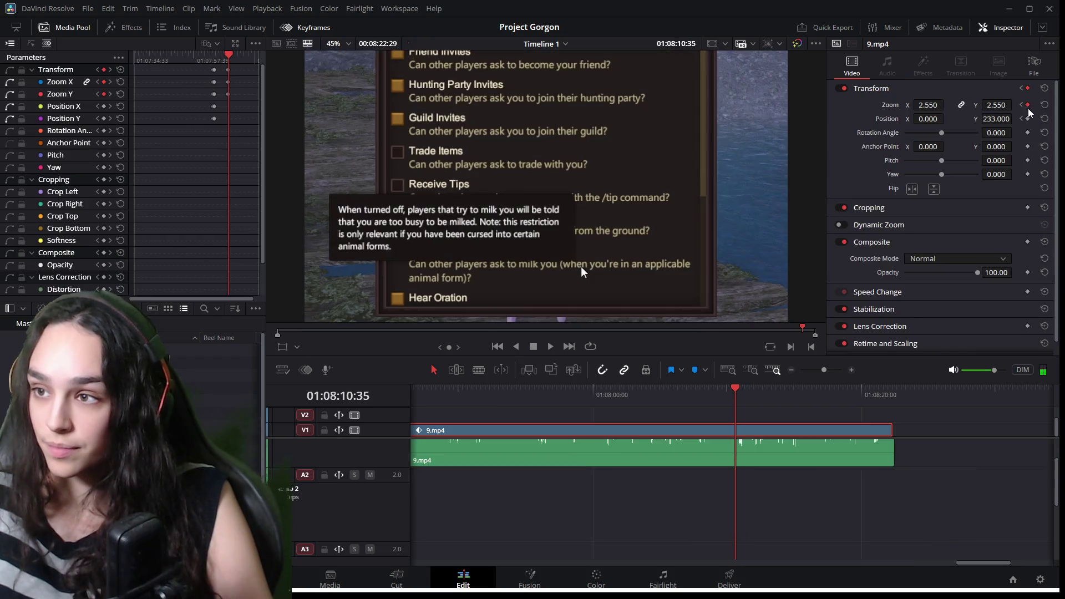
{"action": "left_click_drag", "start_coordinate": [736, 392], "coordinate": [743, 394]}
{"action": "type", "text": "0"}
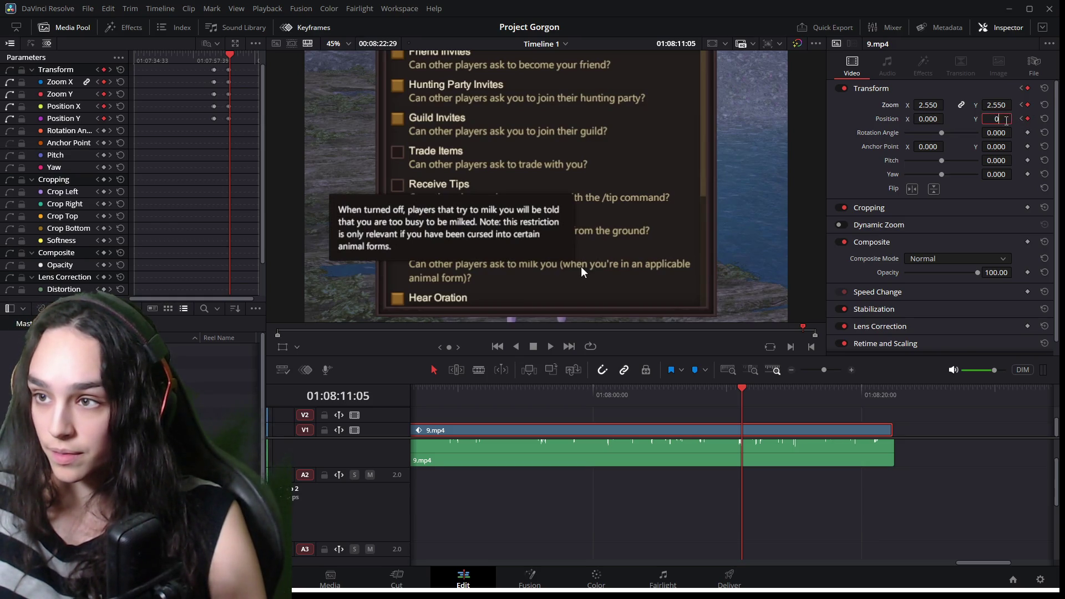
{"action": "key", "text": "Return"}
{"action": "left_click", "coordinate": [939, 106]}
{"action": "type", "text": "1"}
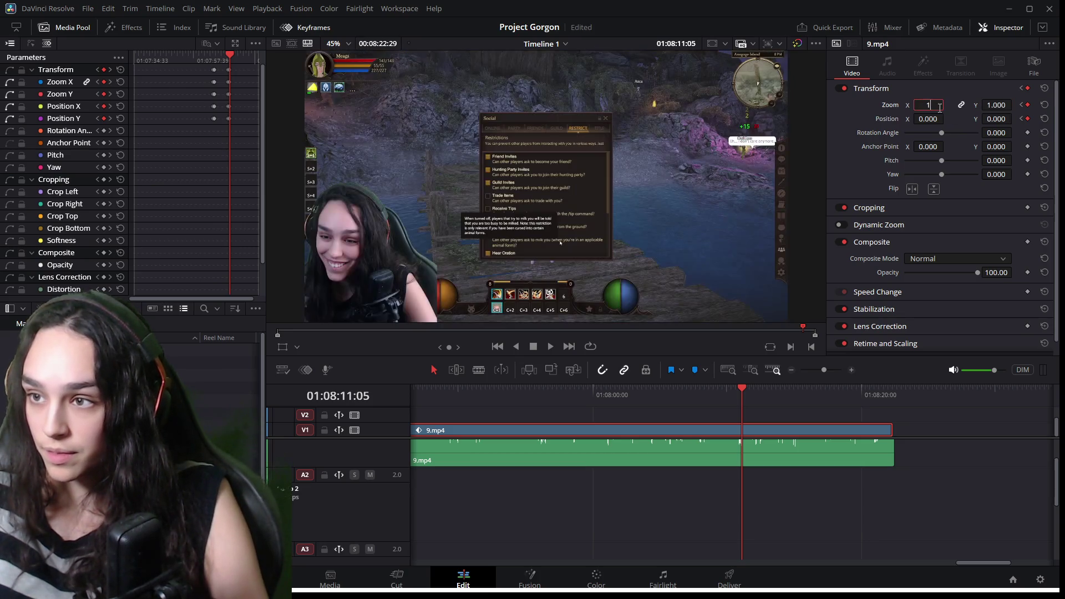
{"action": "key", "text": "Return"}
Play the zoom-out through to the end of the timeline, then deselect 9.mp4.
{"action": "left_click", "coordinate": [711, 387]}
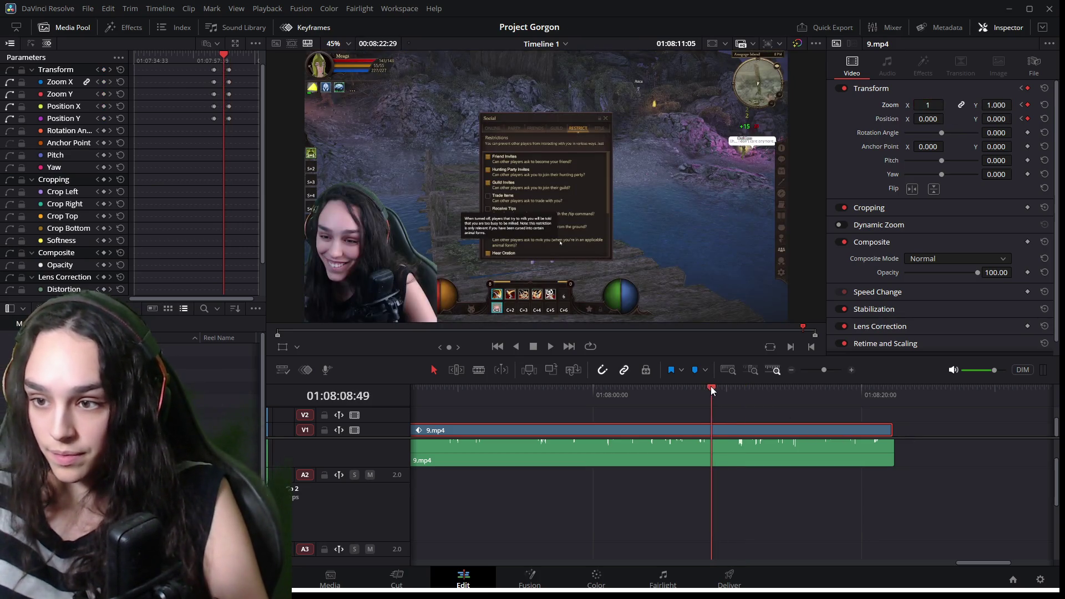
{"action": "key", "text": "space"}
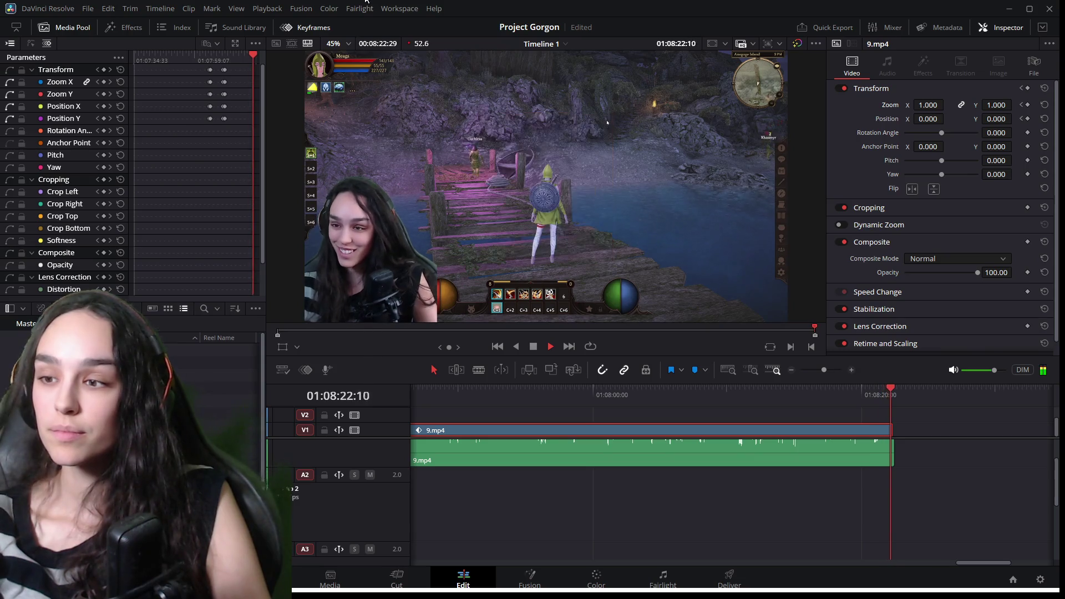
{"action": "scroll", "coordinate": [583, 444], "scroll_direction": "down", "scroll_amount": 2, "text": "alt"}
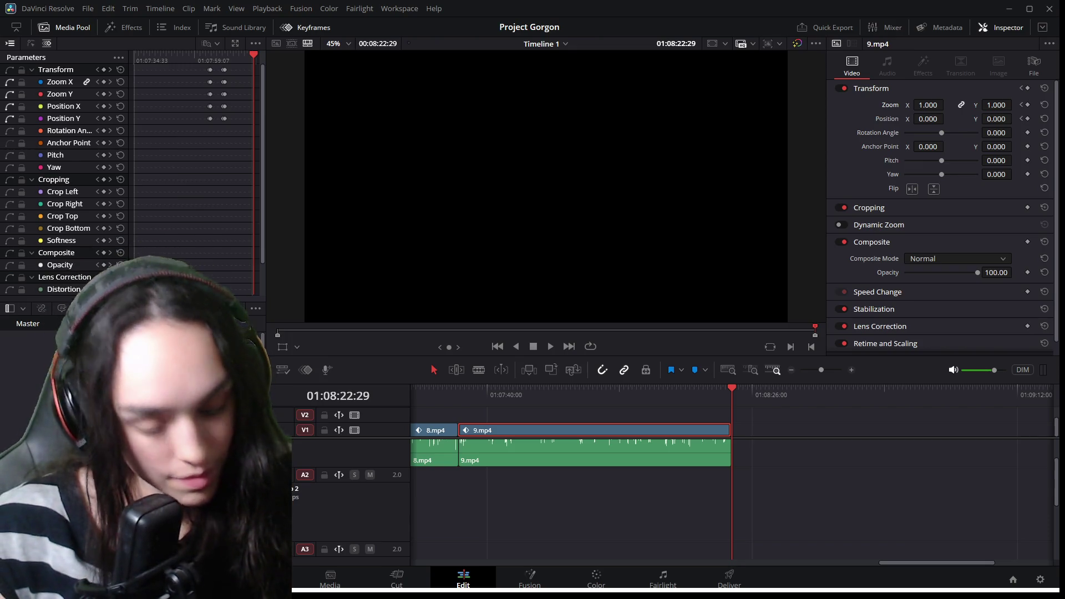
{"action": "left_click", "coordinate": [522, 523]}
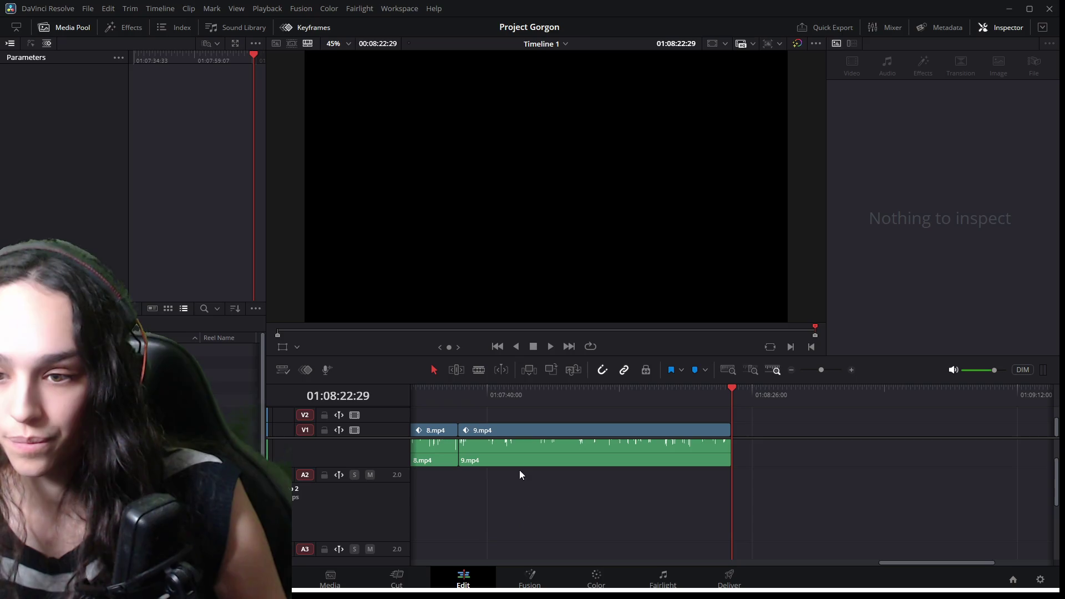